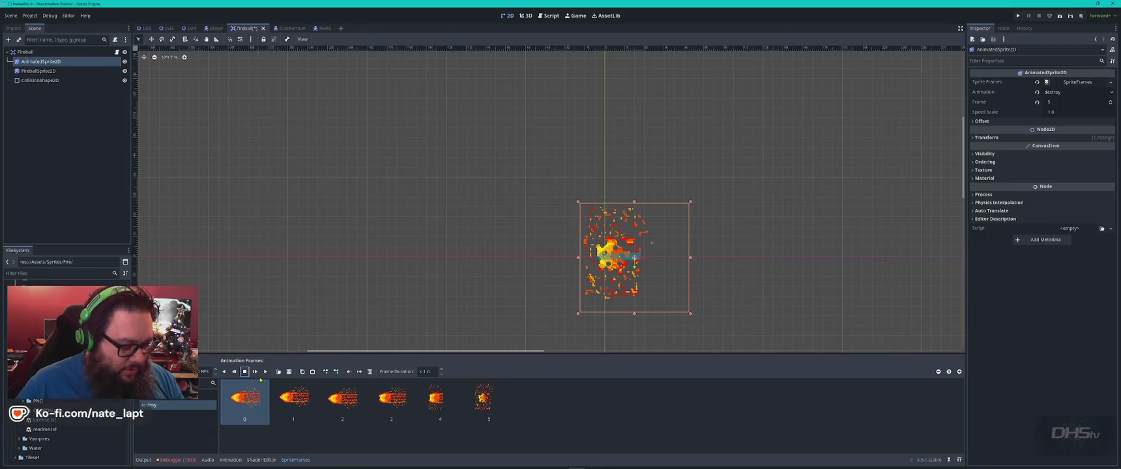
- Save the Fireball scene and show fireball.gd in the Script workspace
left_click(548, 15)
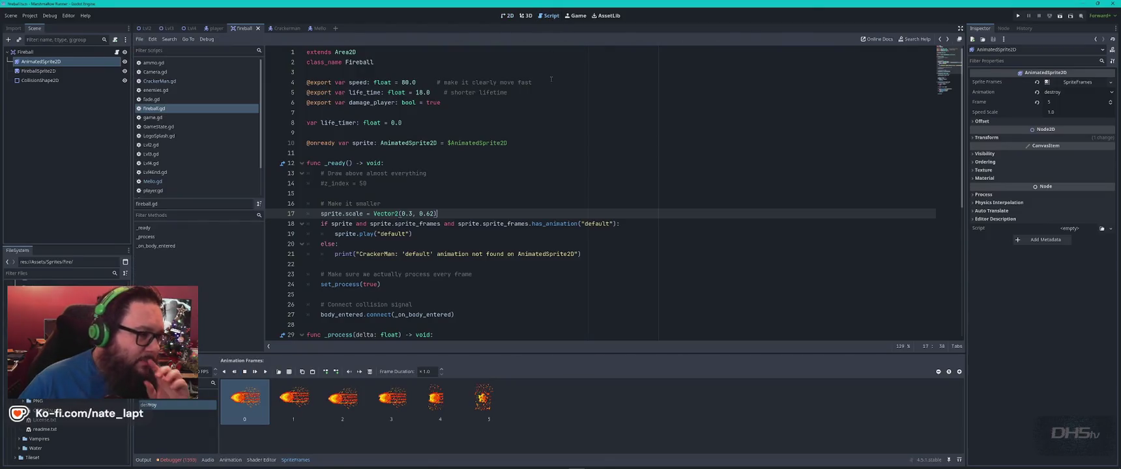
left_click(172, 112)
left_click(476, 194)
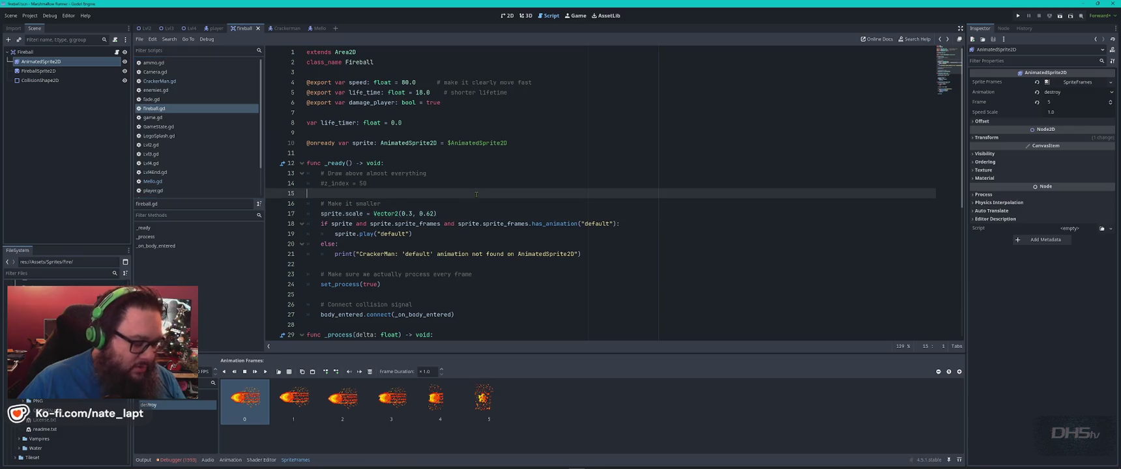
scroll(483, 193, "down", 8)
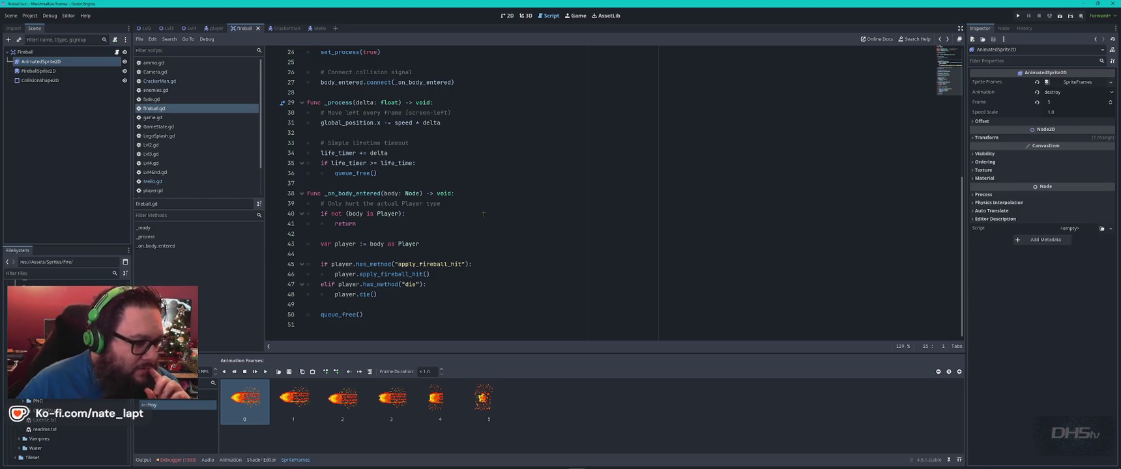
- Review fireball.gd's body-entered handler, from the apply_fireball_hit check to queue_free
left_click(438, 265)
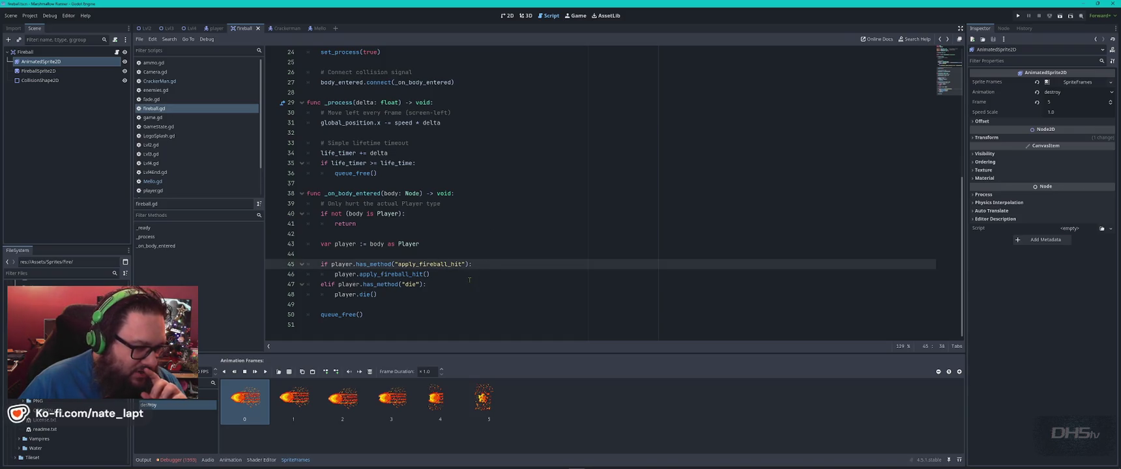
scroll(469, 280, "up", 2)
scroll(468, 279, "up", 3)
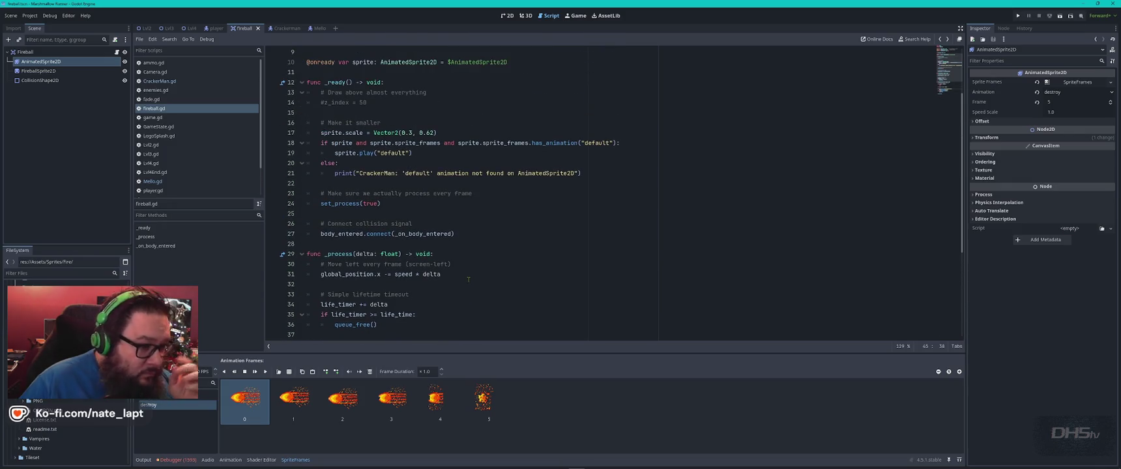
scroll(468, 280, "up", 3)
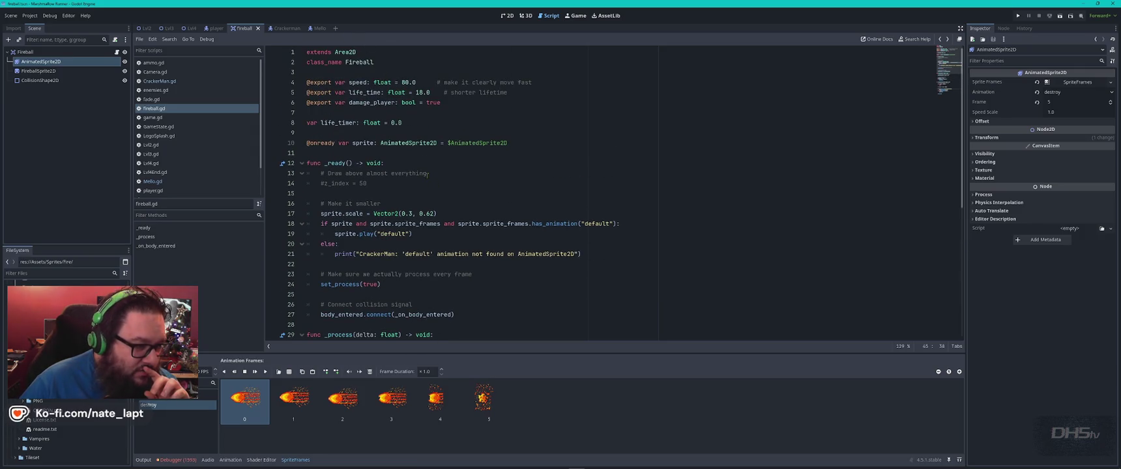
scroll(427, 174, "down", 8)
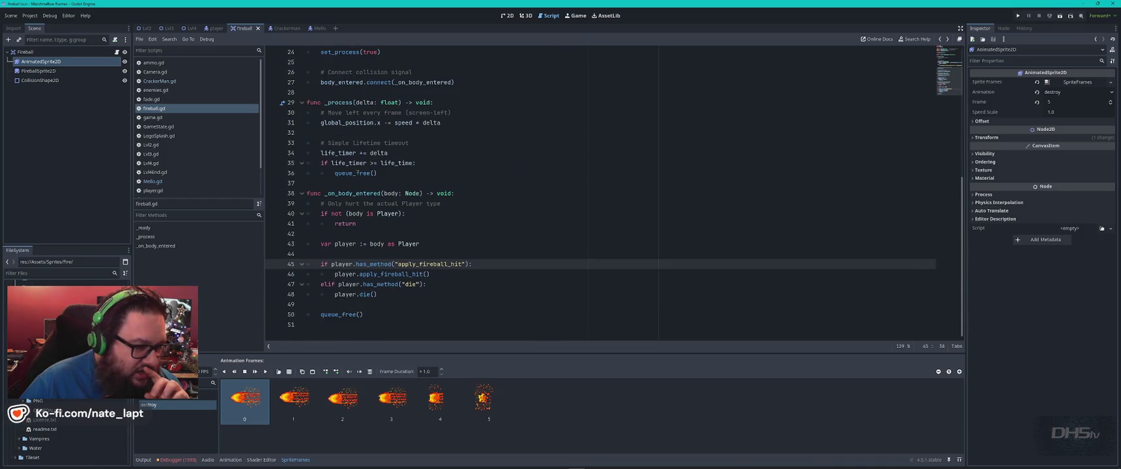
left_click(413, 174)
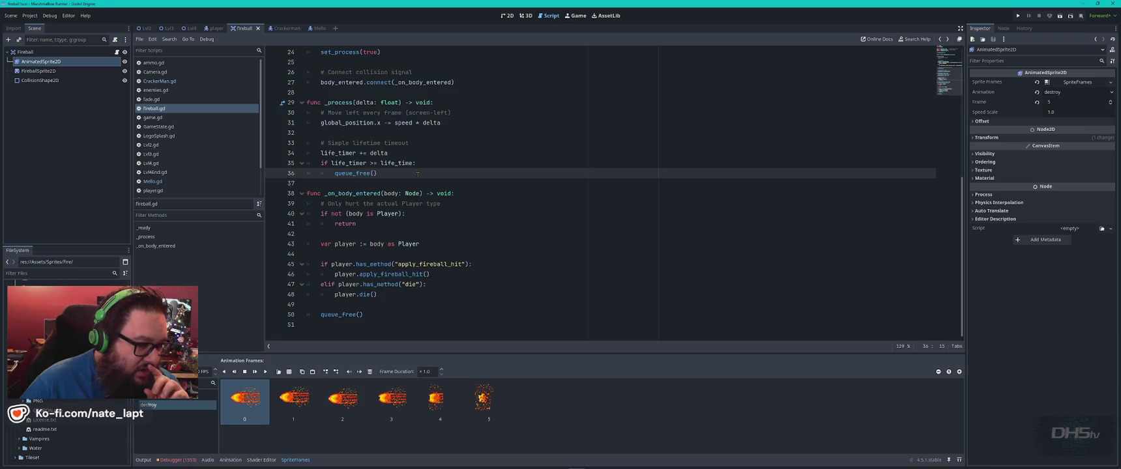
double_click(430, 265)
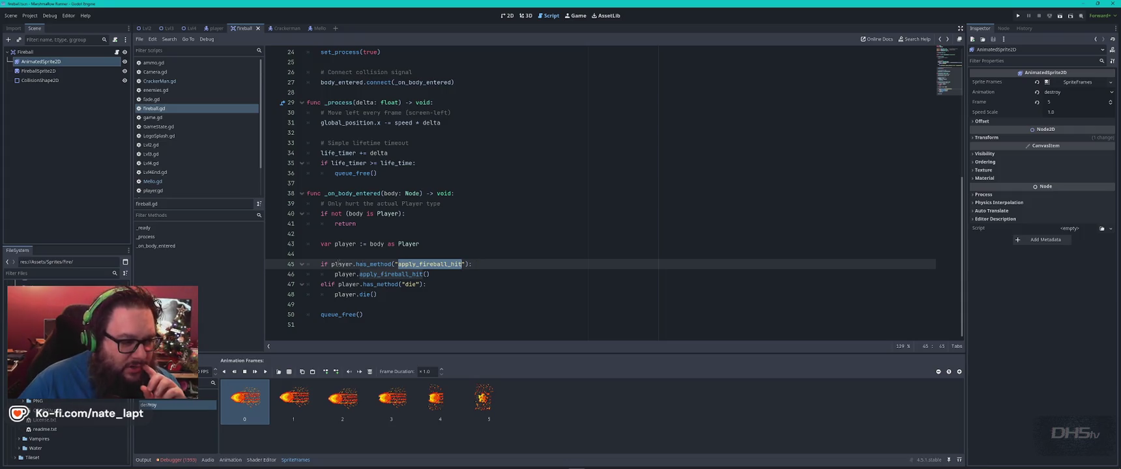
left_click(352, 314)
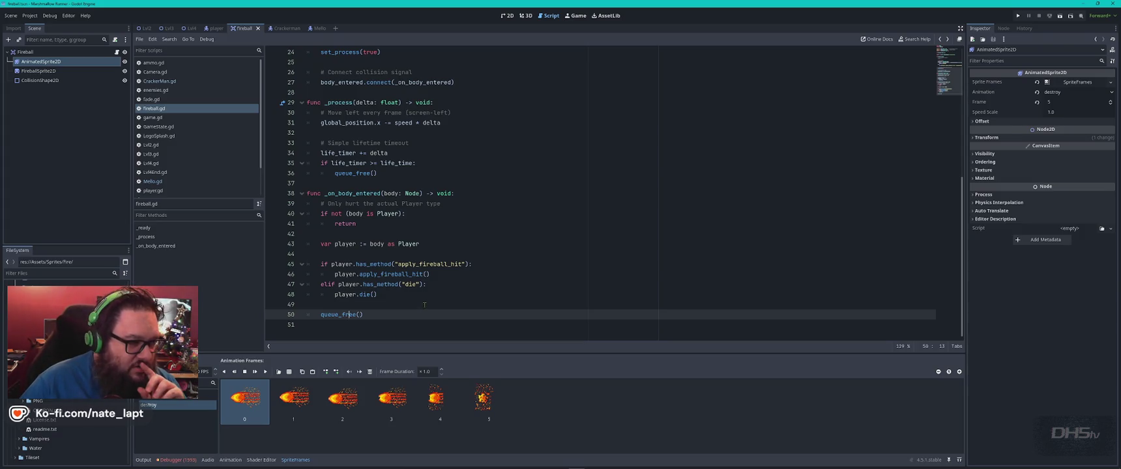
scroll(424, 304, "up", 8)
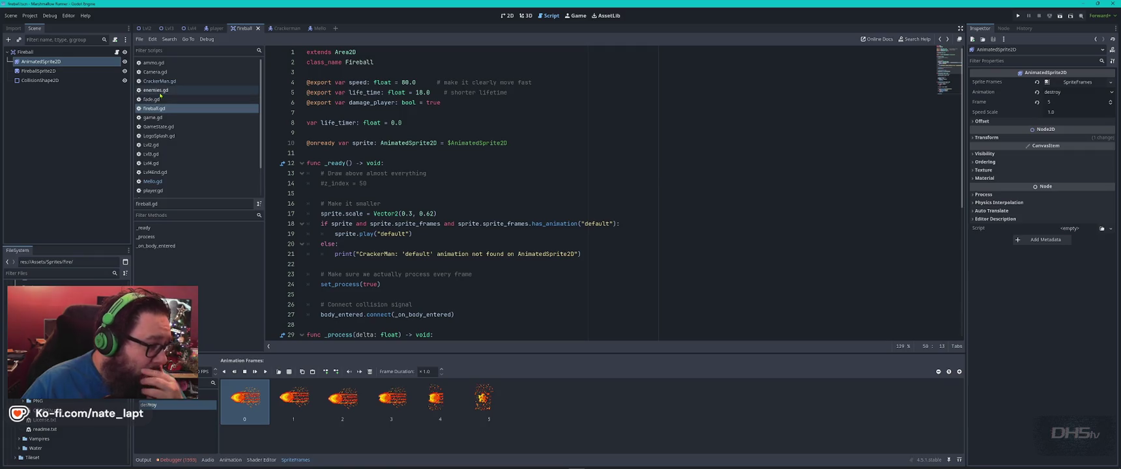
scroll(157, 94, "down", 2)
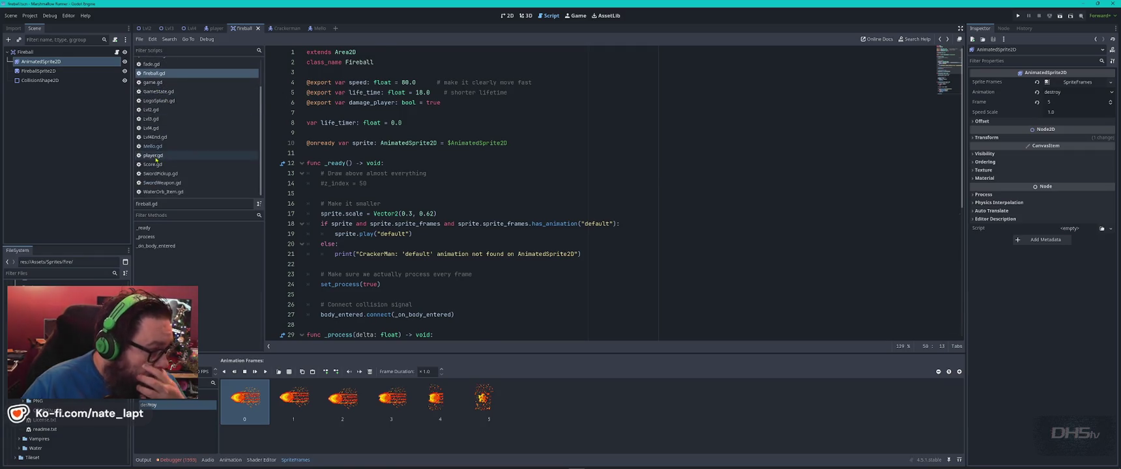
- Open player.gd and search it for 'fireball'
left_click(154, 155)
left_click(472, 207)
key("ctrl+f")
type("fireball")
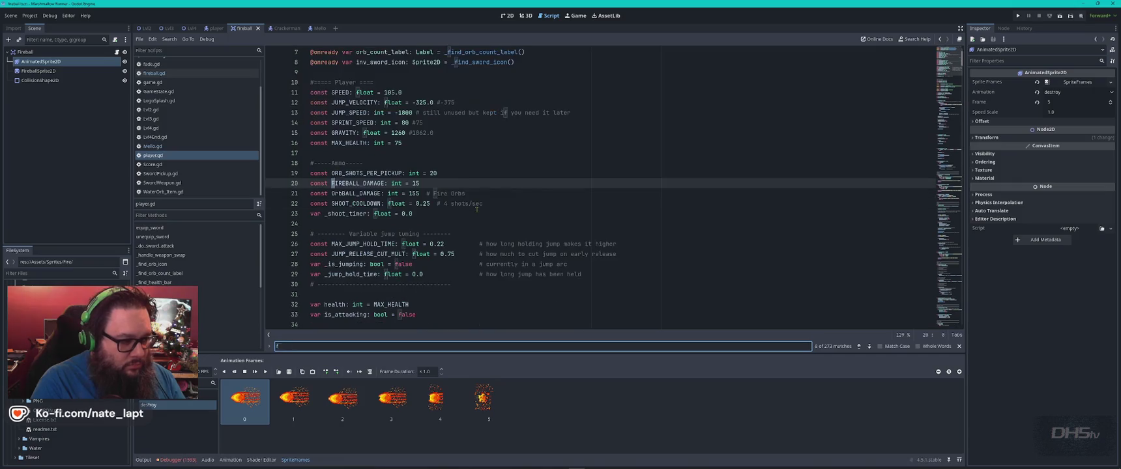
key("Return")
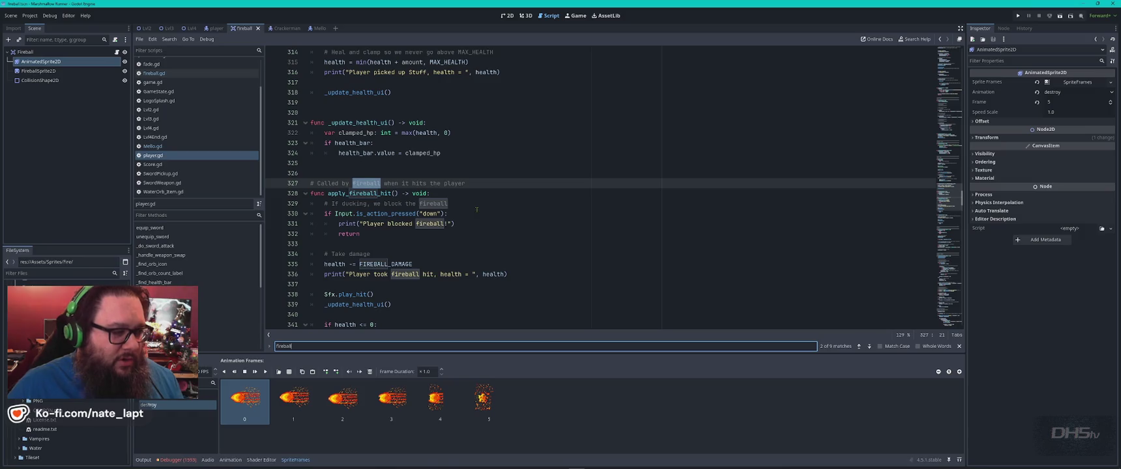
- Step through player.gd's fireball matches on lines 329, 335 and 548, then open game.gd
scroll(467, 194, "down", 2)
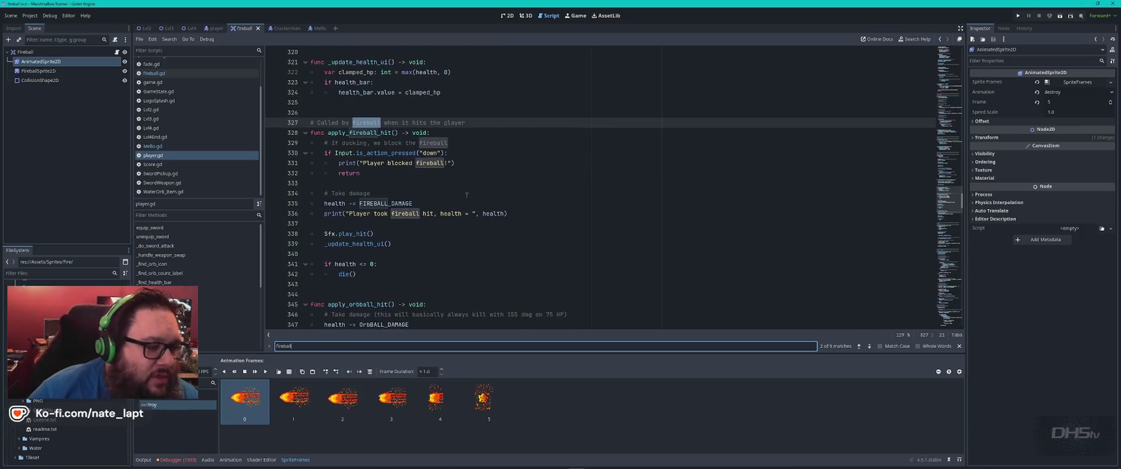
scroll(468, 194, "down", 2)
key("Return")
key("Return")
key("Return")
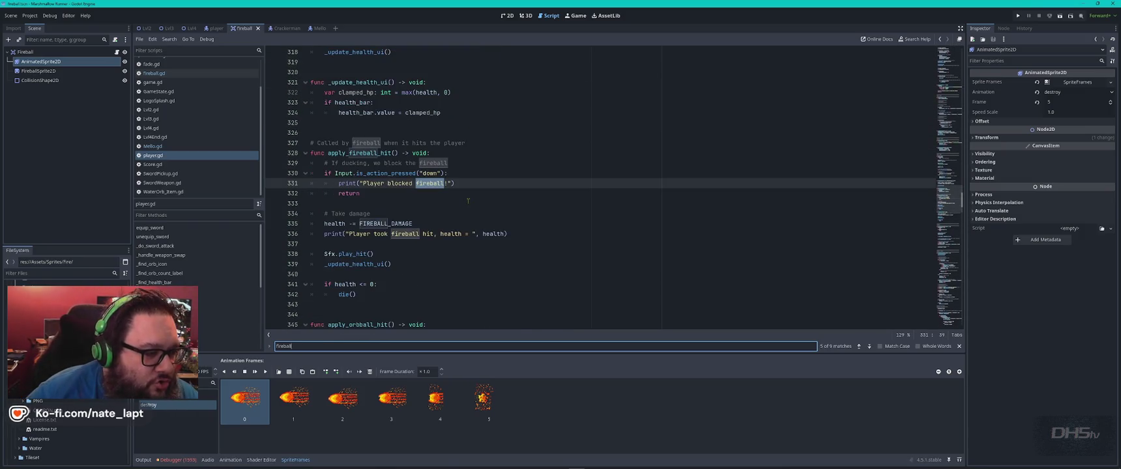
key("Return")
key("Return")
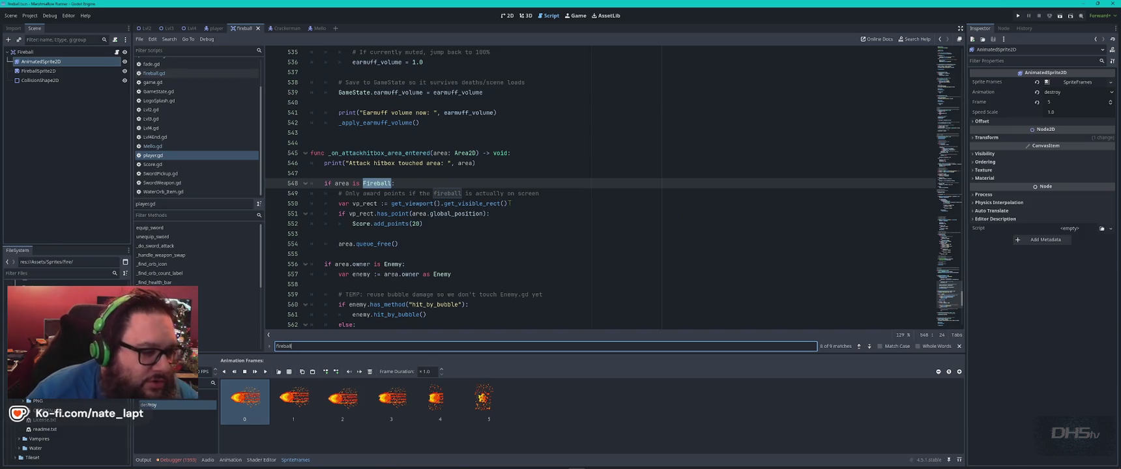
key("Return")
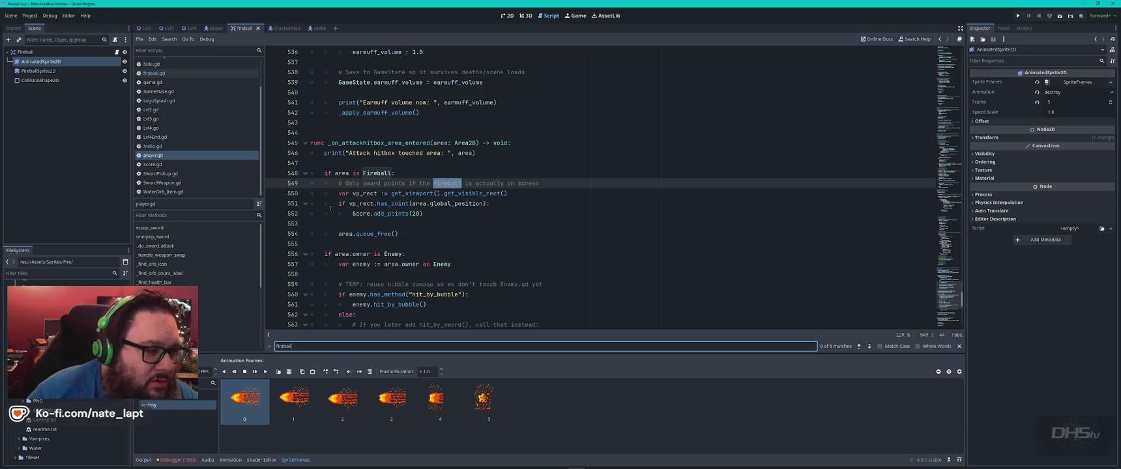
key("Return")
key("Return")
key("Return")
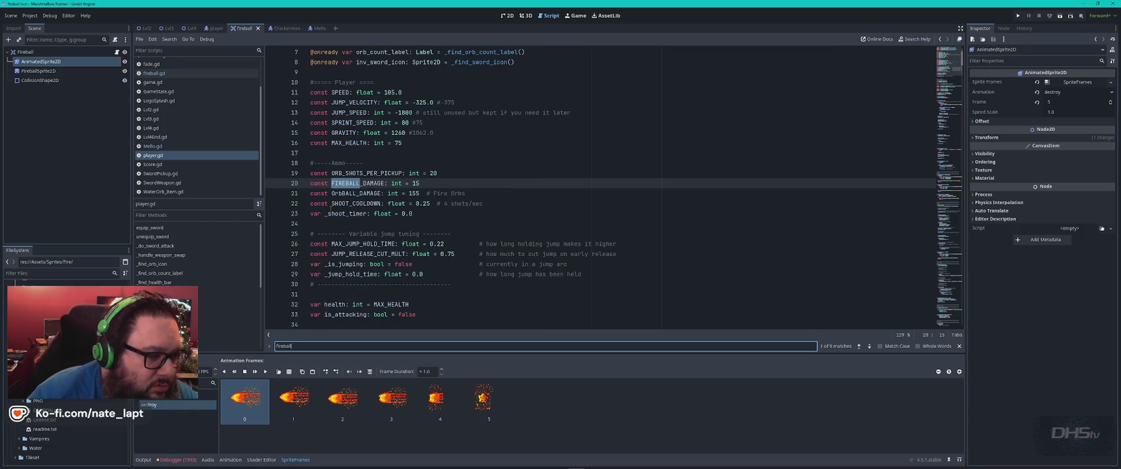
key("Return")
key("Return")
key("Return")
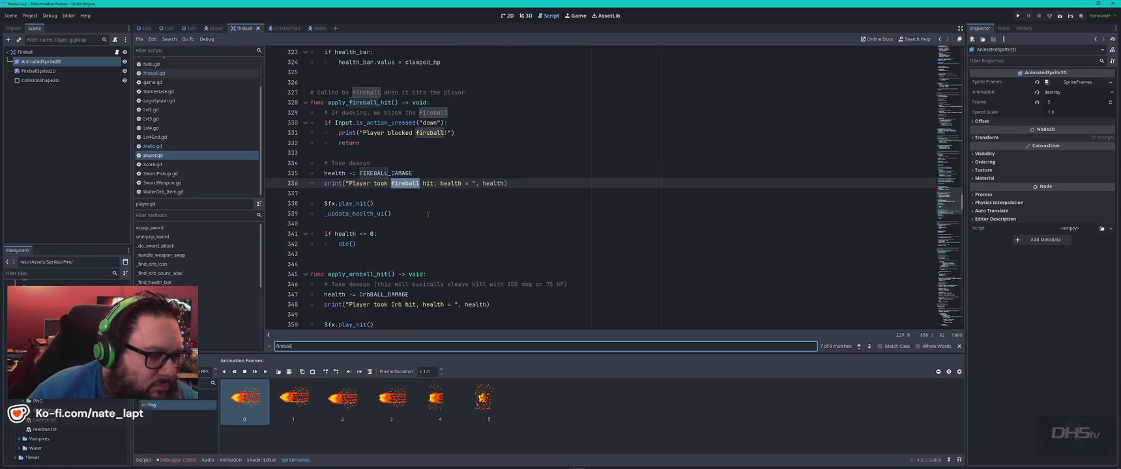
scroll(484, 239, "down", 3)
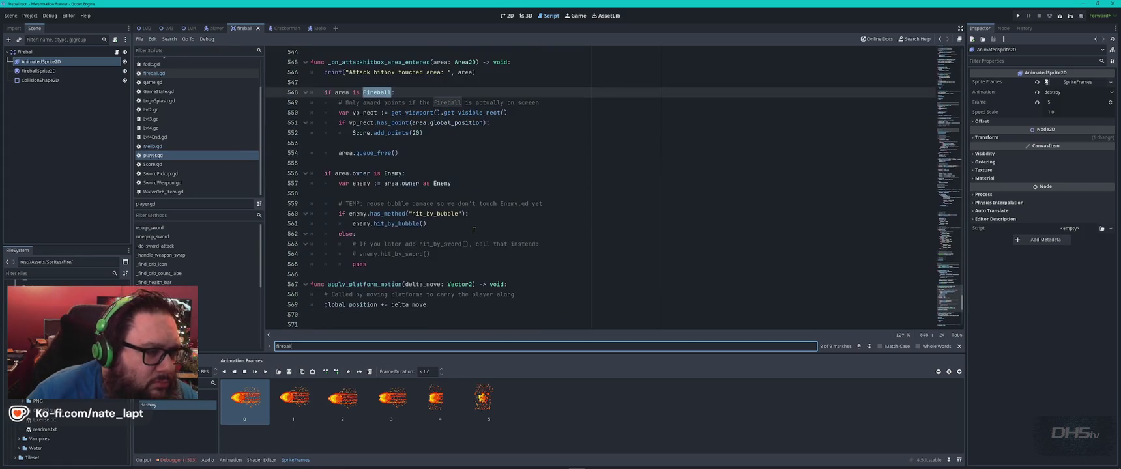
scroll(472, 228, "up", 1)
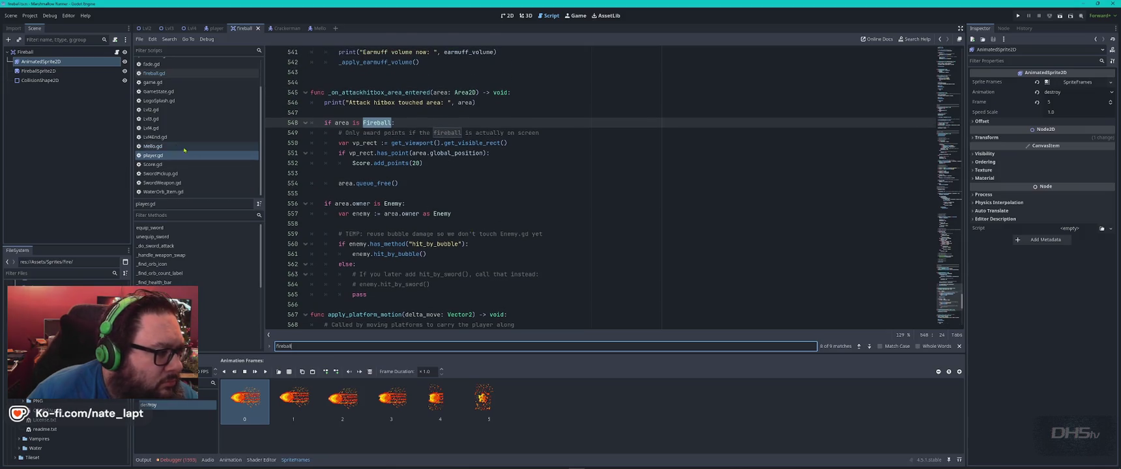
left_click(154, 82)
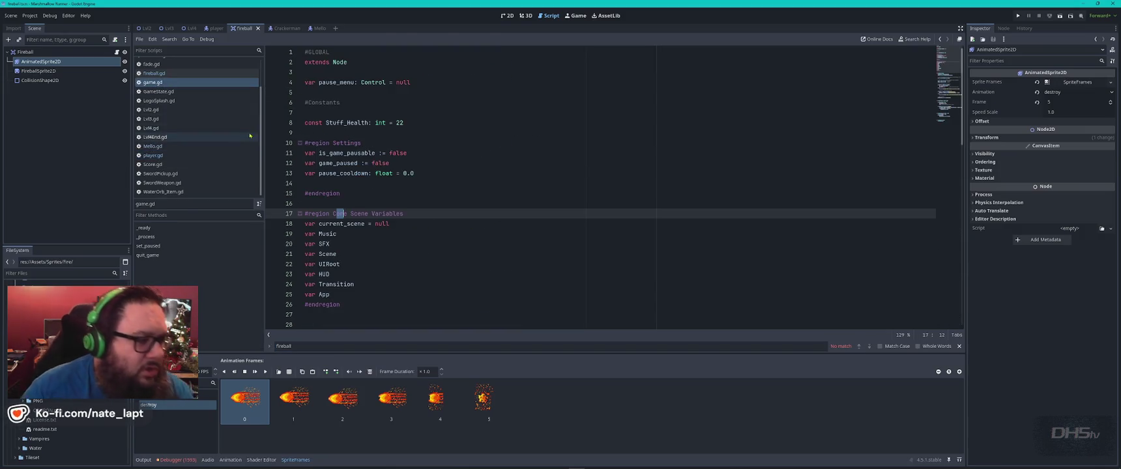
- Abandon a search in game.gd and open fireball.gd via the script filter 'fireball'
key("ctrl+f")
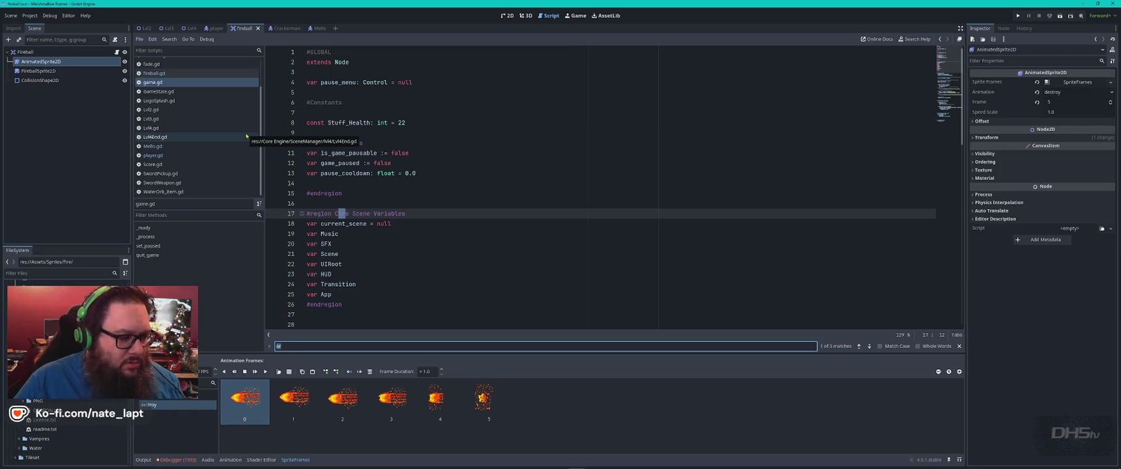
type("fireball")
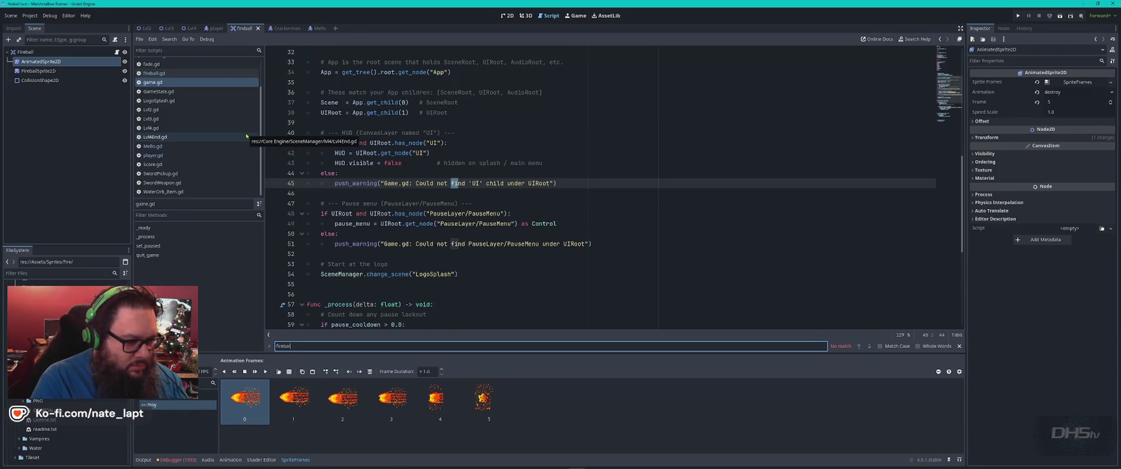
key("Escape")
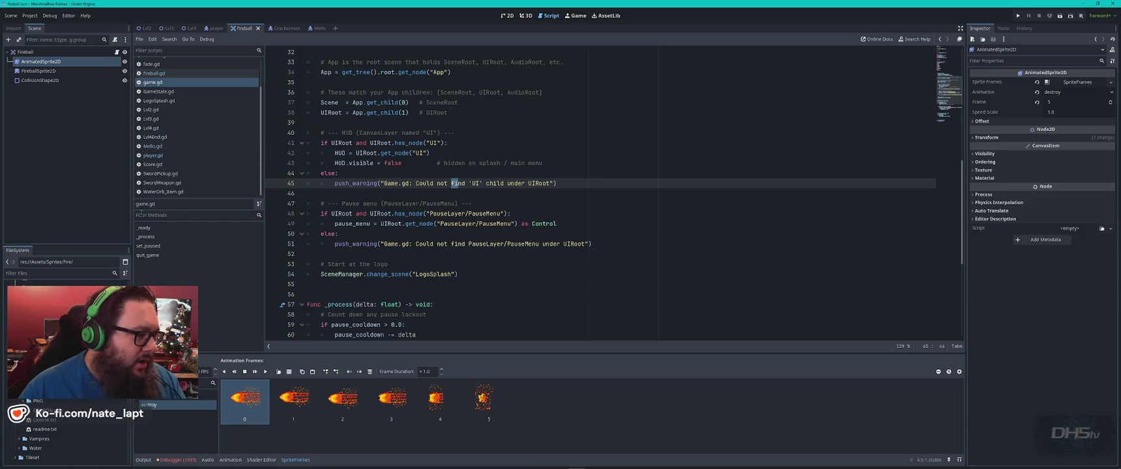
left_click(172, 50)
type("fireball")
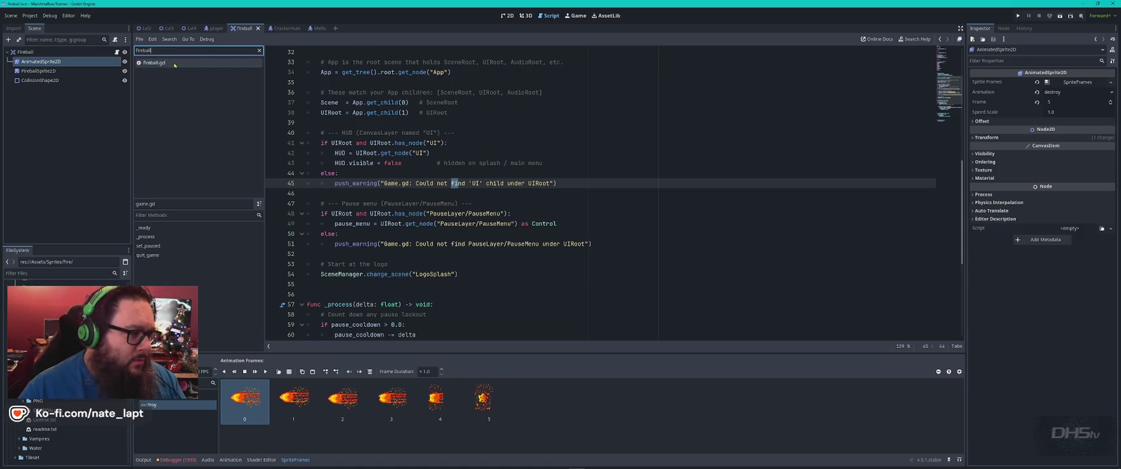
left_click(175, 63)
- Clear both the script filter and the 'fireball' method filter
left_click(169, 216)
type("fireball")
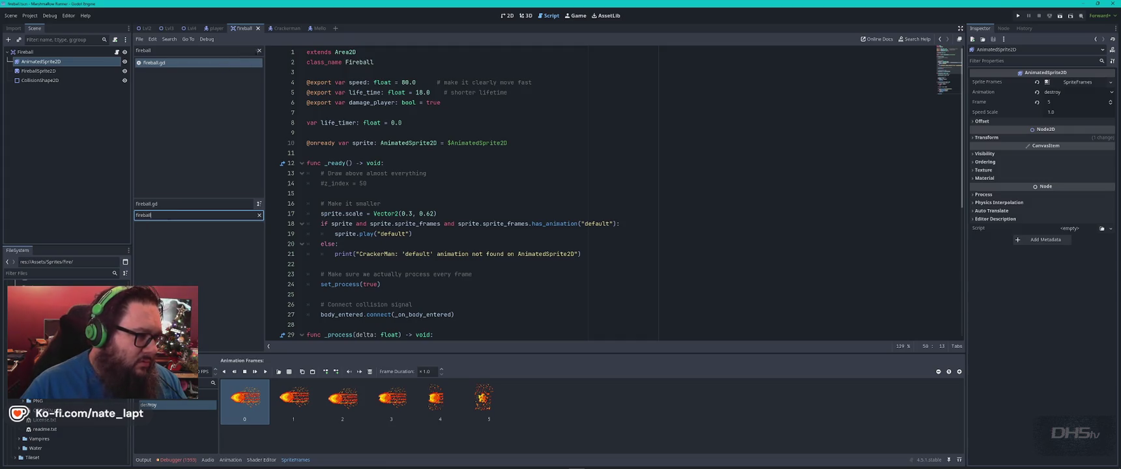
left_click(258, 50)
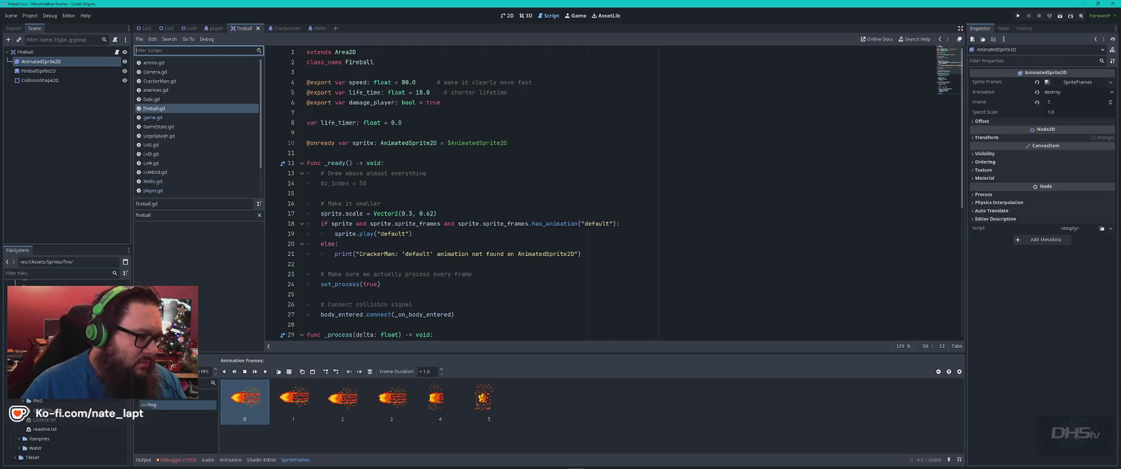
left_click(164, 215)
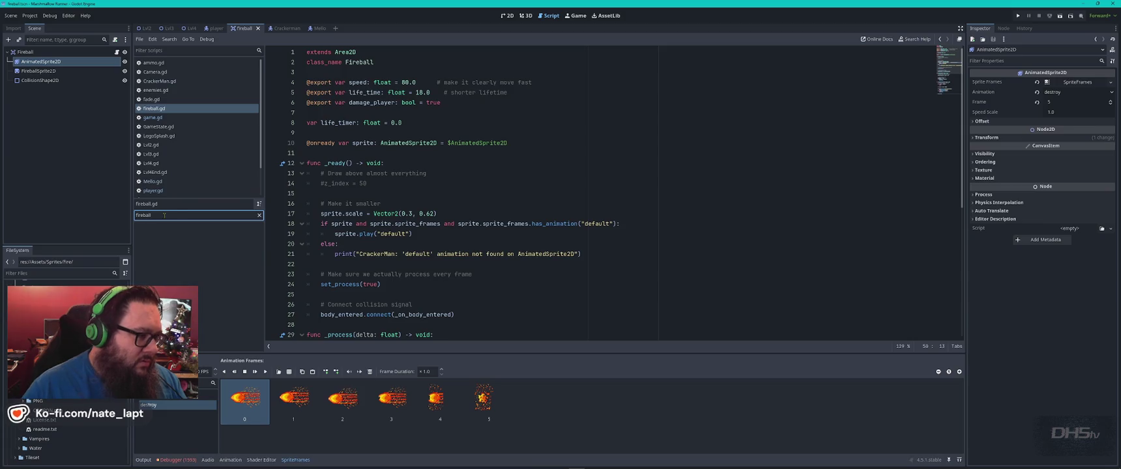
key("ctrl+a")
key("BackSpace")
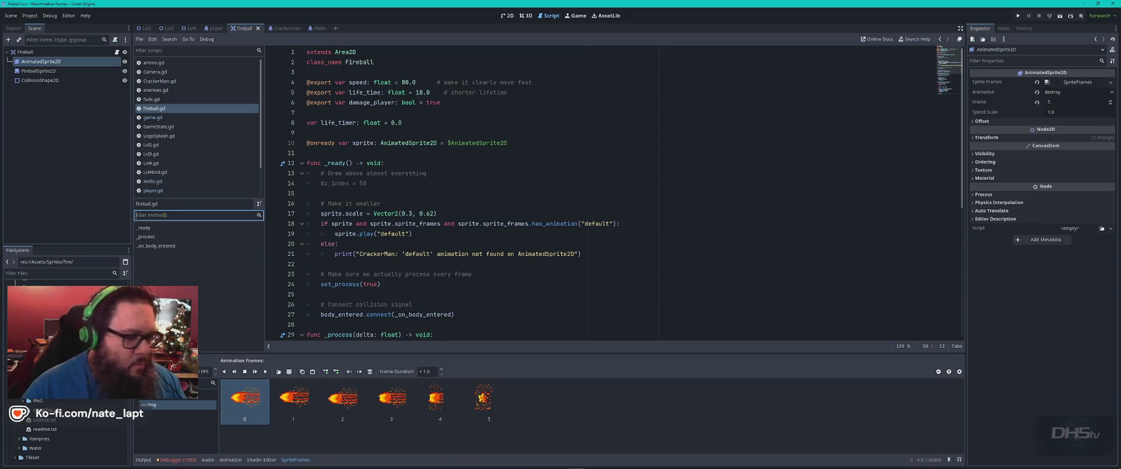
- Cycle through fireball.gd's 'fireball' matches, including apply_fireball_hit, then open enemies.gd
left_click(477, 142)
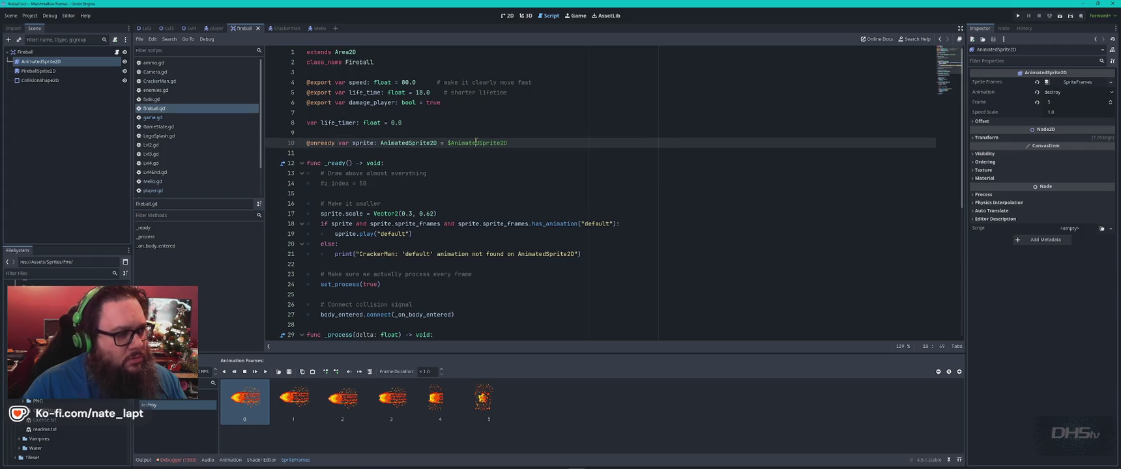
key("ctrl+f")
key("Return")
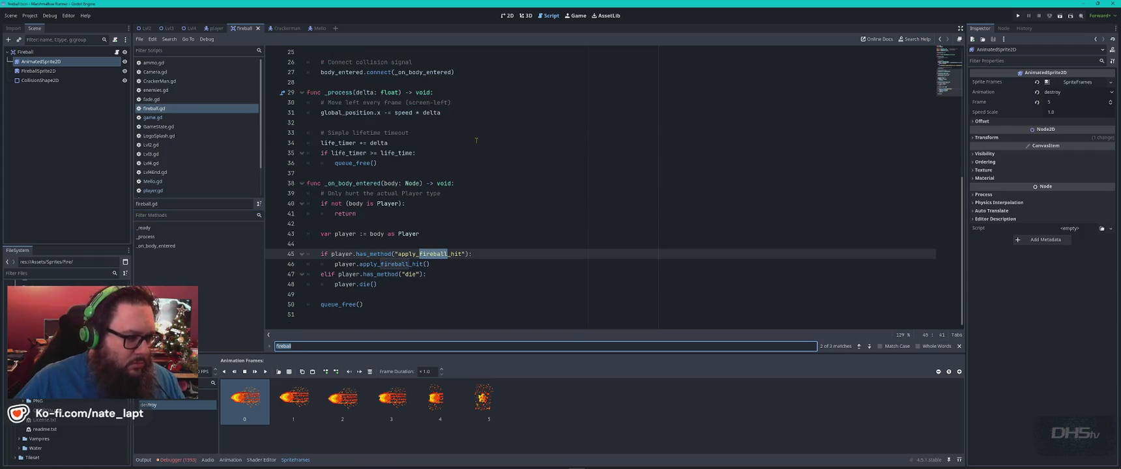
key("Return")
key("Return")
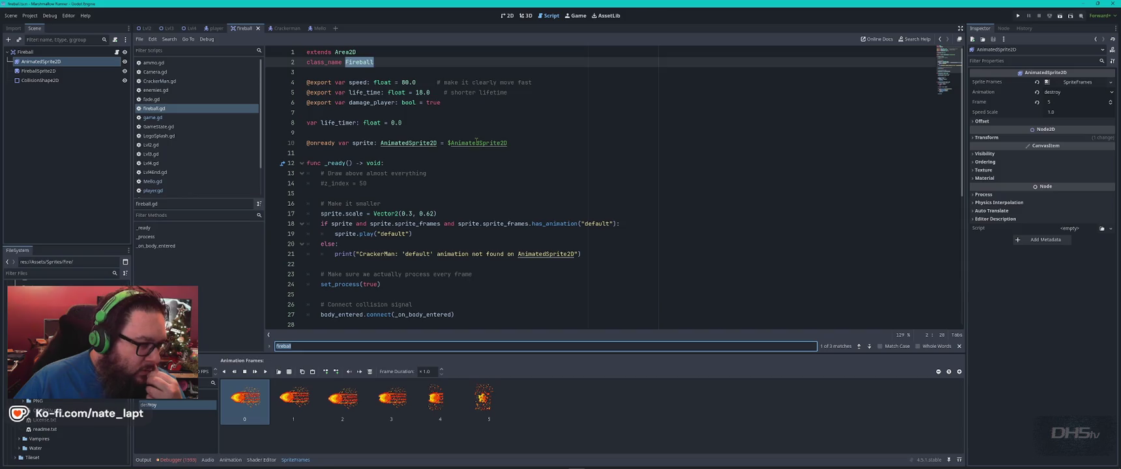
key("Return")
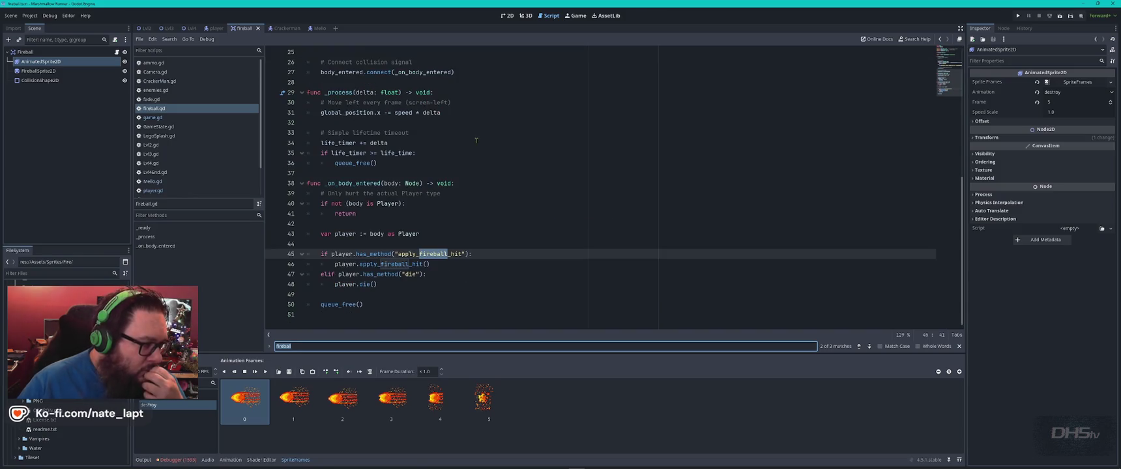
left_click(192, 90)
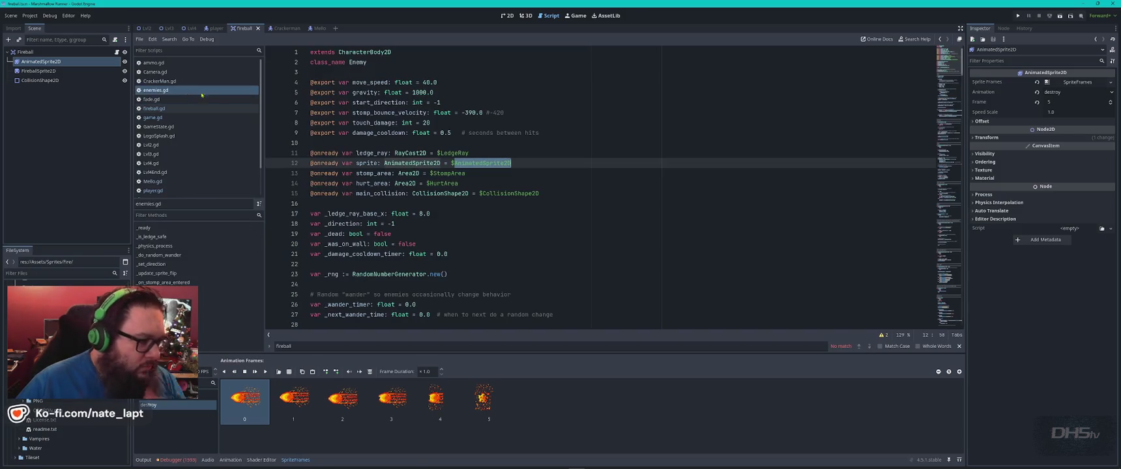
- Search enemies.gd for 'fireb' (no match) and filter project files by 'fireball'
left_click(537, 170)
key("ctrl+f")
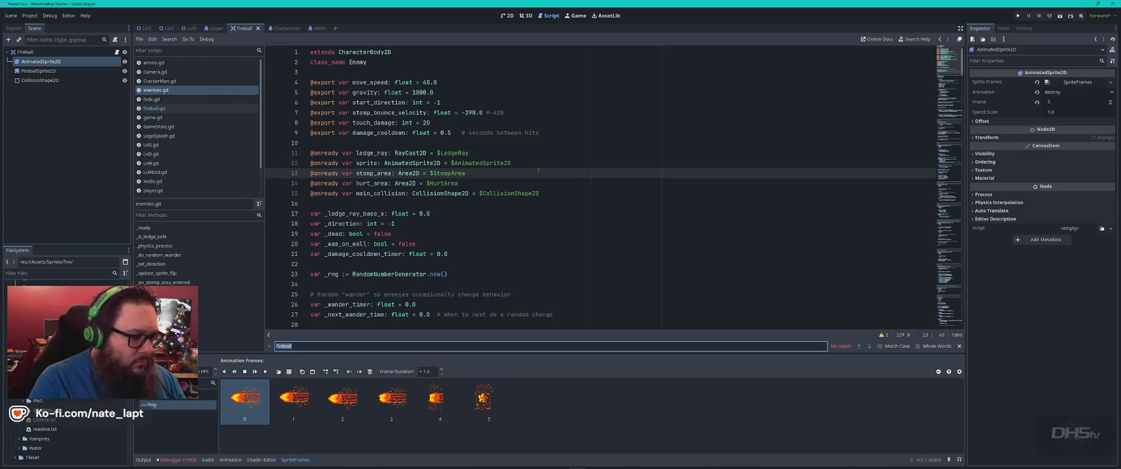
type("fireb")
key("Escape")
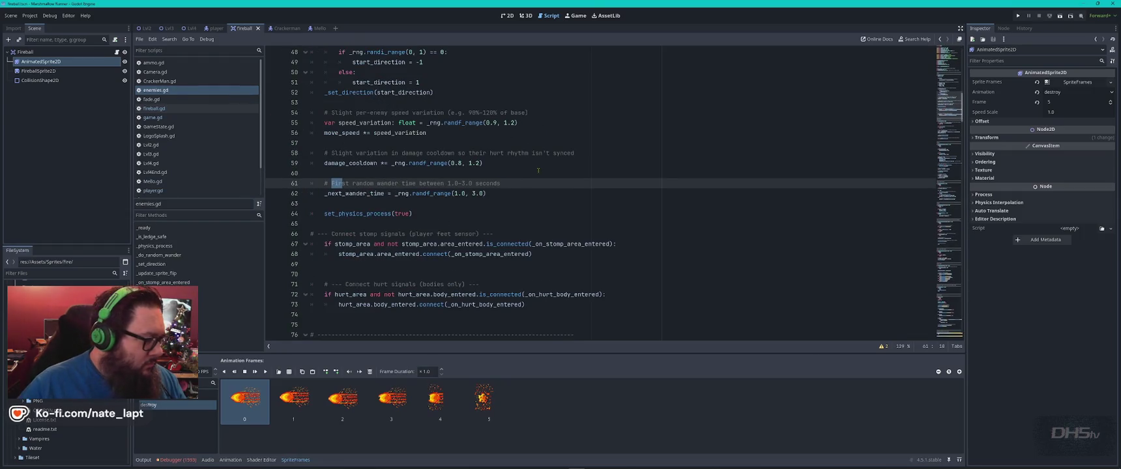
left_click(56, 273)
type("fireball")
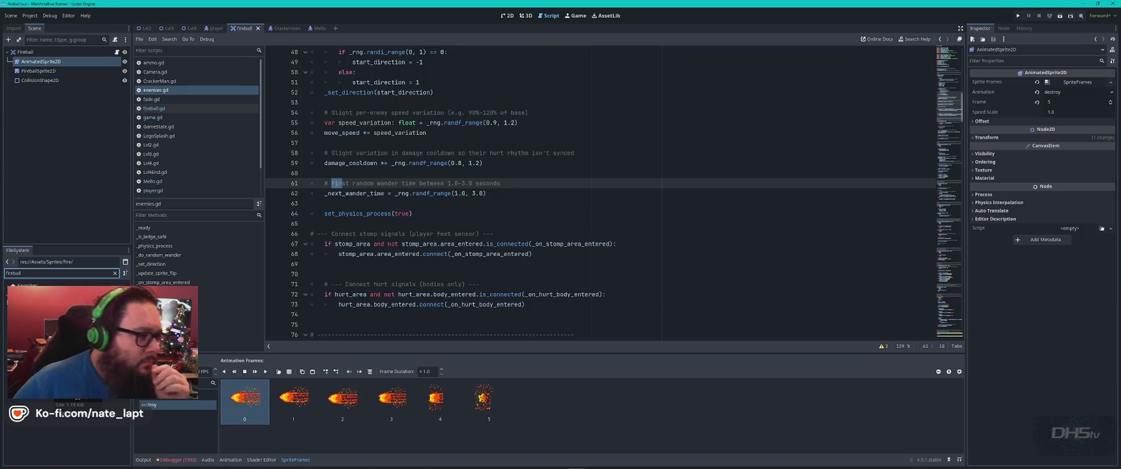
- Look over ammo.gd and Mello.gd, including Mello's play_uhh check
left_click(193, 64)
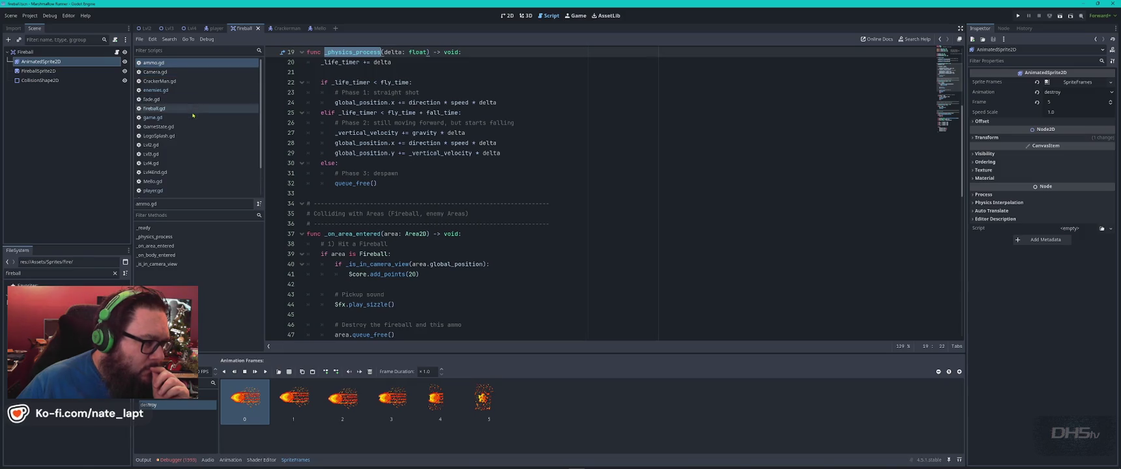
left_click(189, 181)
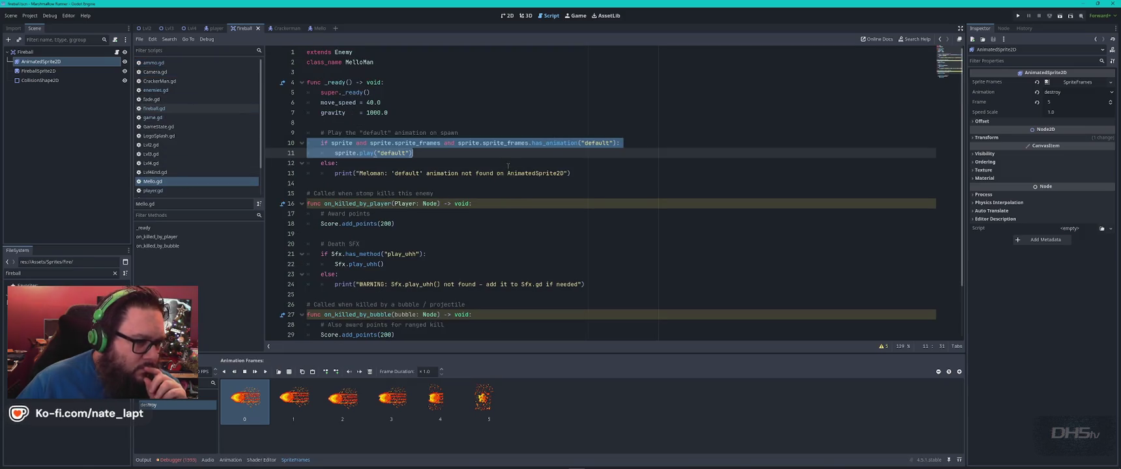
left_click(508, 166)
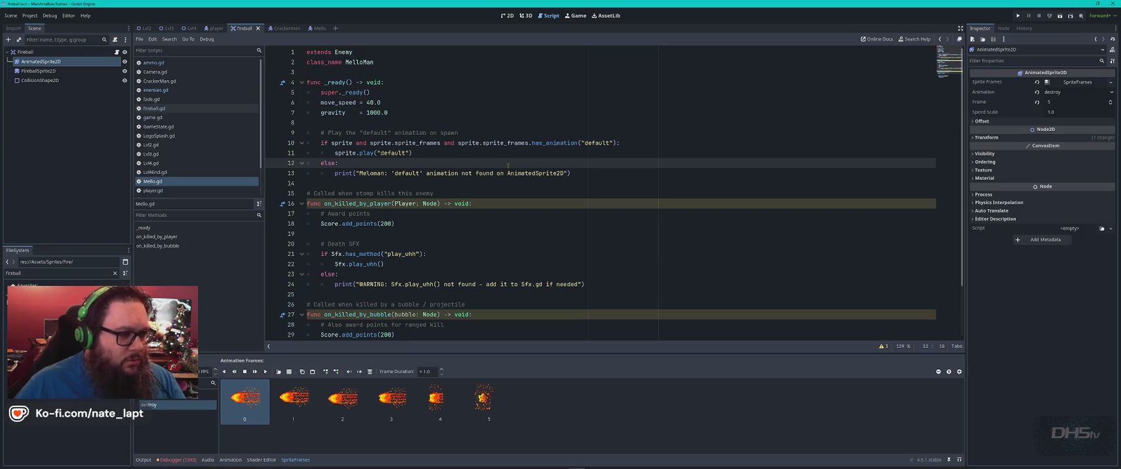
scroll(428, 221, "down", 2)
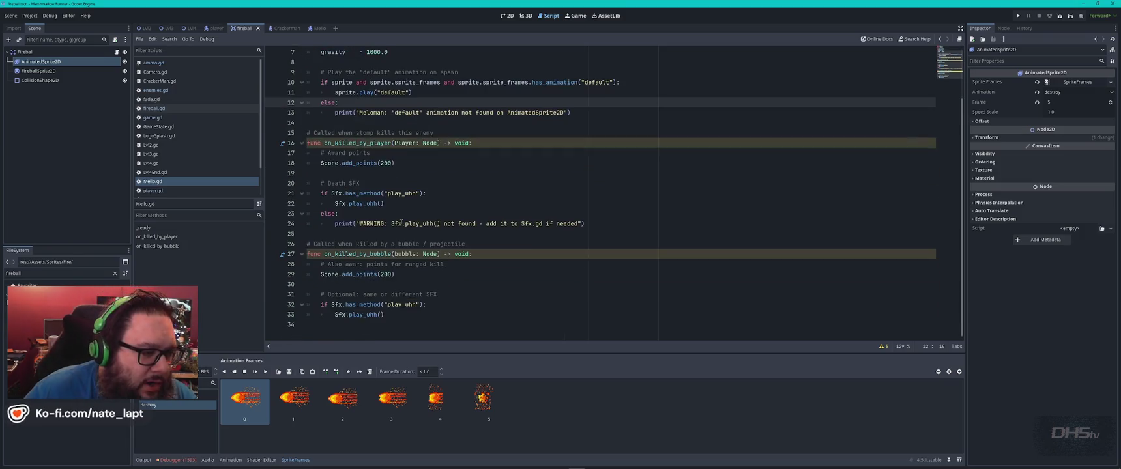
left_click(346, 194)
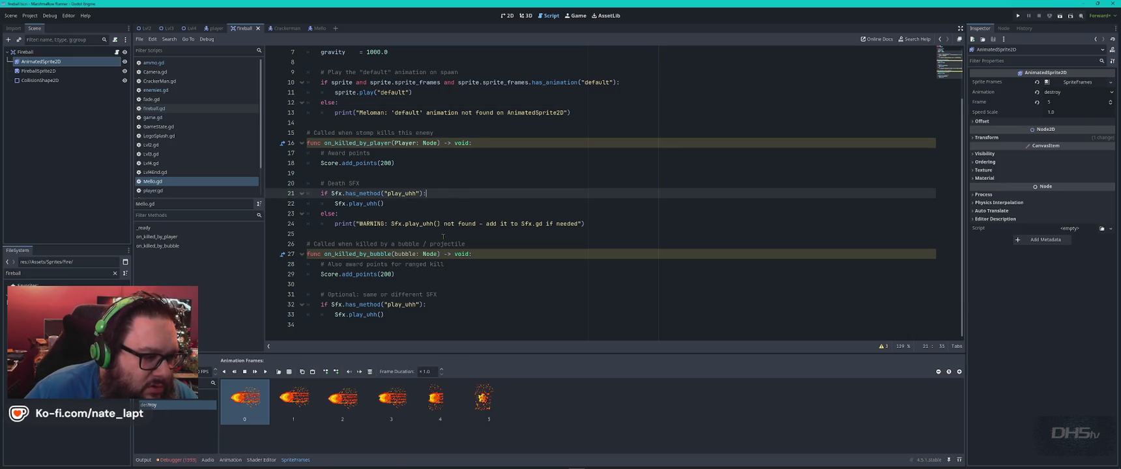
left_click(464, 283)
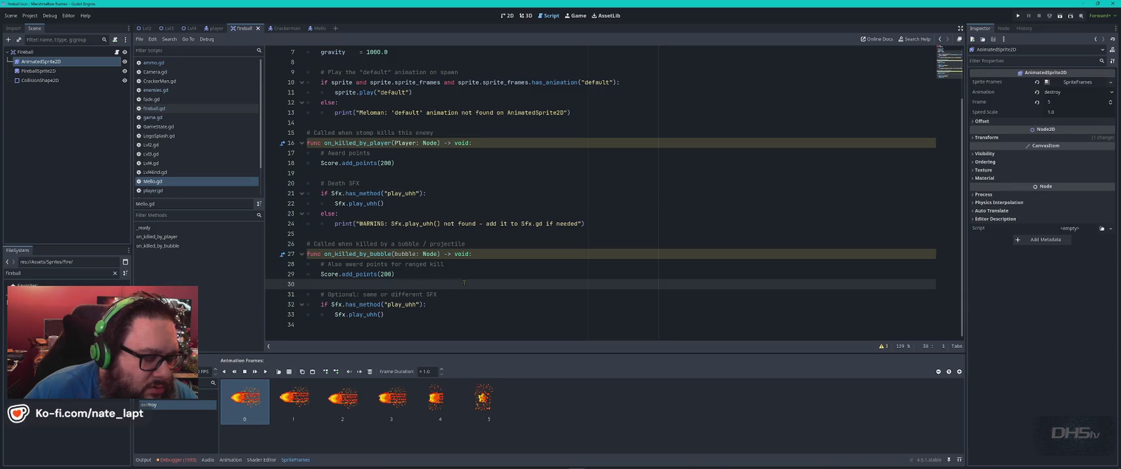
scroll(464, 282, "up", 1)
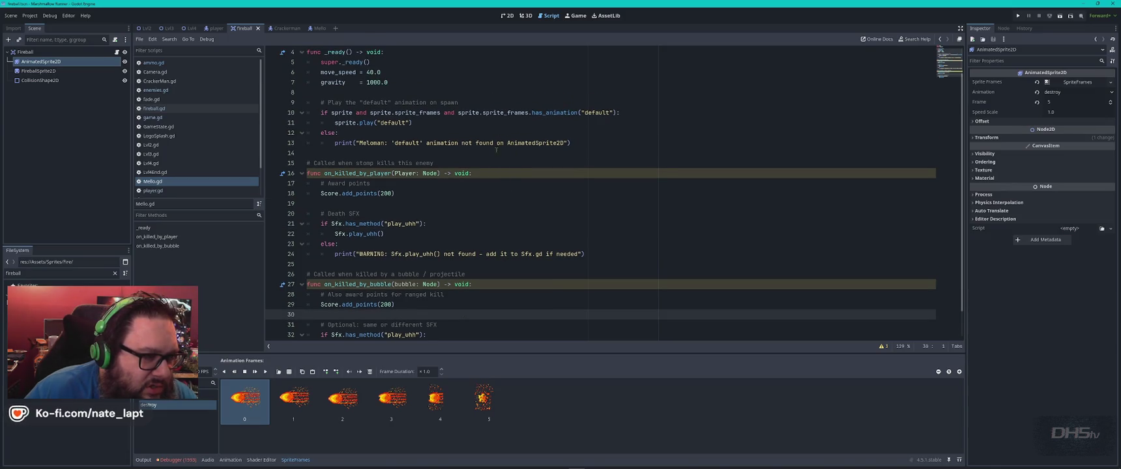
scroll(358, 151, "up", 1)
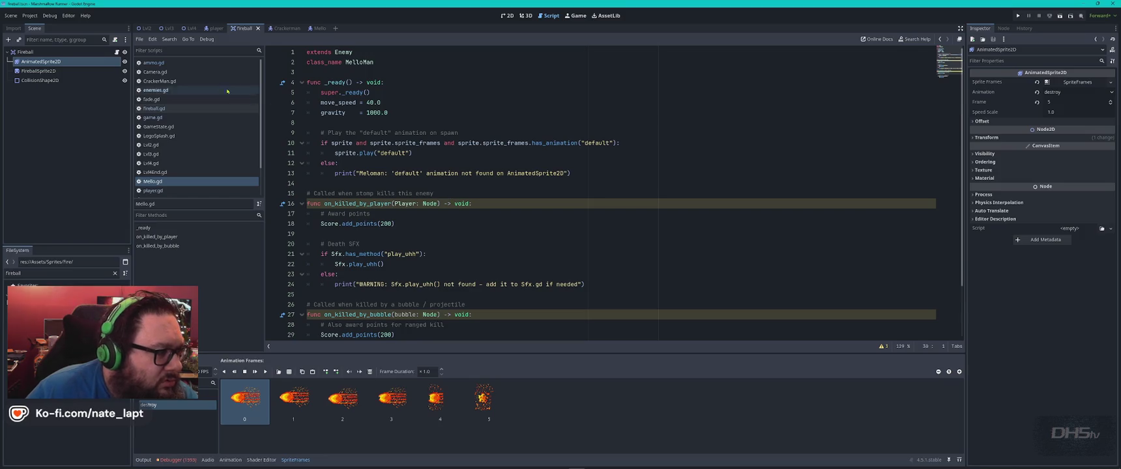
- Review CrackerMan.gd and GameState.gd, then go back to enemies.gd at line 63
left_click(189, 81)
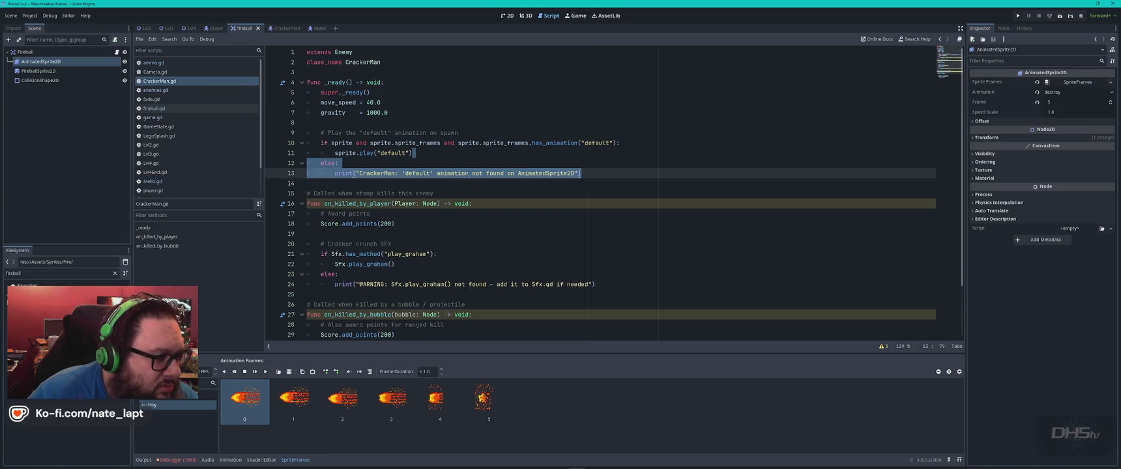
left_click(468, 164)
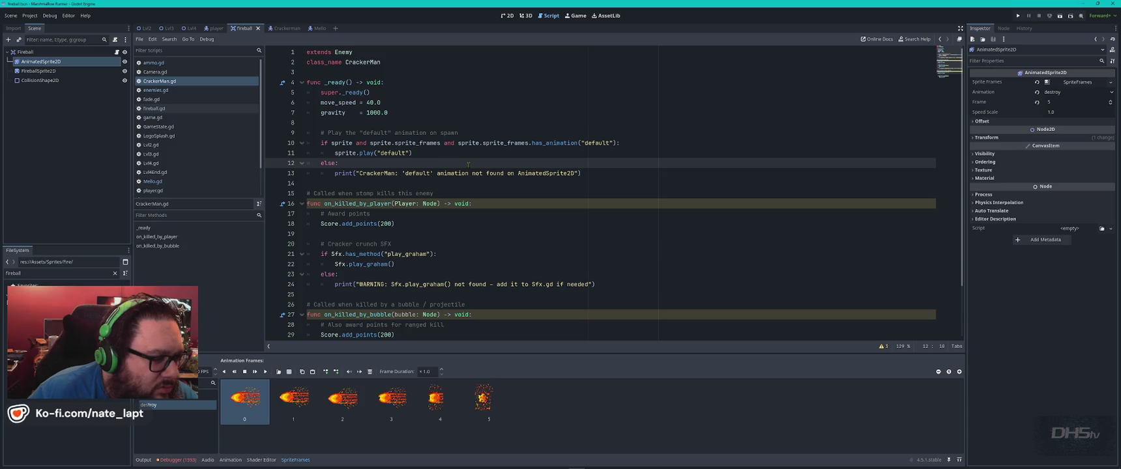
scroll(463, 179, "down", 2)
left_click(459, 194)
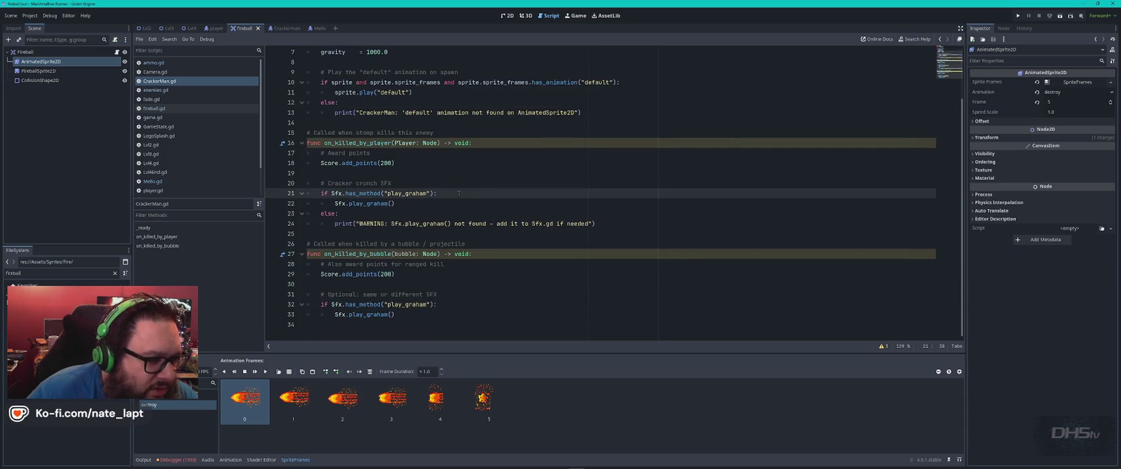
scroll(459, 277, "up", 2)
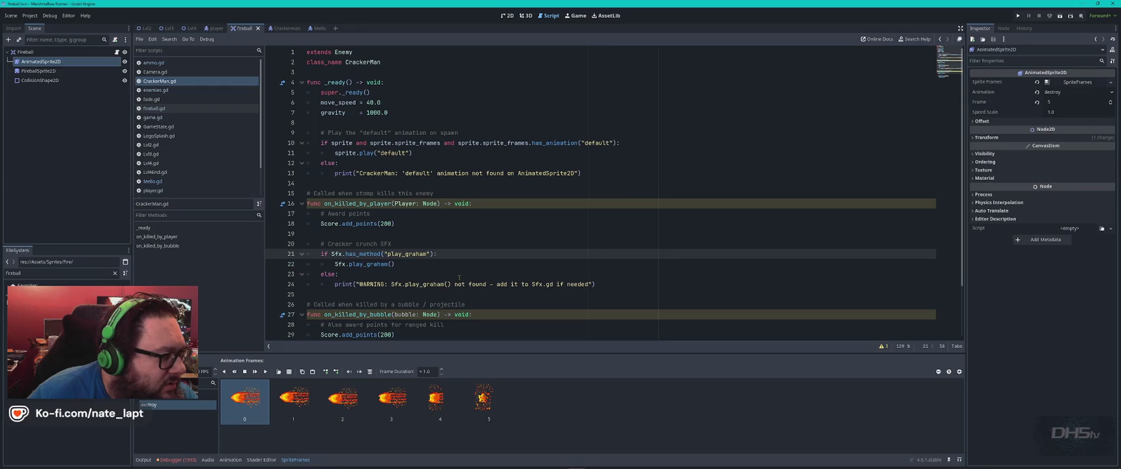
left_click(197, 127)
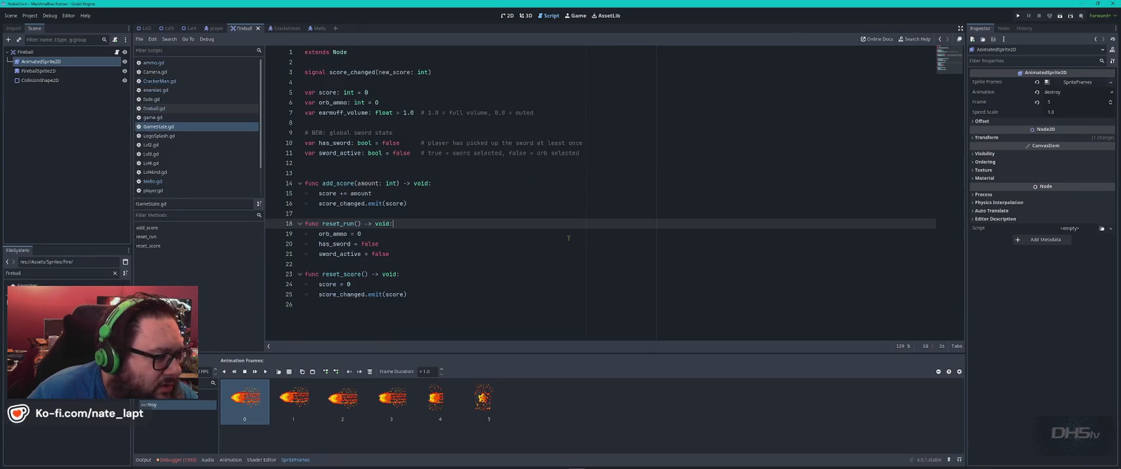
left_click(179, 91)
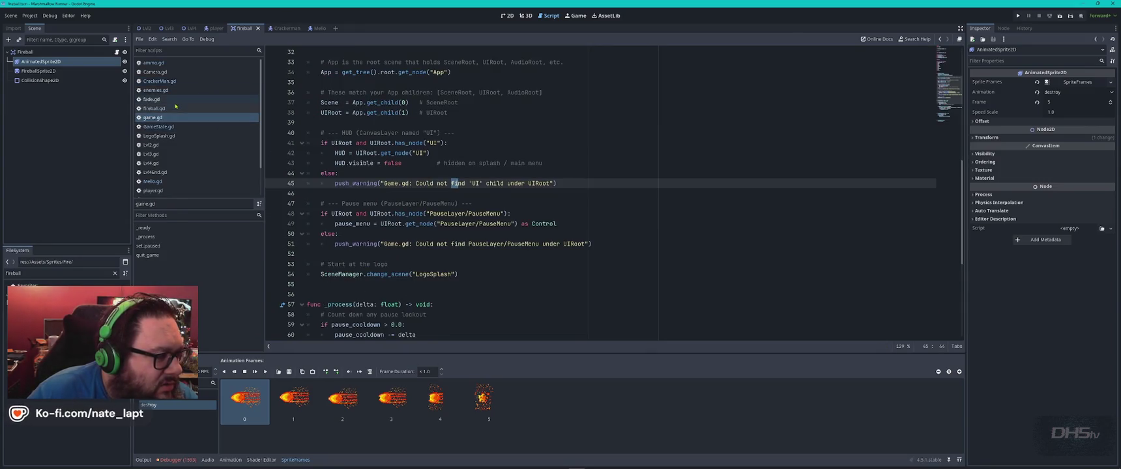
left_click(552, 200)
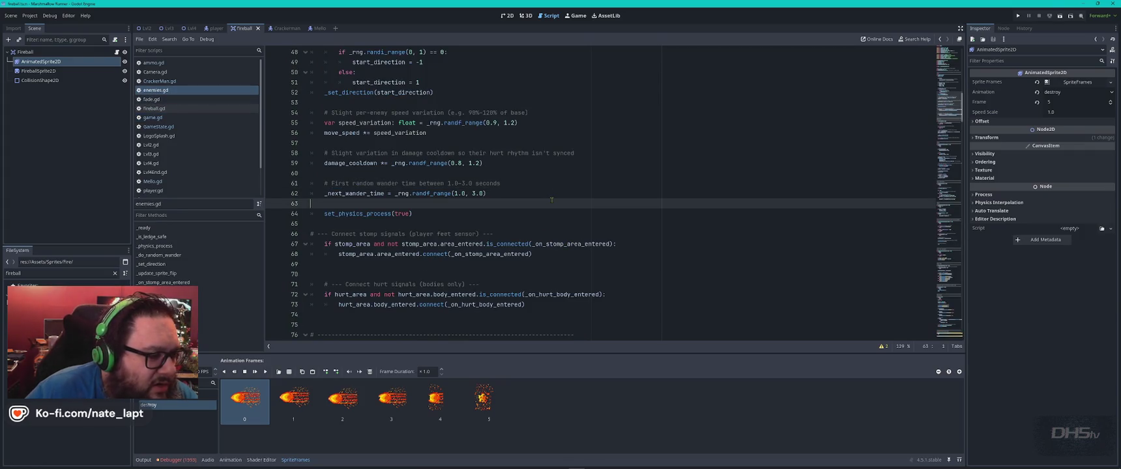
- Scroll down through enemies.gd's setup and movement code
scroll(552, 199, "up", 15)
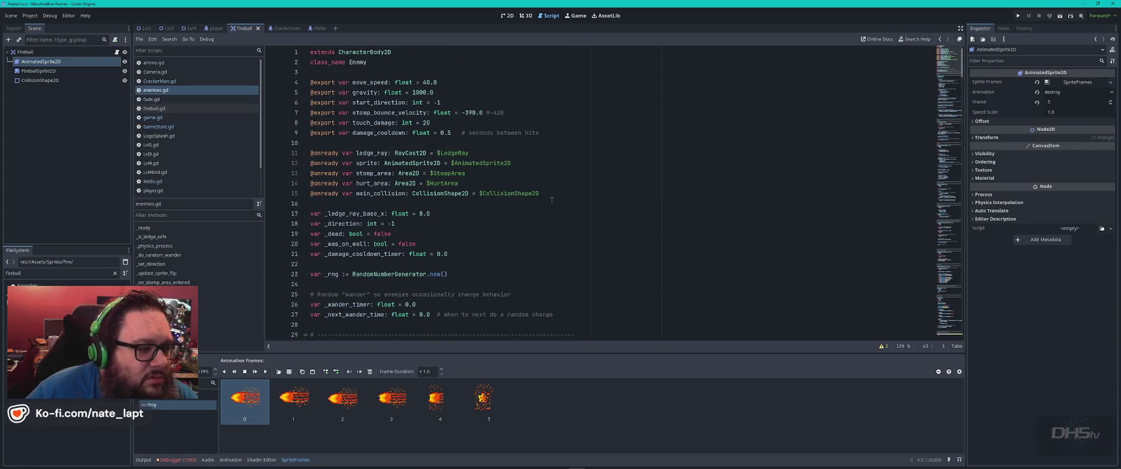
scroll(552, 199, "down", 7)
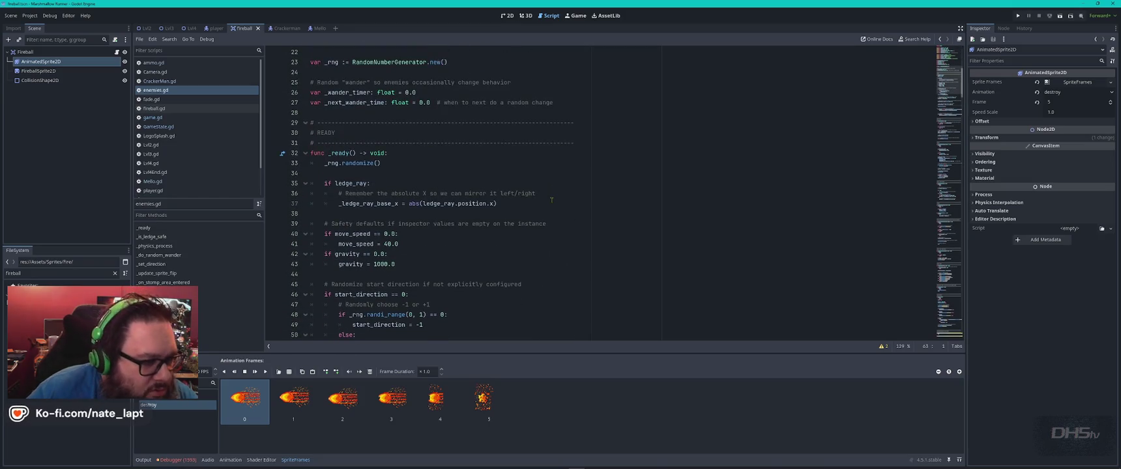
scroll(551, 199, "down", 13)
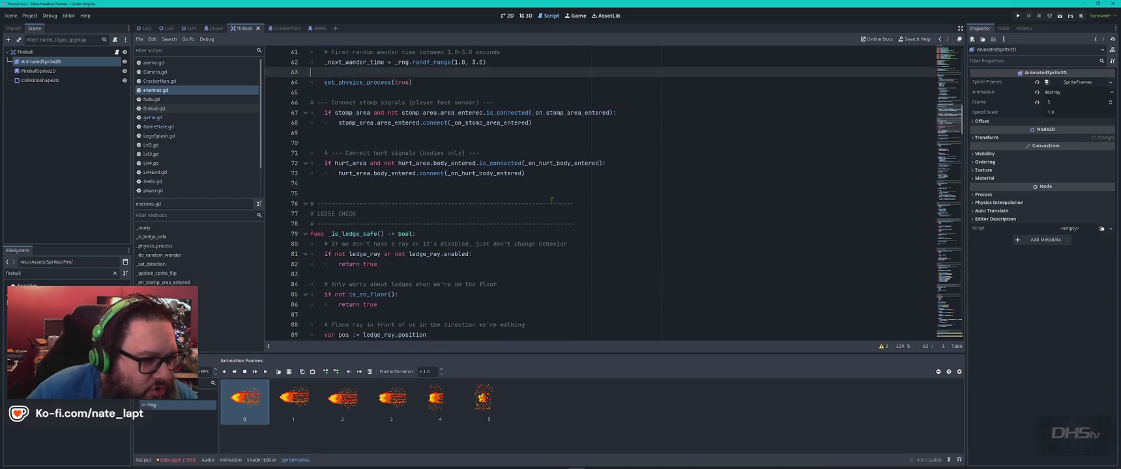
scroll(551, 200, "down", 7)
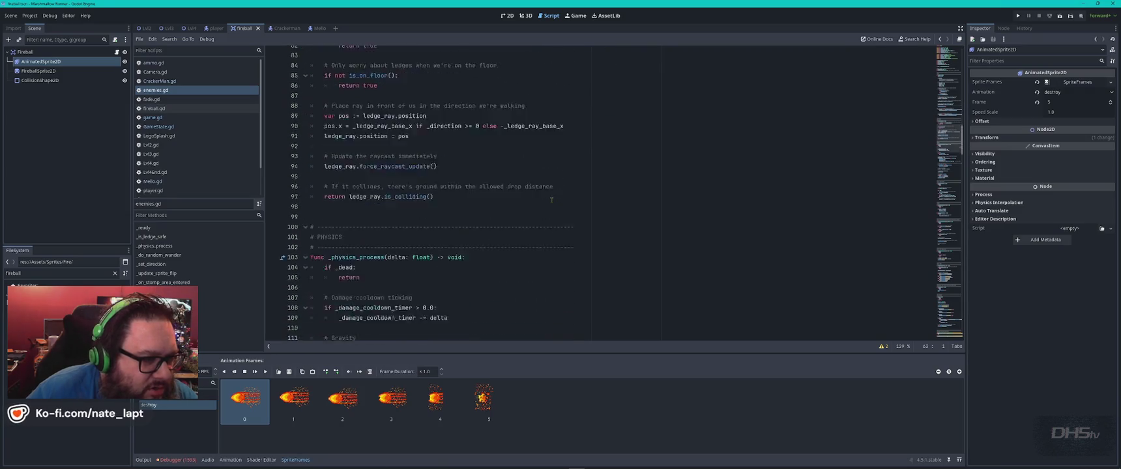
scroll(552, 200, "down", 5)
scroll(546, 203, "down", 8)
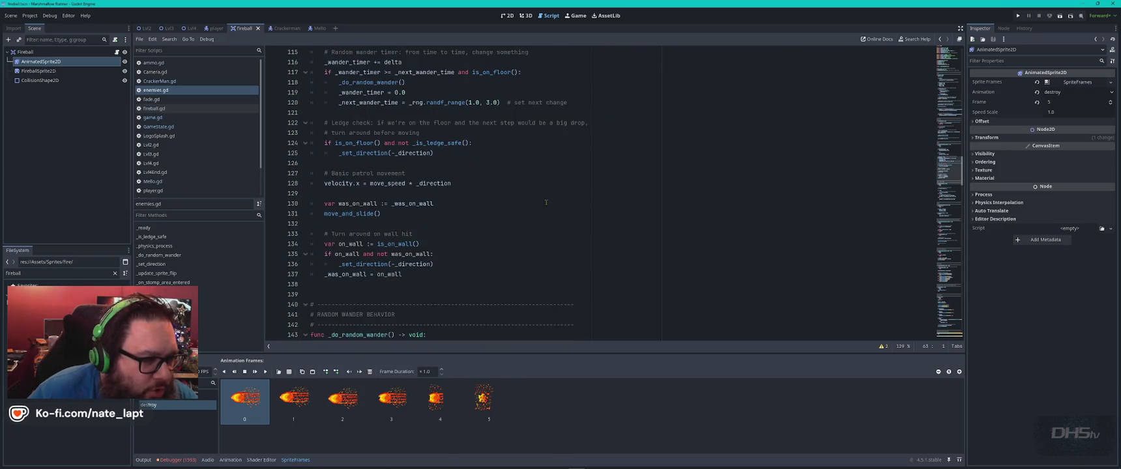
scroll(546, 203, "down", 12)
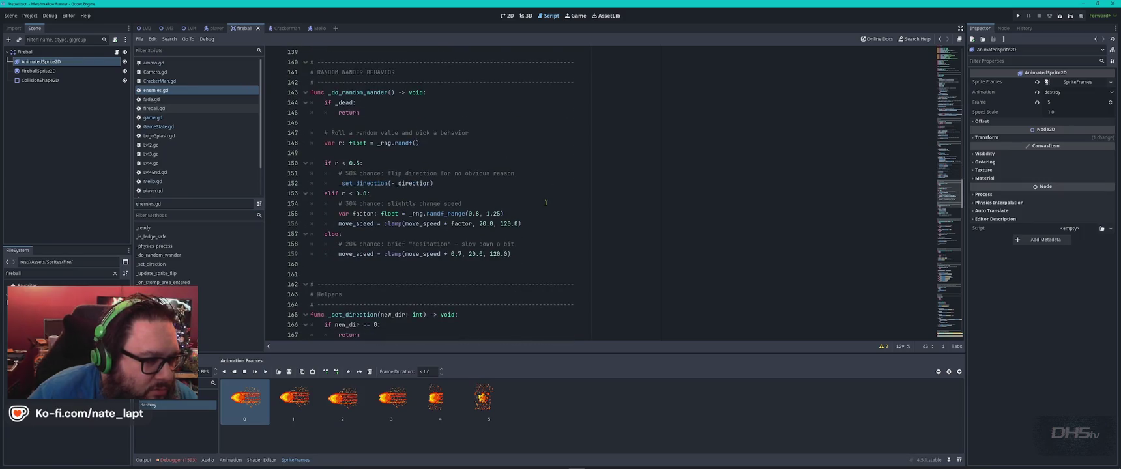
scroll(546, 203, "down", 2)
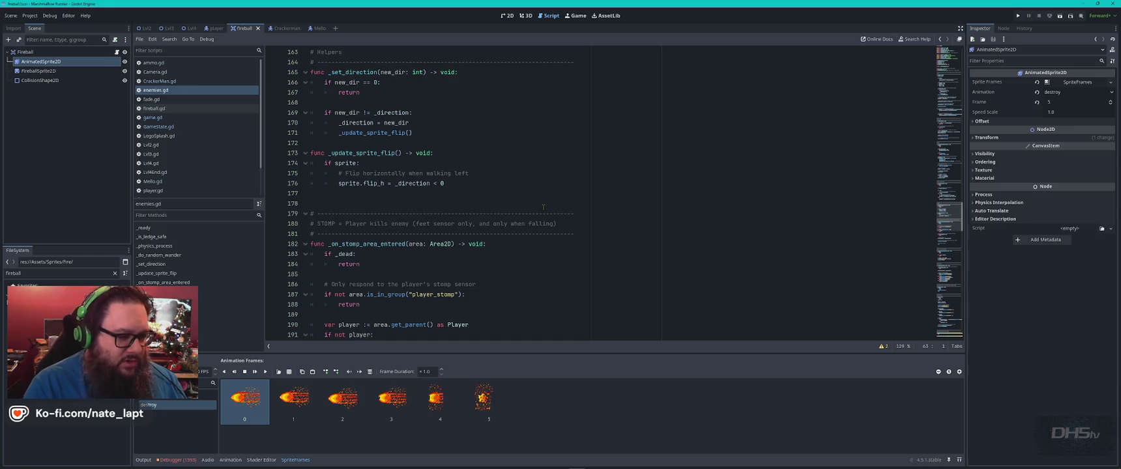
- Search 'squi' to jump to the visual squish code inside die()
key("ctrl+f")
type("squi")
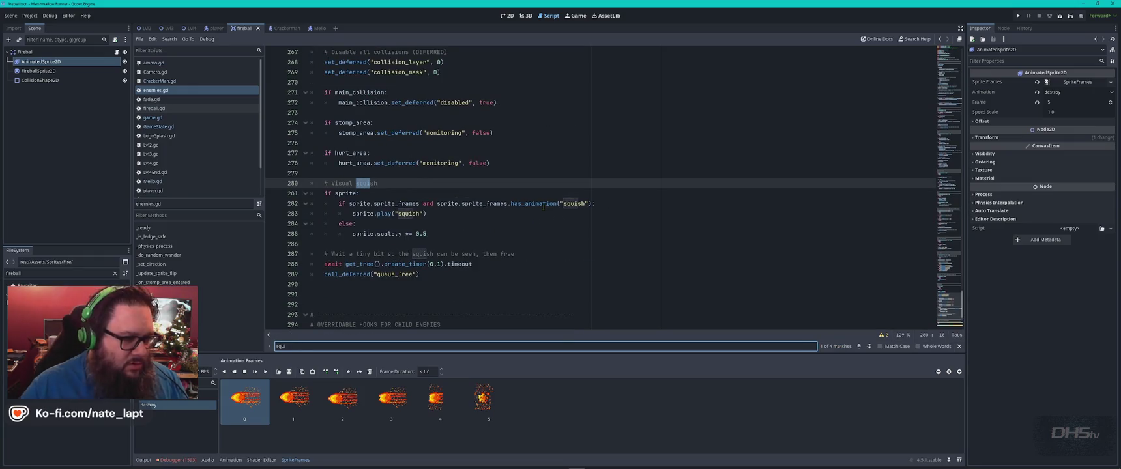
key("Escape")
left_click(384, 193)
scroll(384, 192, "up", 1)
scroll(395, 193, "up", 3)
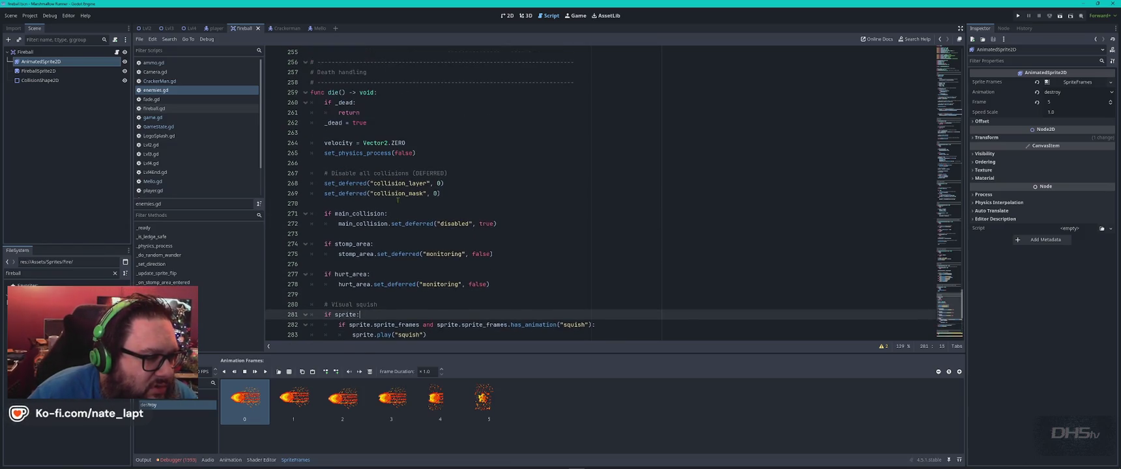
scroll(397, 200, "down", 2)
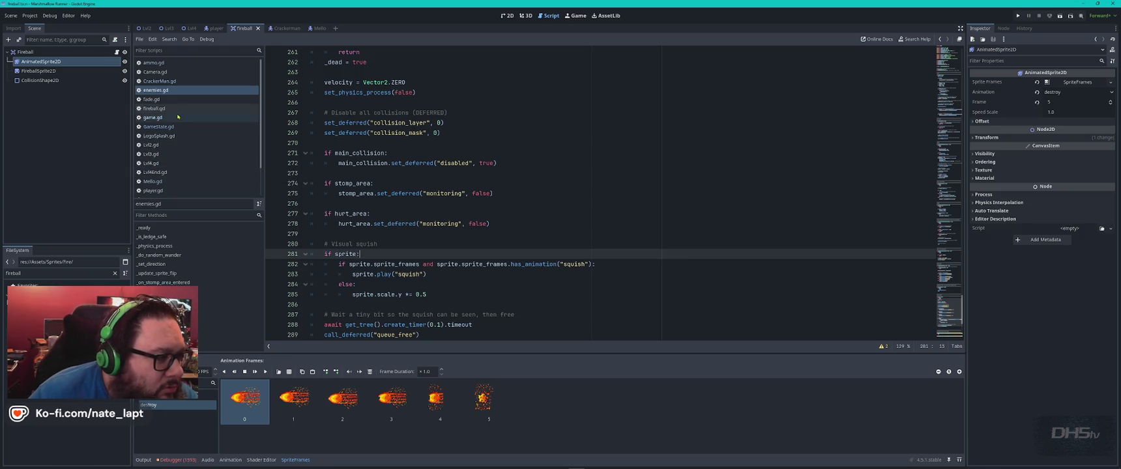
- In fireball.gd, retype the player call as lowercase apply_fireball_hit
left_click(154, 108)
type("fireball_hit\"):")
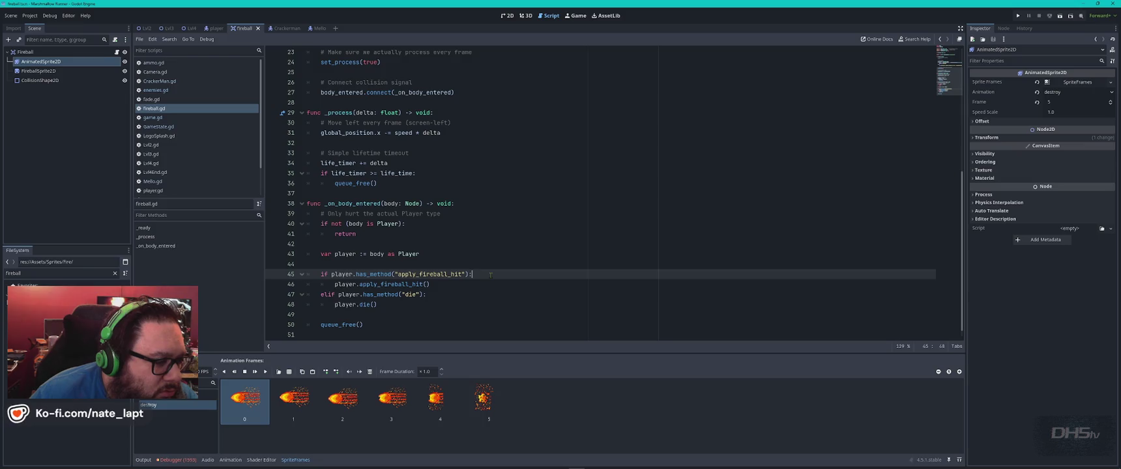
scroll(513, 263, "down", 1)
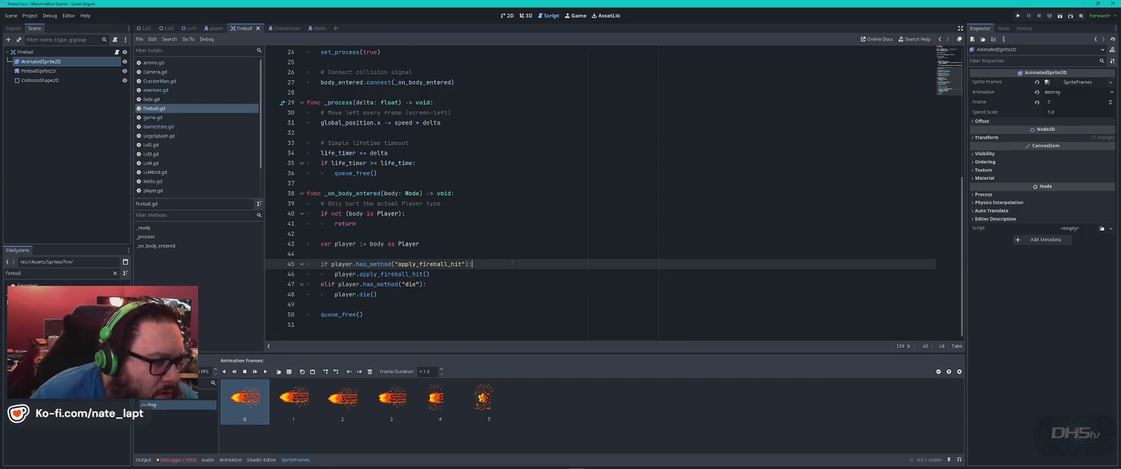
scroll(513, 264, "up", 2)
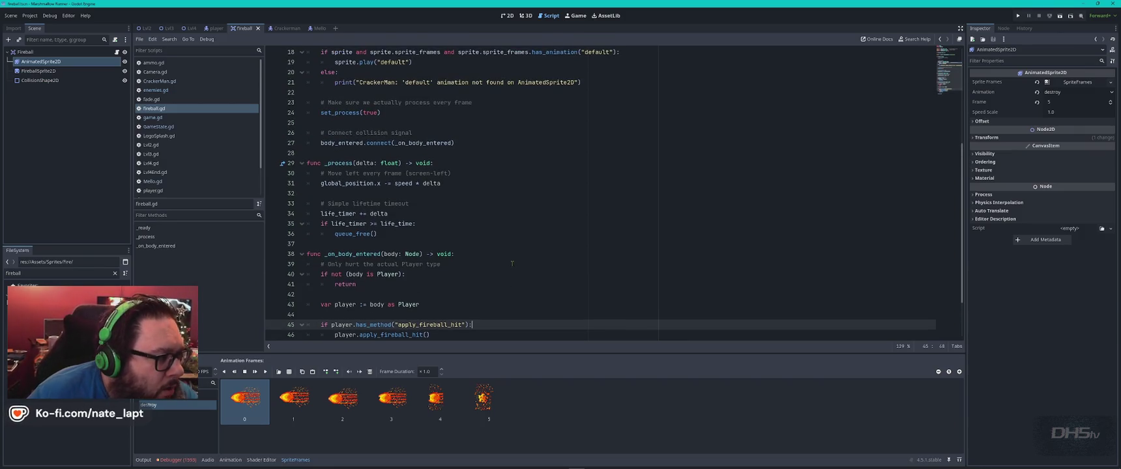
scroll(511, 262, "up", 1)
scroll(510, 260, "up", 1)
- Review fireball.gd's _ready default-animation line and _process, then switch to player.gd
left_click(472, 227)
scroll(491, 230, "up", 2)
left_click(450, 192)
left_click(428, 183)
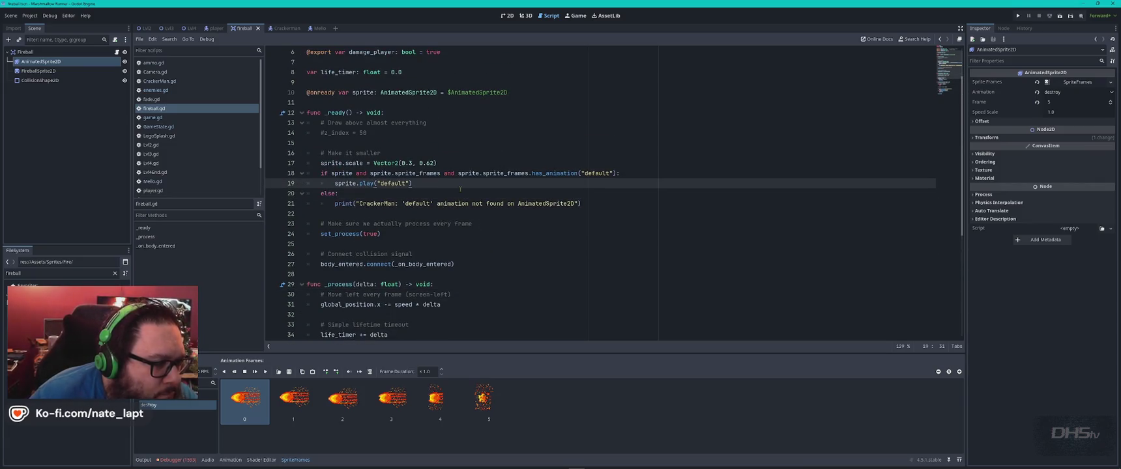
scroll(460, 189, "up", 2)
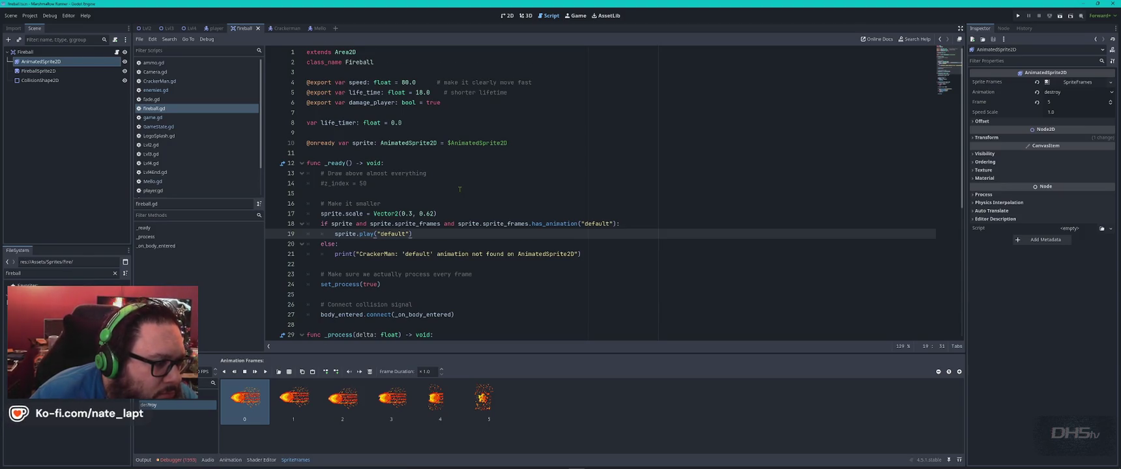
scroll(459, 189, "down", 5)
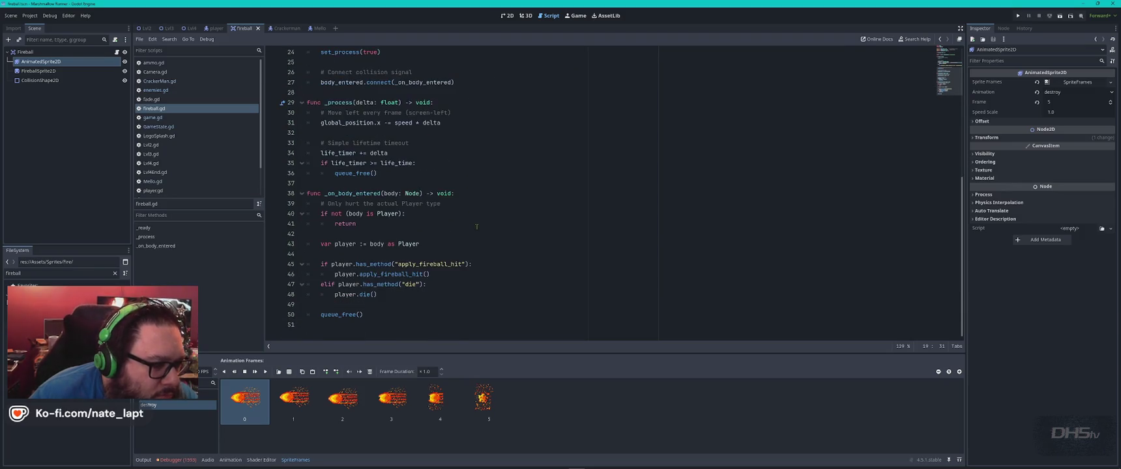
scroll(476, 226, "up", 3)
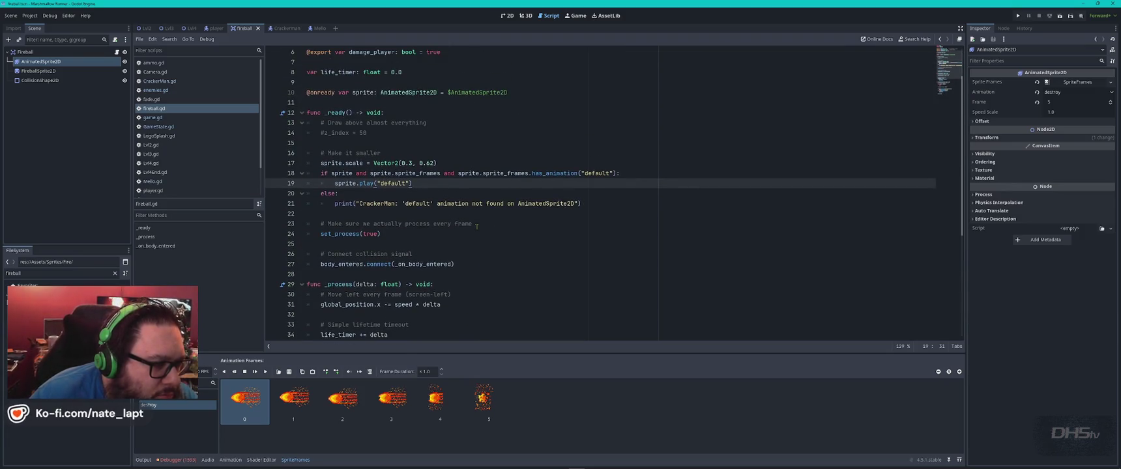
scroll(476, 226, "down", 5)
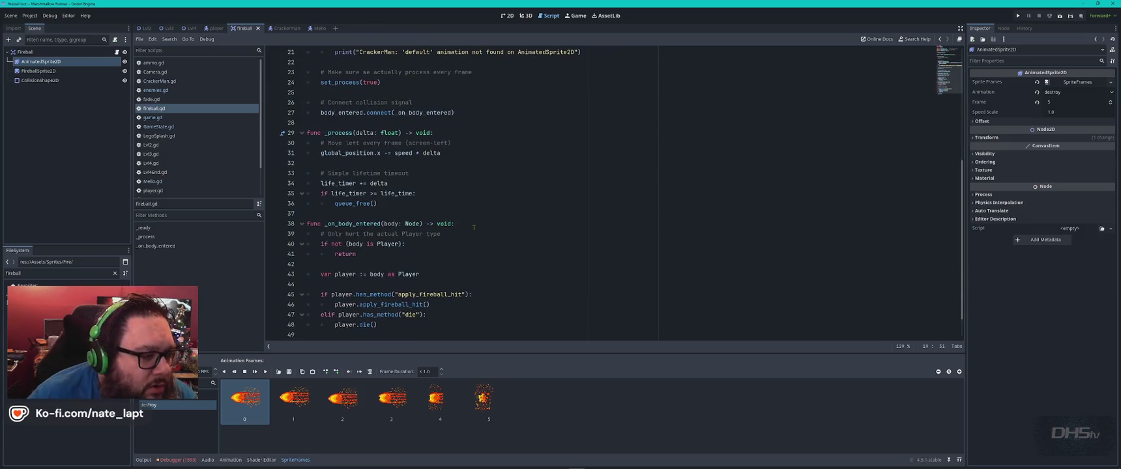
scroll(476, 226, "down", 1)
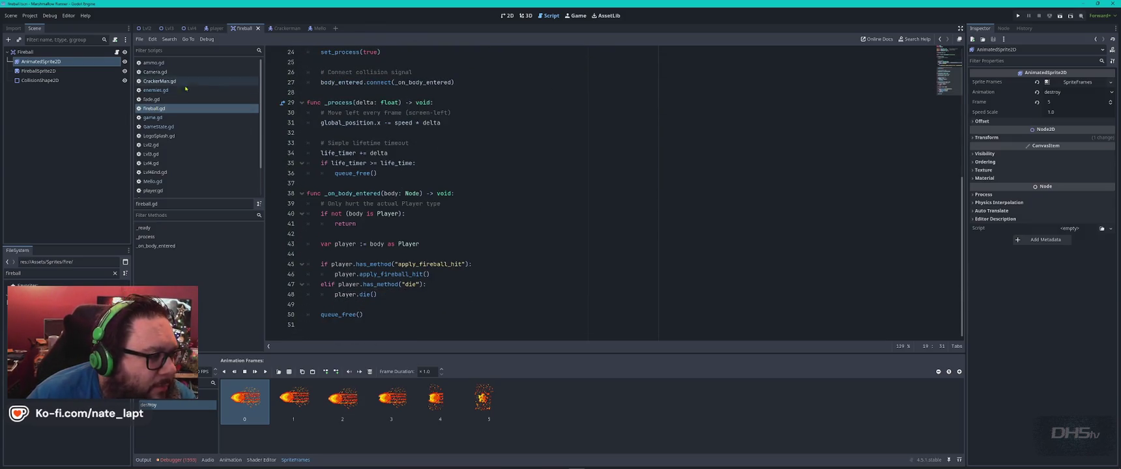
left_click(156, 190)
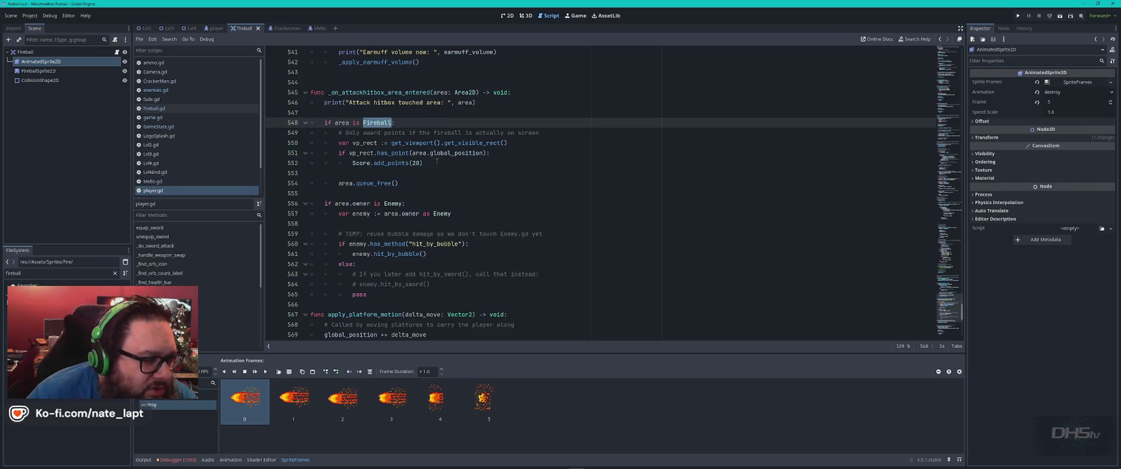
- Inspect the add_points and area.queue_free lines in player.gd's Fireball hit branch
left_click(430, 173)
left_click(451, 166)
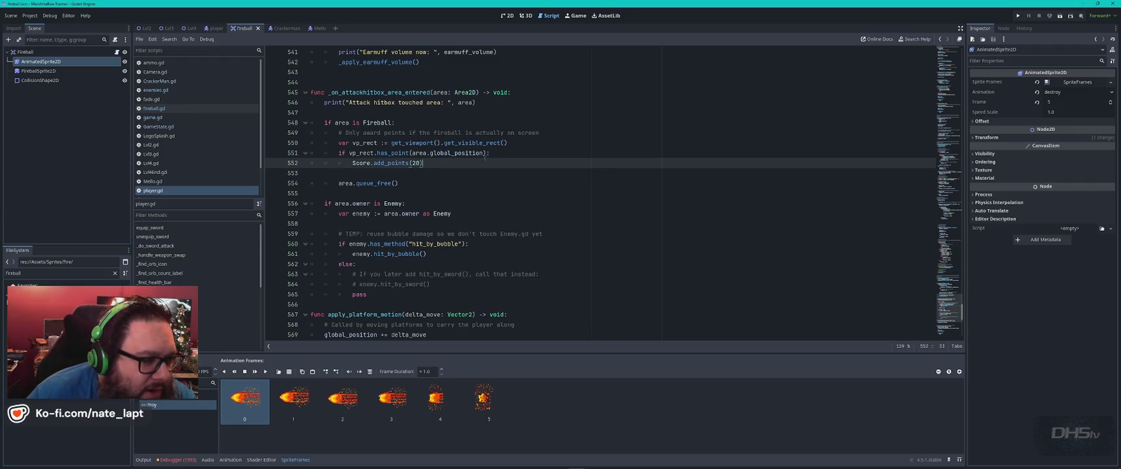
left_click(325, 153)
left_click(376, 183)
double_click(376, 183)
left_click(430, 176)
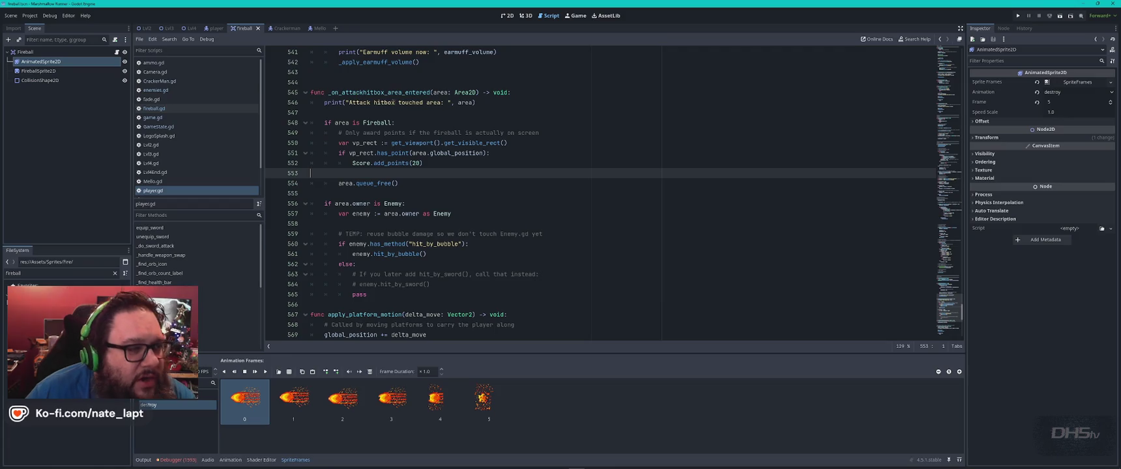
- Review _on_attackhitbox_area_entered and reset the Fireball destroy animation to frame 0
double_click(412, 94)
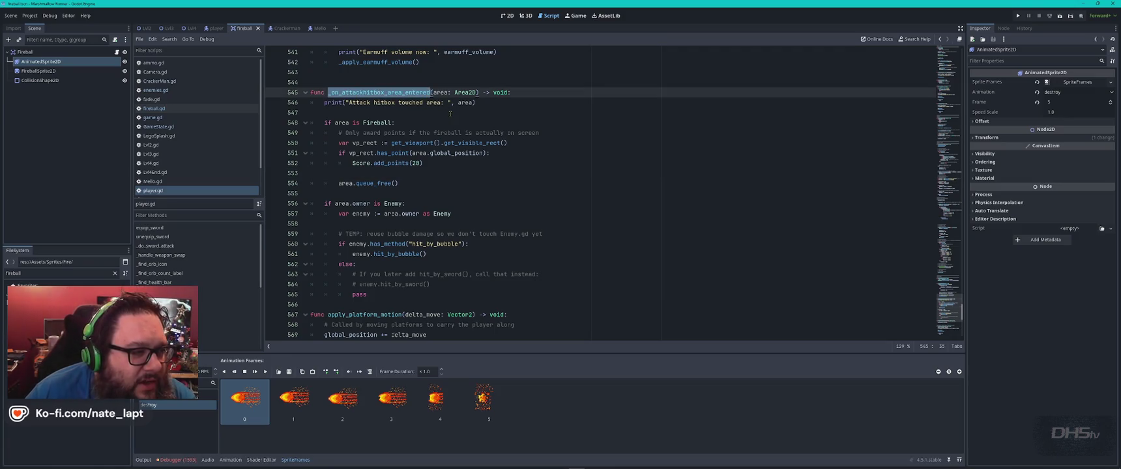
left_click(443, 112)
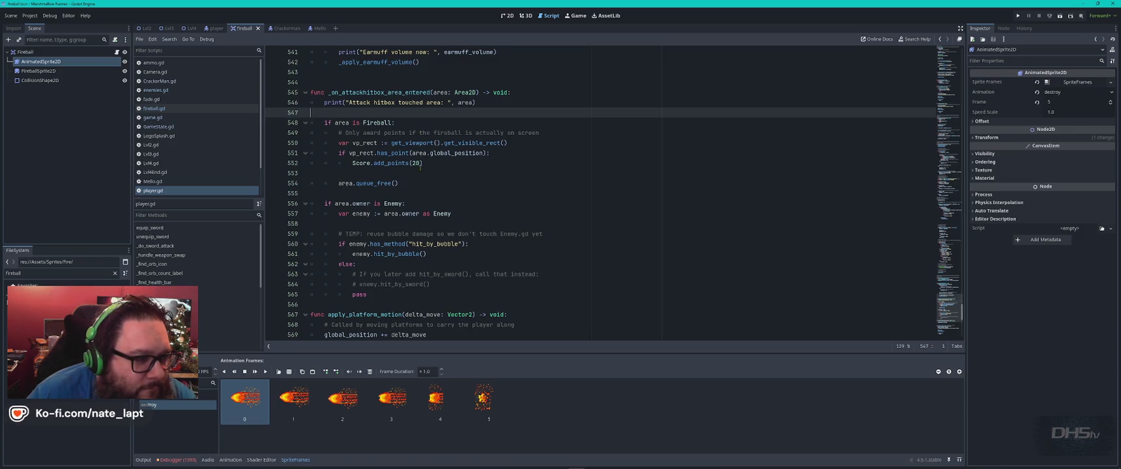
left_click(420, 183)
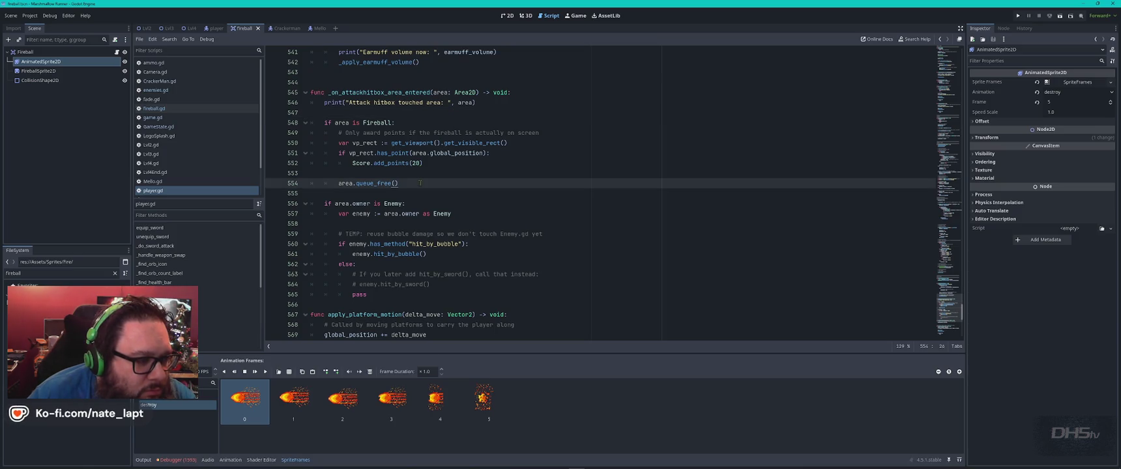
left_click(410, 173)
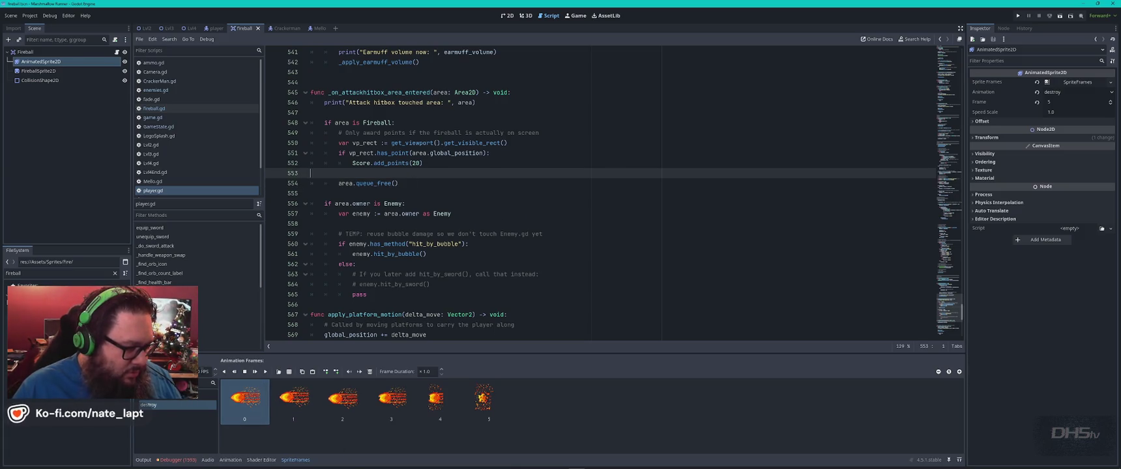
left_click(165, 404)
- Check fireball.gd's 'Make it smaller' scale line, then return to player.gd
left_click(154, 108)
scroll(517, 244, "up", 5)
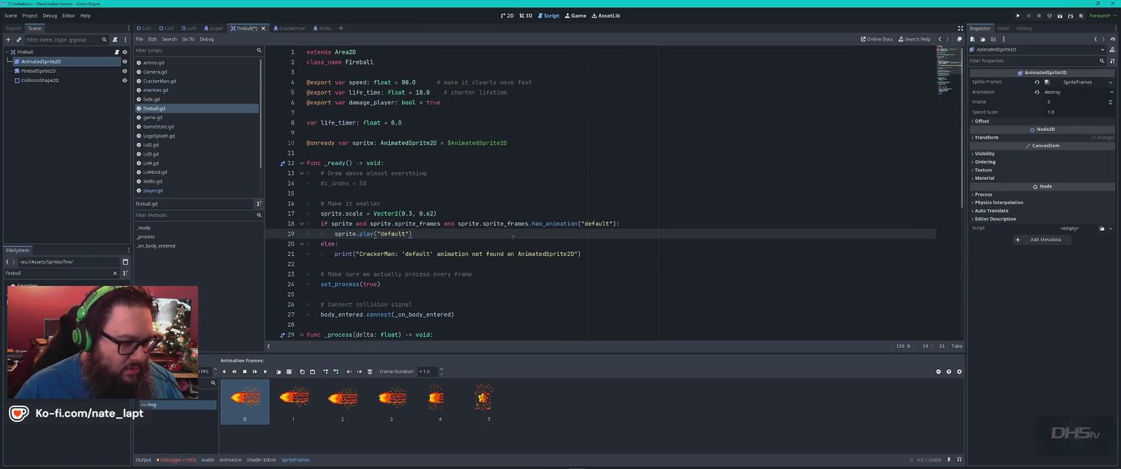
mouse_move(375, 215)
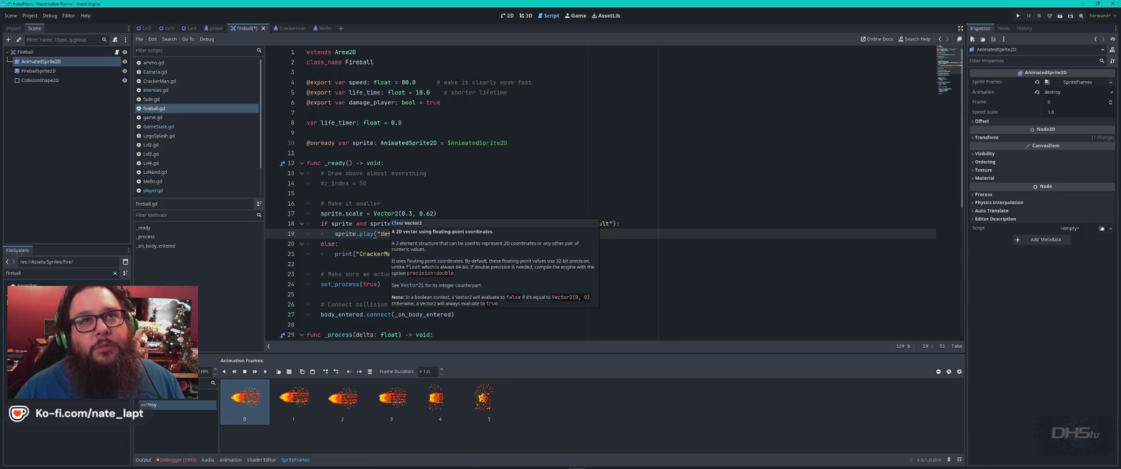
left_click(467, 208)
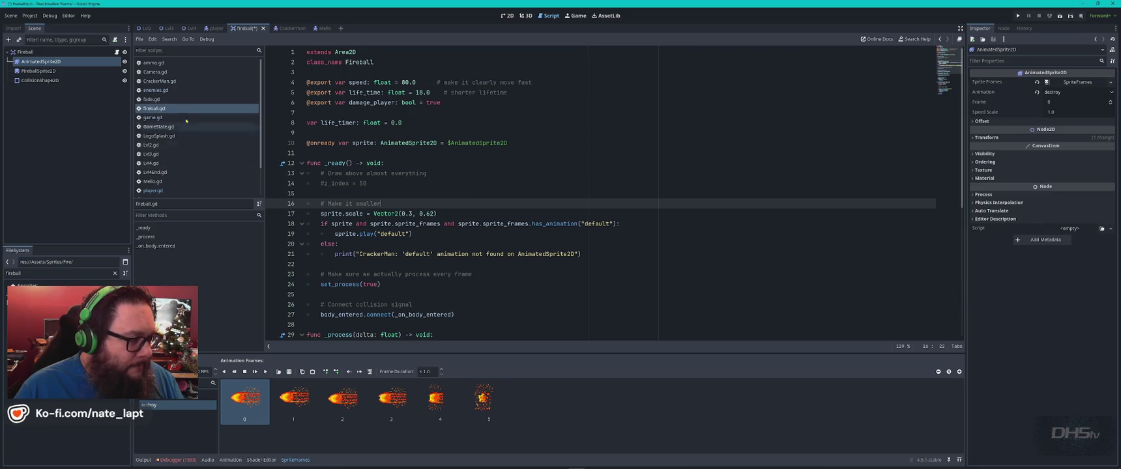
left_click(152, 190)
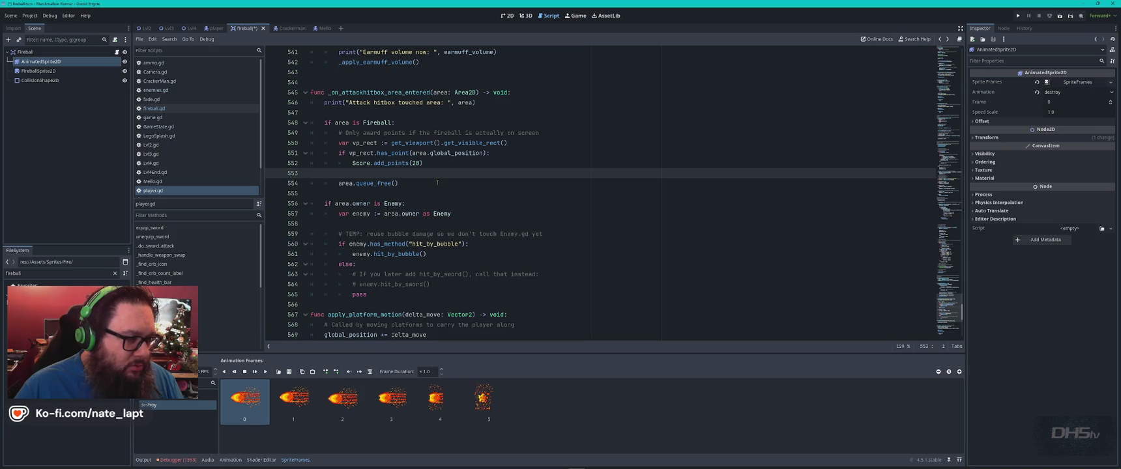
- Scroll player.gd to the Fireball branch of the attack-hitbox handler
scroll(437, 183, "up", 6)
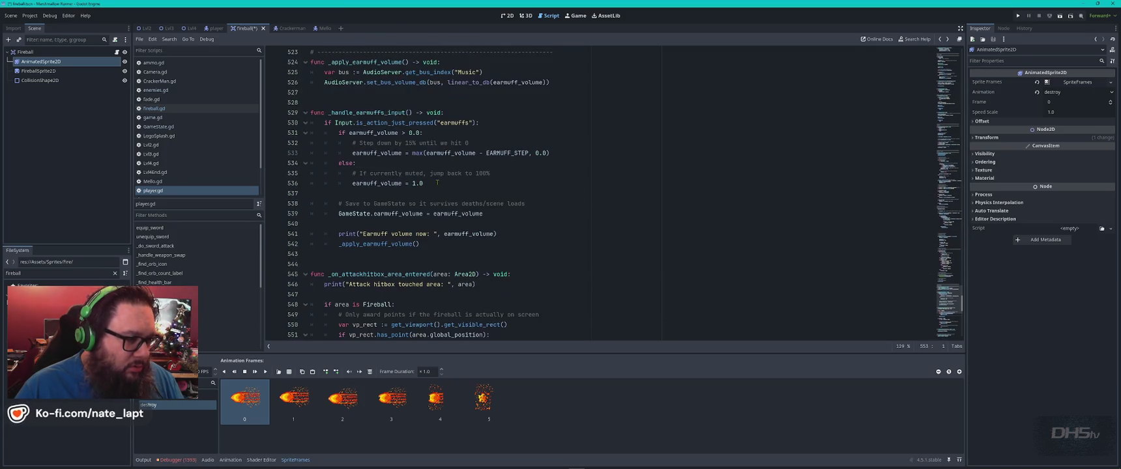
scroll(464, 138, "down", 7)
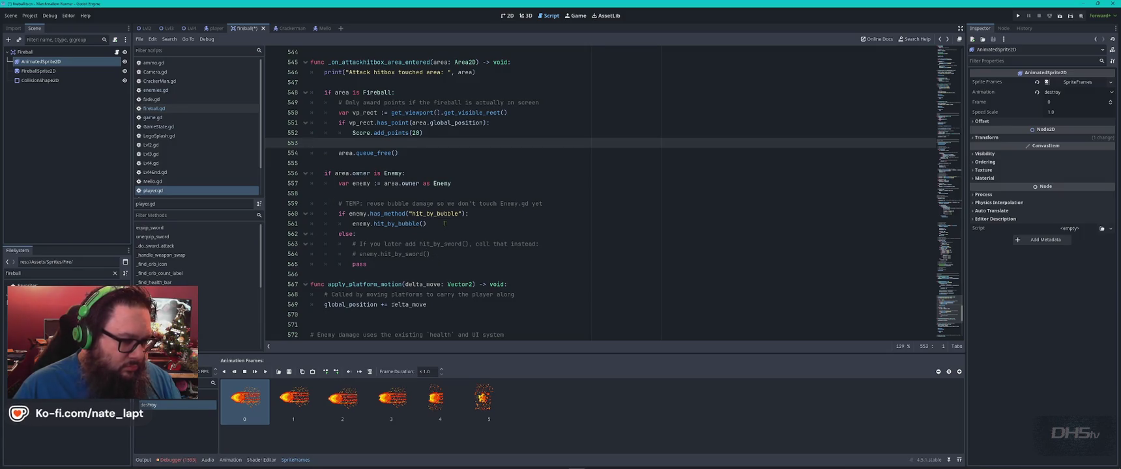
scroll(444, 223, "down", 6)
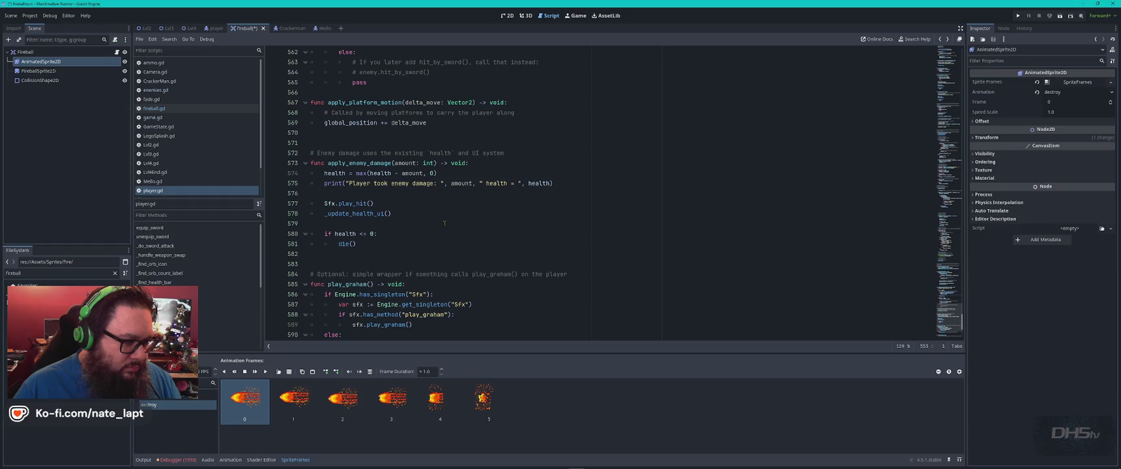
scroll(444, 223, "down", 5)
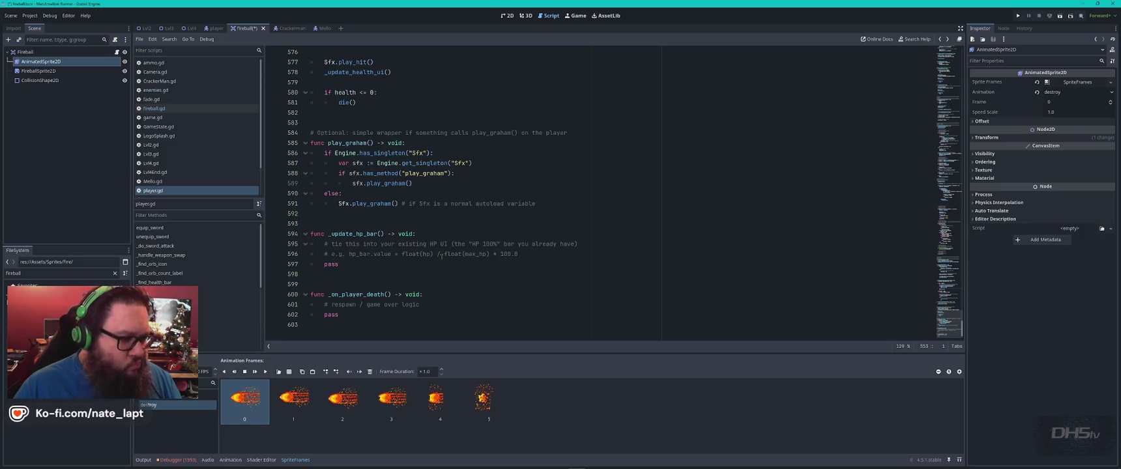
scroll(441, 256, "up", 7)
scroll(444, 254, "up", 1)
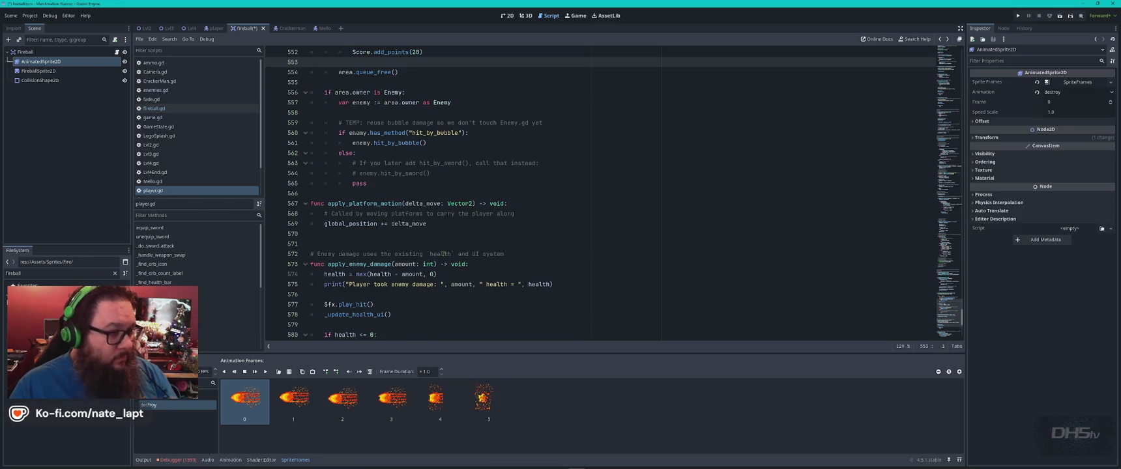
scroll(442, 254, "up", 4)
scroll(442, 254, "up", 3)
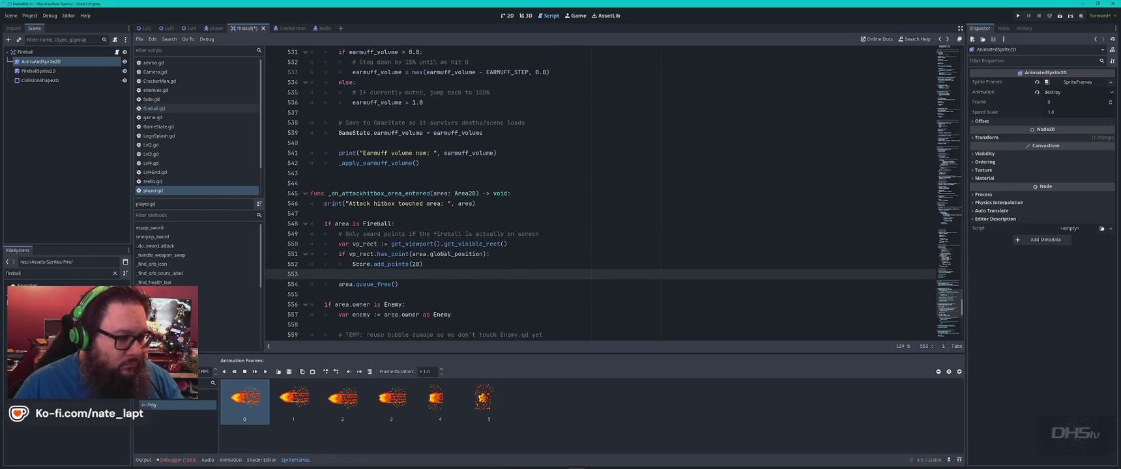
scroll(442, 254, "down", 1)
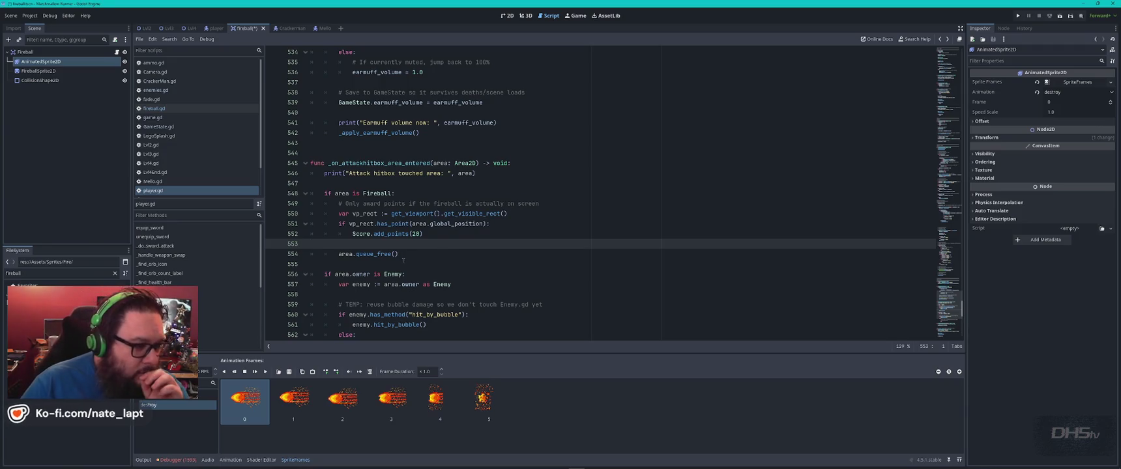
- Insert blank lines above area.queue_free(), toggling its comment on and off, then open fireball.gd
key("Down")
key("Return")
key("Return")
key("Return")
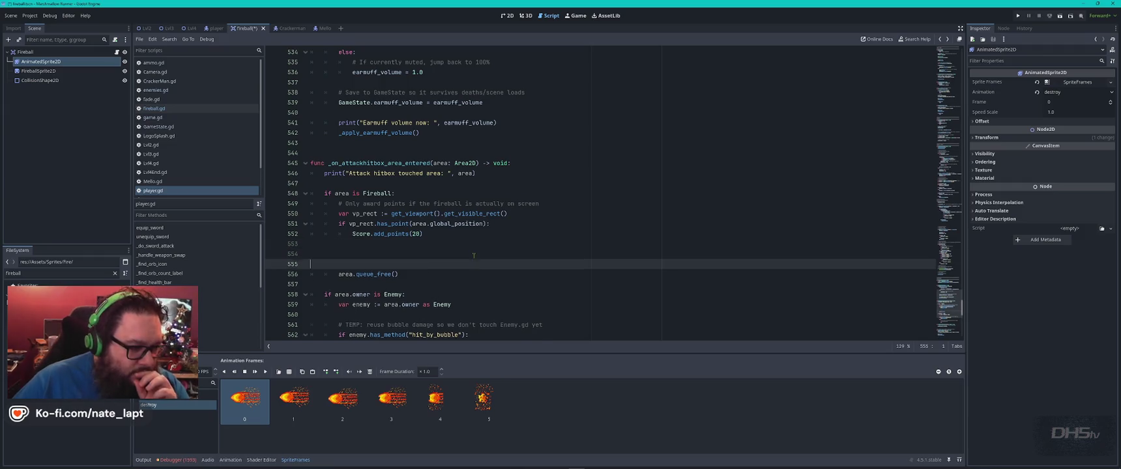
key("ctrl+k")
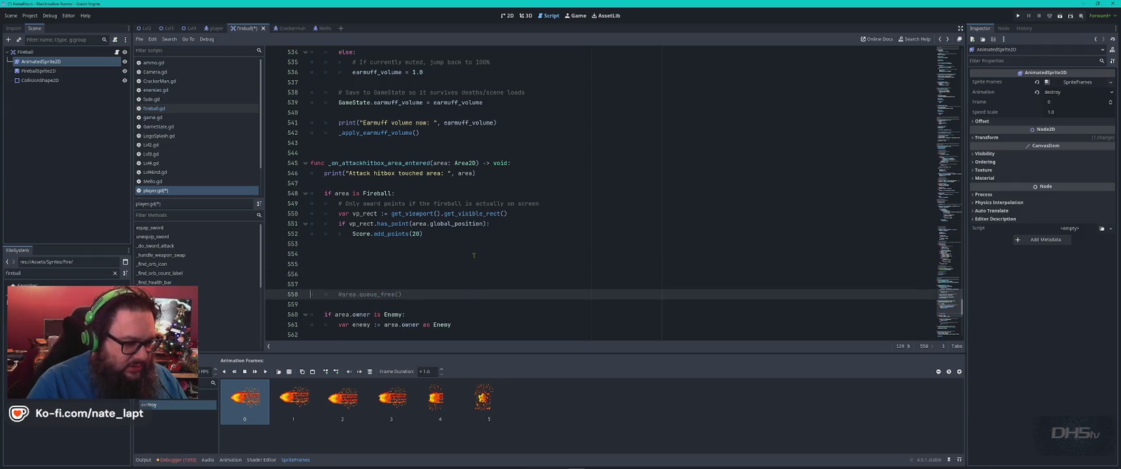
key("ctrl+k")
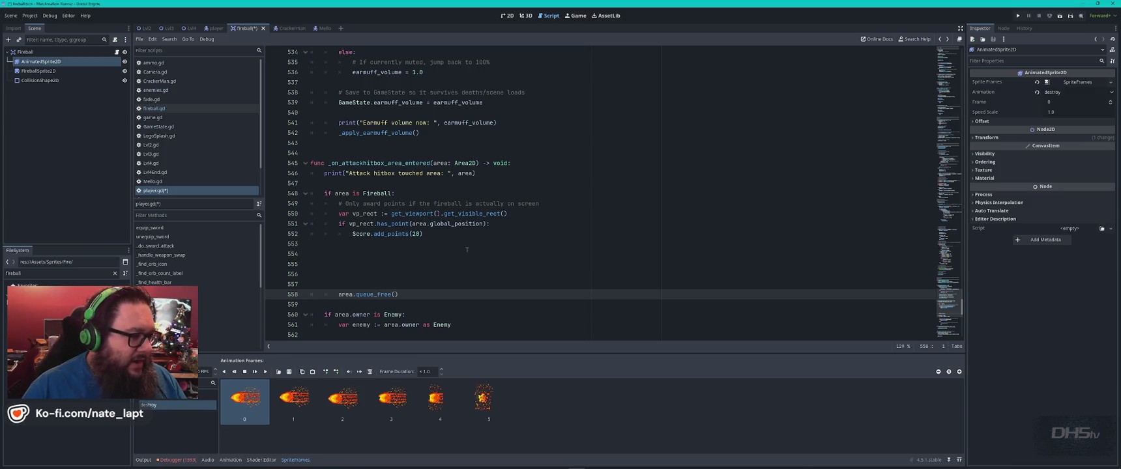
left_click(175, 110)
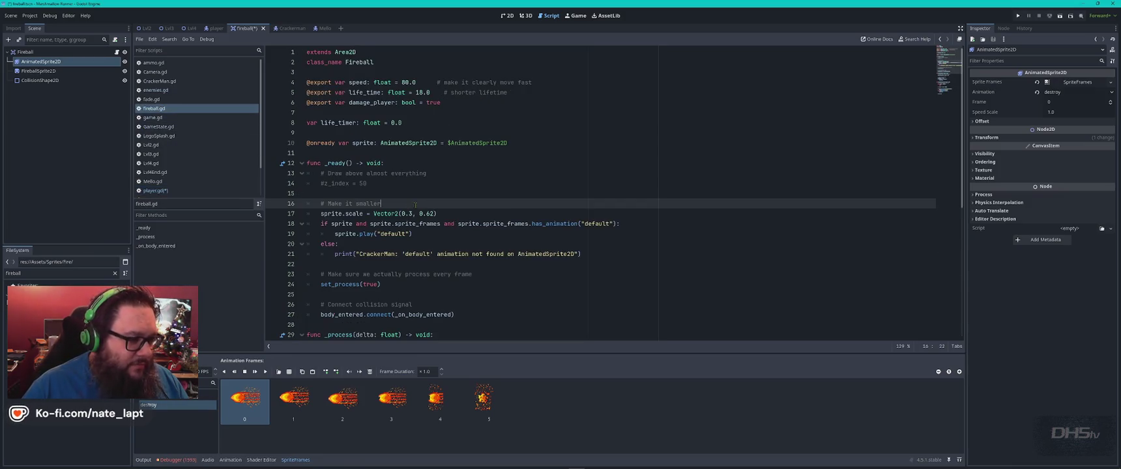
- Change the missing-animation warning label from 'CrackerMan:' to 'Fireball:' in fireball.gd
mouse_move(368, 233)
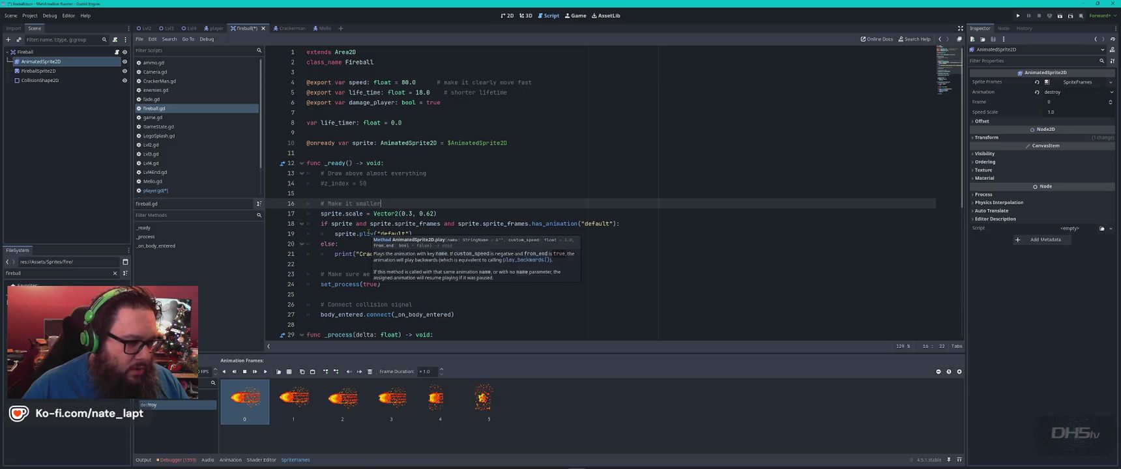
mouse_move(442, 213)
left_mouse_down()
mouse_move(458, 233)
mouse_move(617, 255)
left_mouse_up()
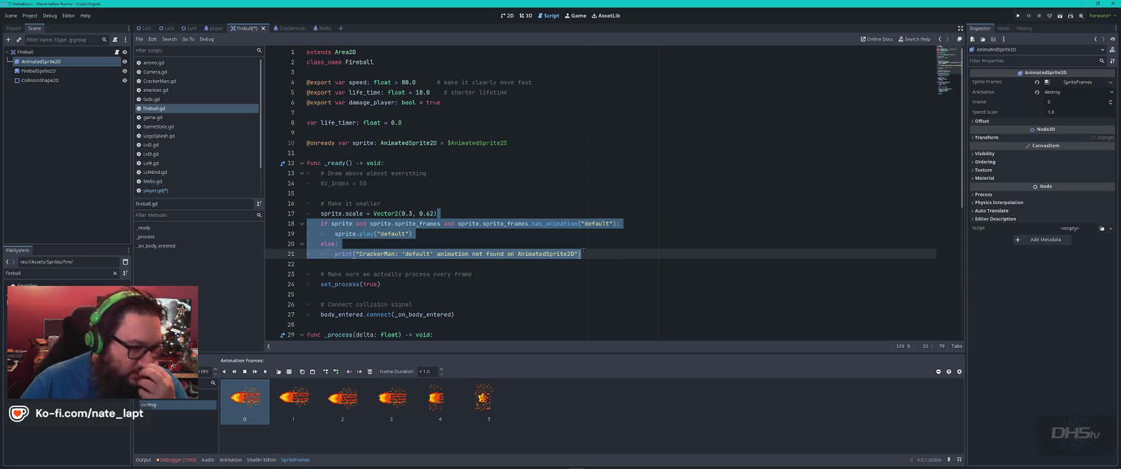
left_click(600, 248)
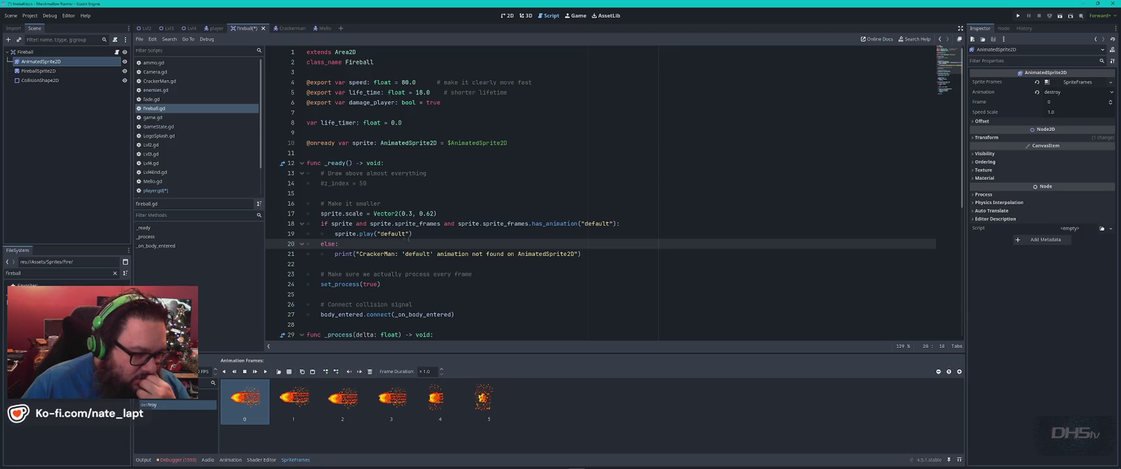
double_click(377, 254)
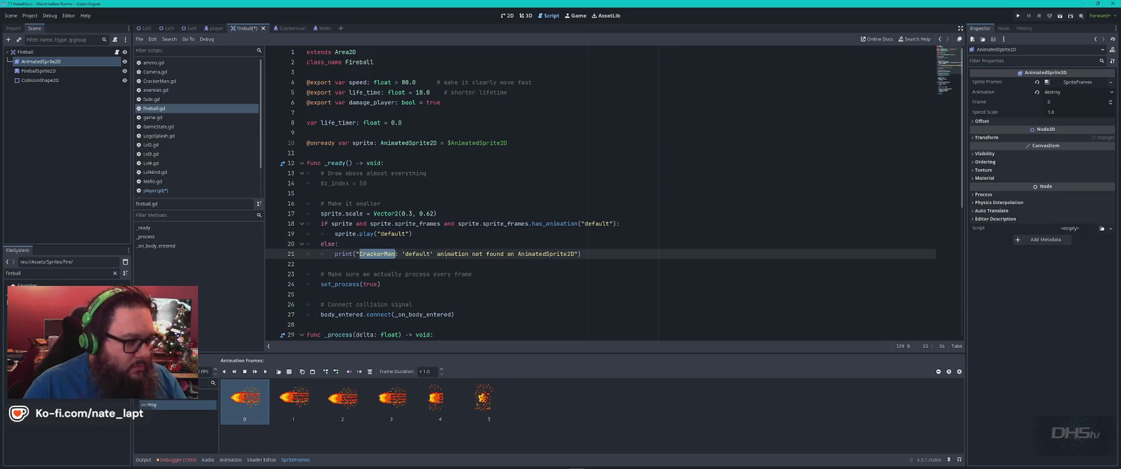
type("Fireball")
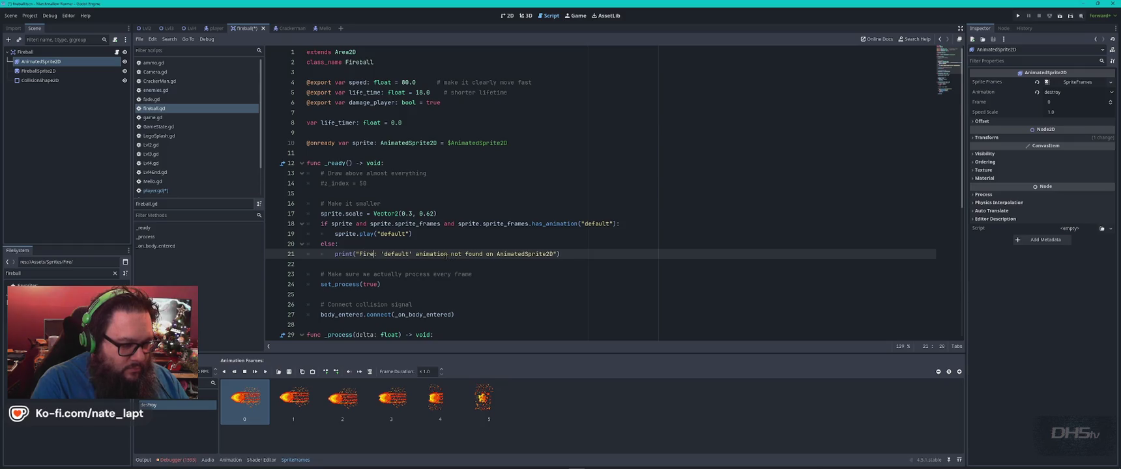
left_click(460, 253)
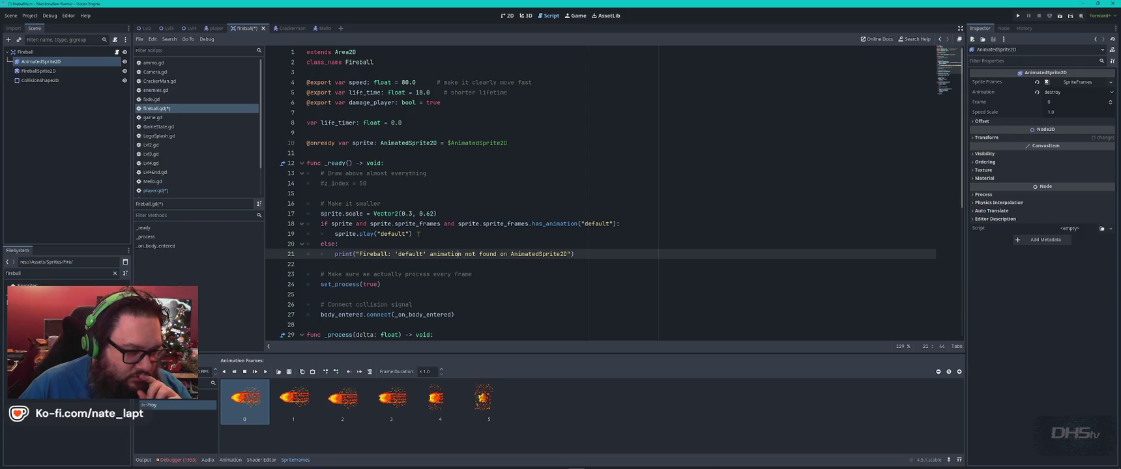
- Select the animation check on lines 18–21, then return to player.gd above the fireball removal line
left_click_drag(581, 254, 304, 223)
key("ctrl+c")
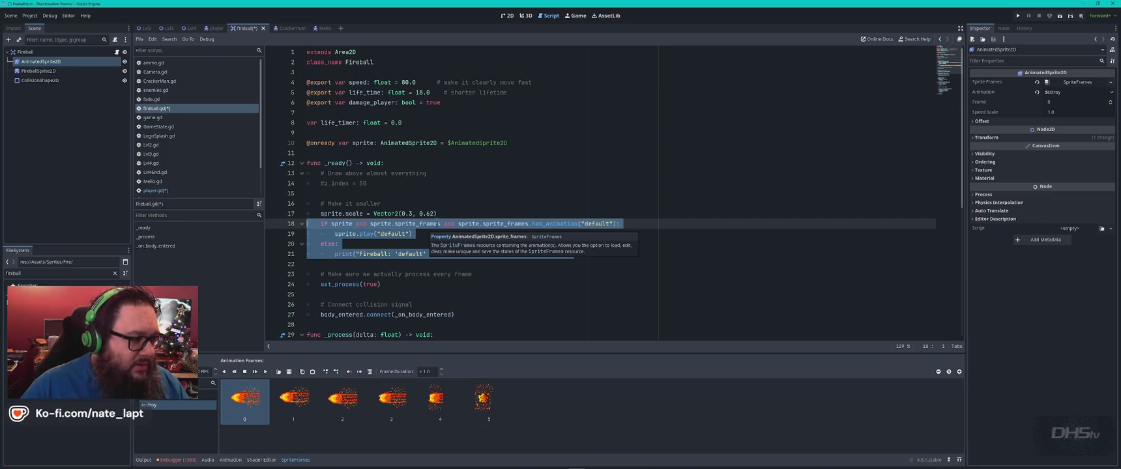
left_click(155, 191)
left_click(396, 253)
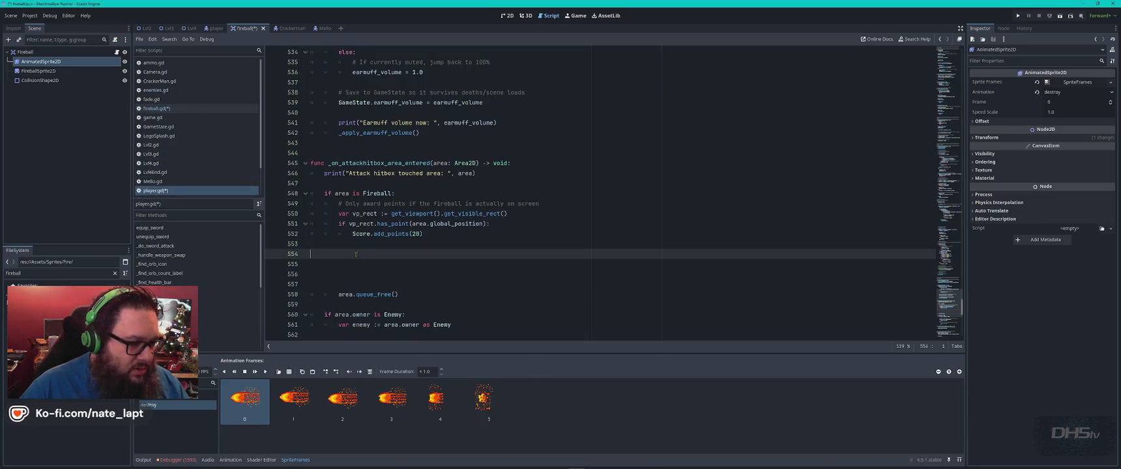
- Paste the animation check above area.queue_free() and change its three 'default' names to 'destroy'
key("ctrl+v")
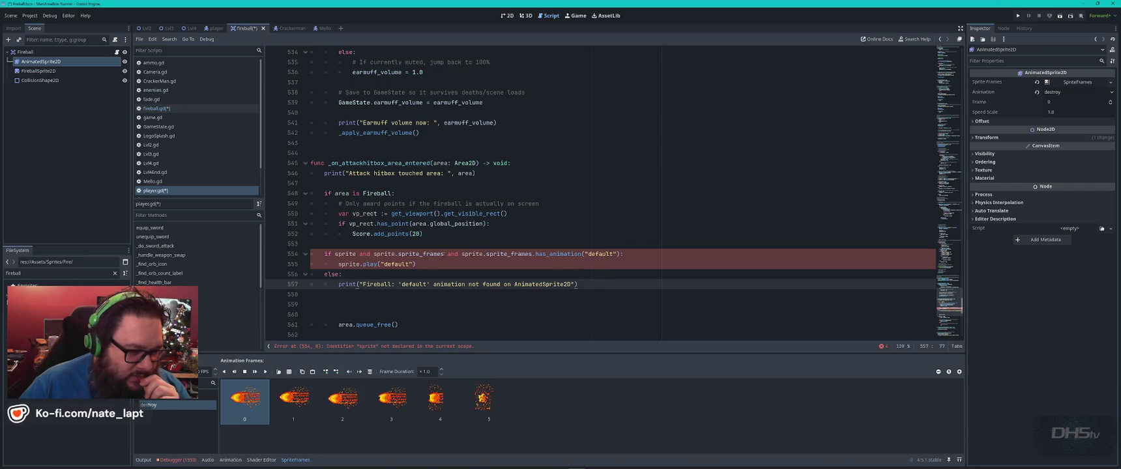
double_click(599, 254)
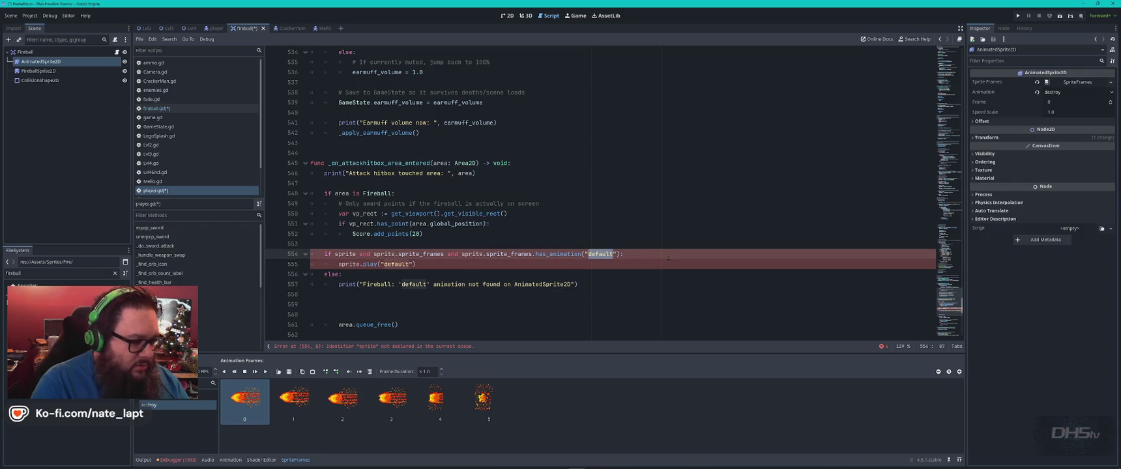
type("destroy")
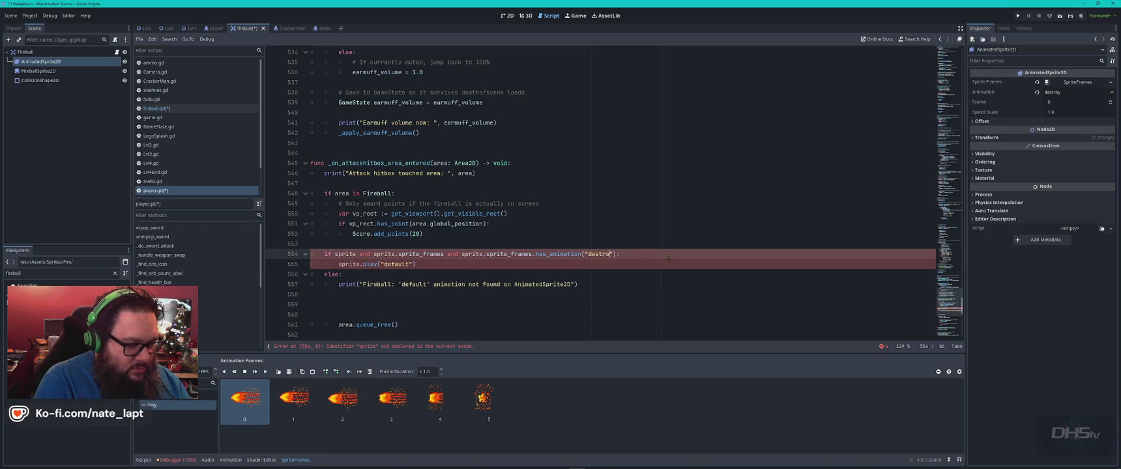
double_click(399, 264)
type("destroy")
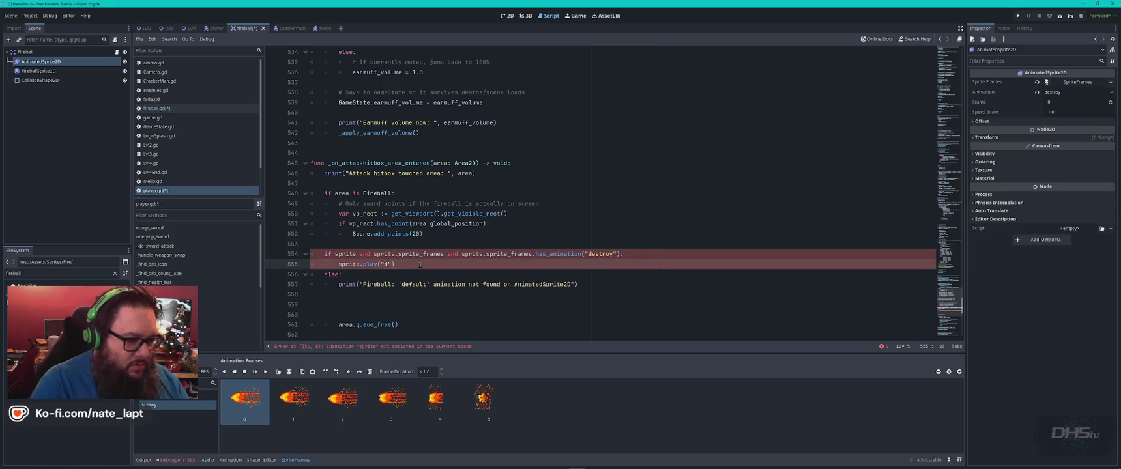
double_click(414, 284)
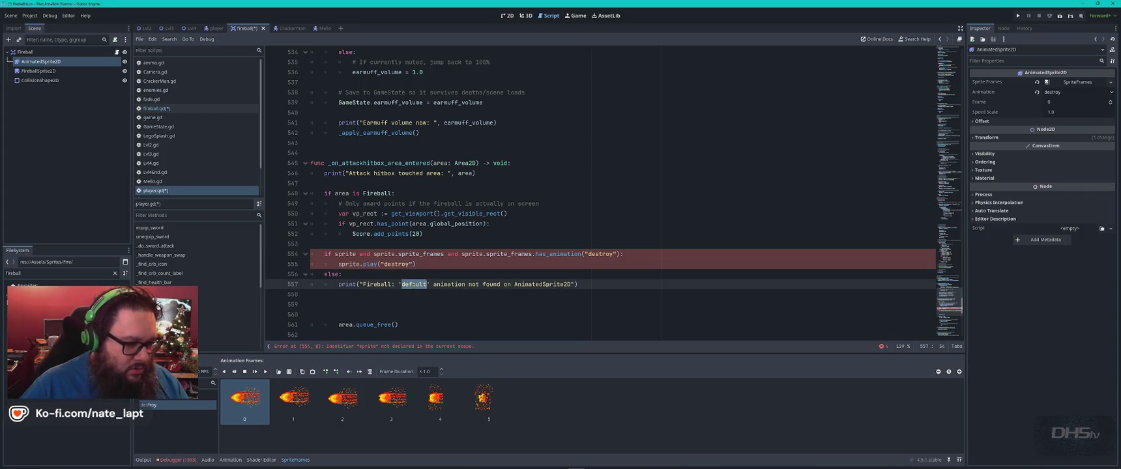
type("destroy")
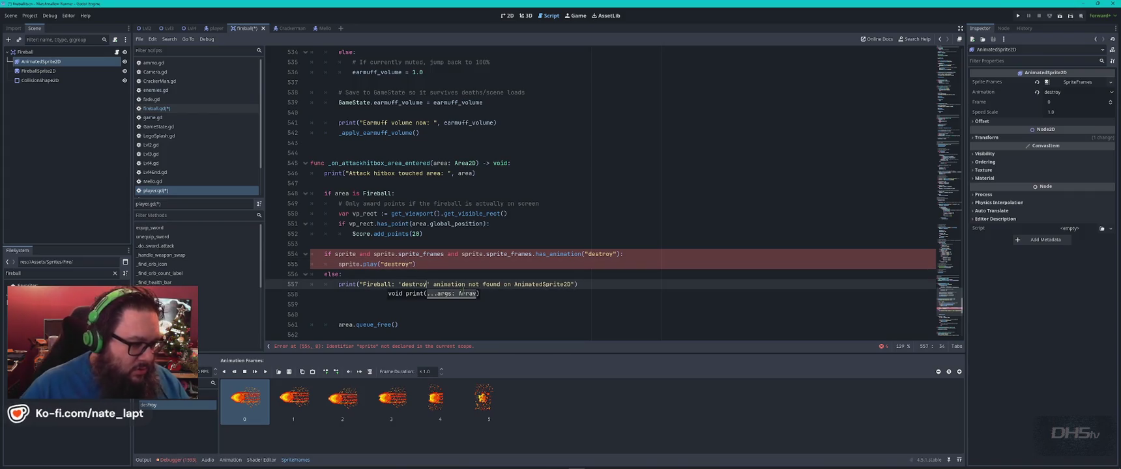
double_click(346, 254)
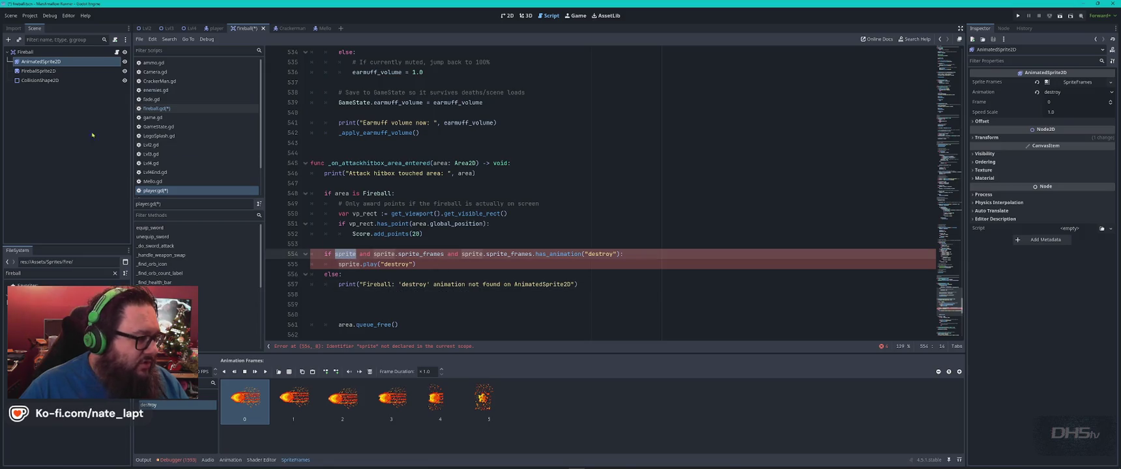
left_click(184, 109)
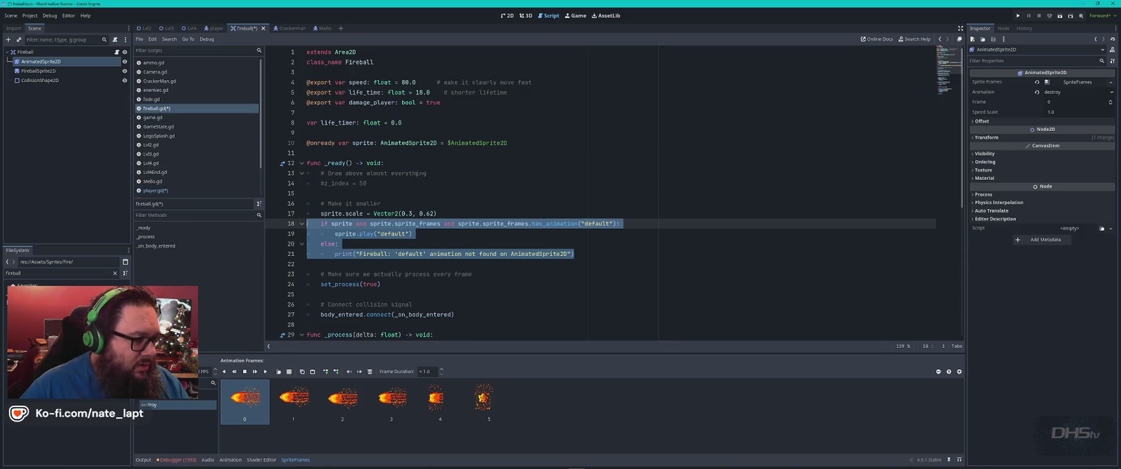
- Take the sprite variable declaration from fireball.gd and go to the top of player.gd
double_click(342, 224)
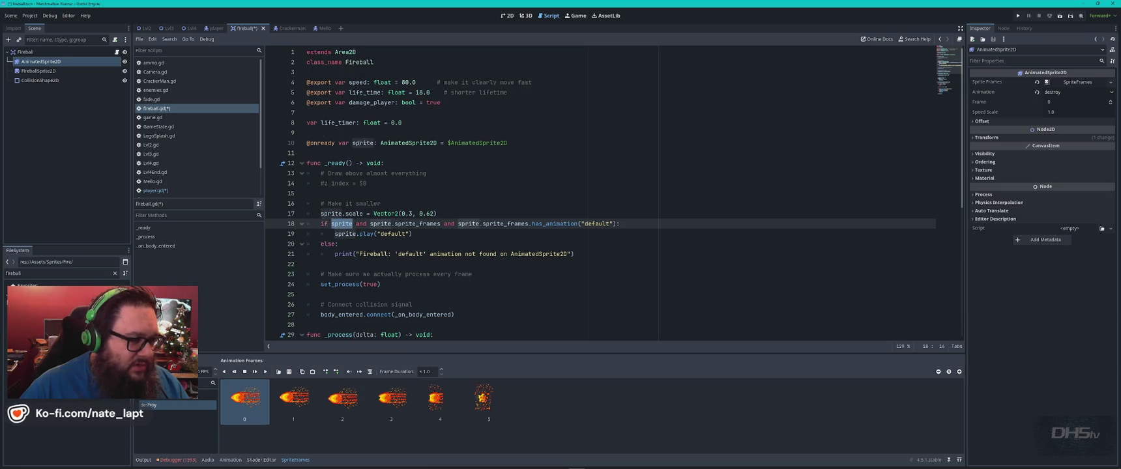
left_click(444, 134)
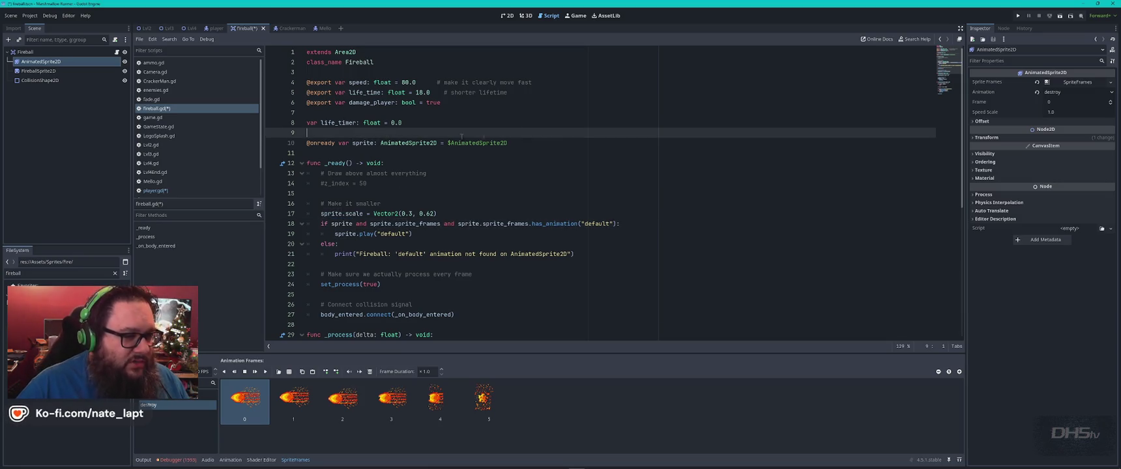
left_click_drag(543, 137, 544, 138)
key("ctrl+c")
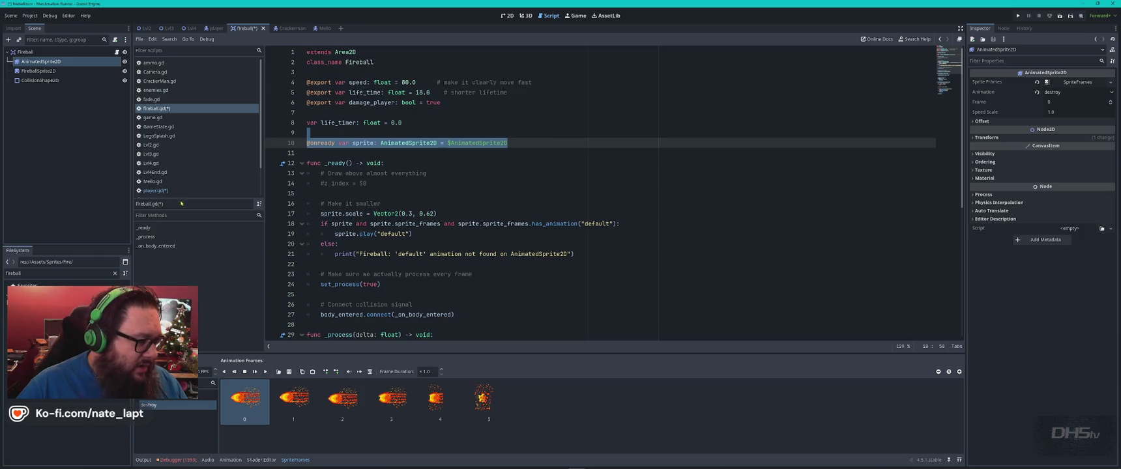
left_click(155, 190)
scroll(479, 171, "up", 20)
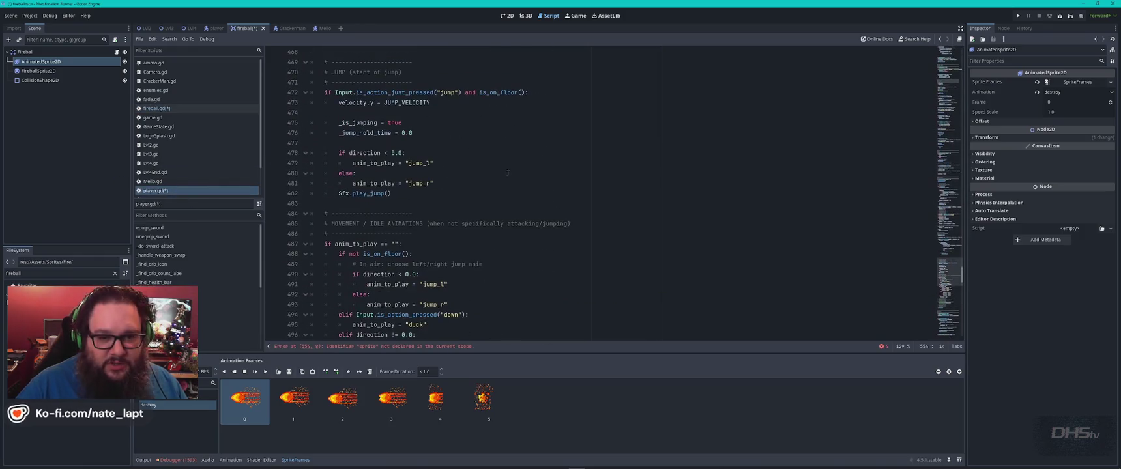
left_click_drag(960, 273, 969, 55)
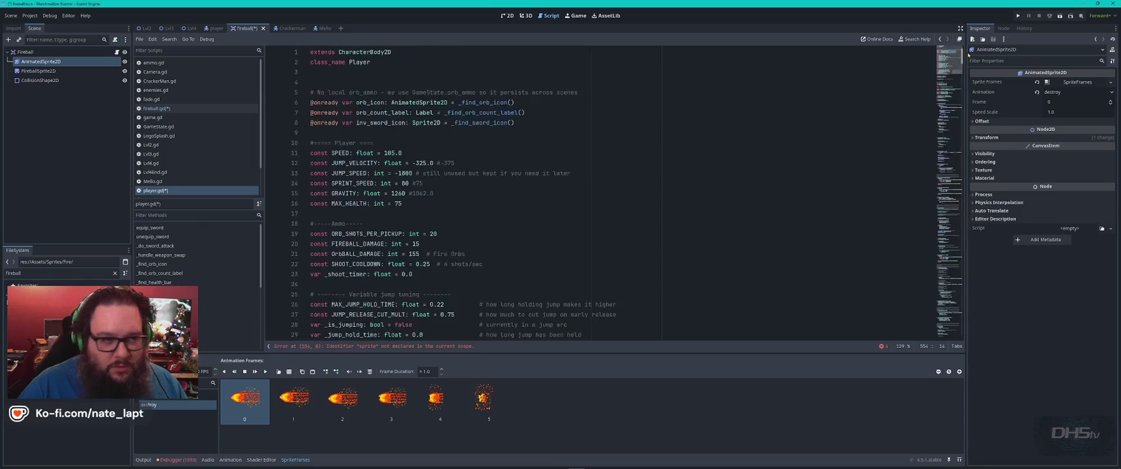
left_click(545, 123)
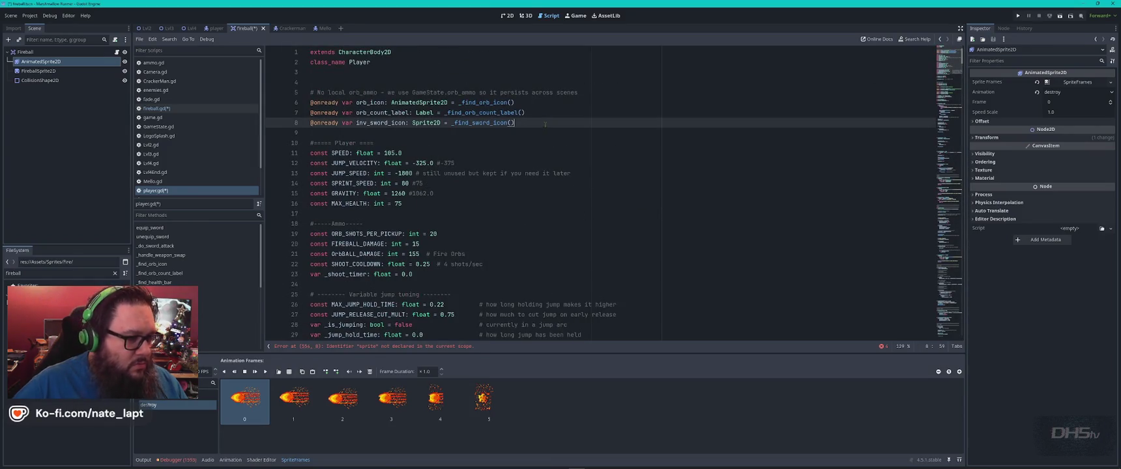
key("Return")
key("Return")
key("ctrl+v")
key("Up")
key("BackSpace")
type(")")
key("Return")
key("BackSpace")
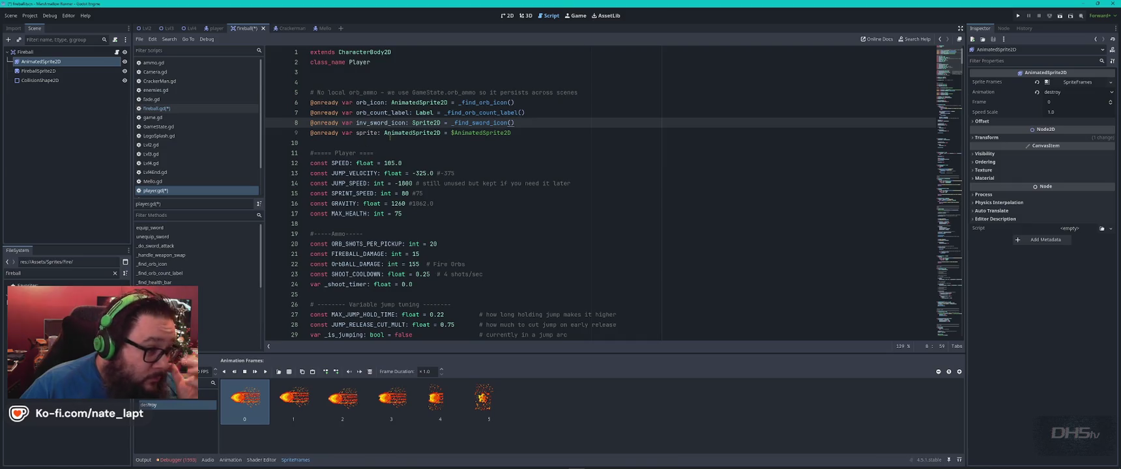
- Save all modified scenes and scripts
double_click(366, 133)
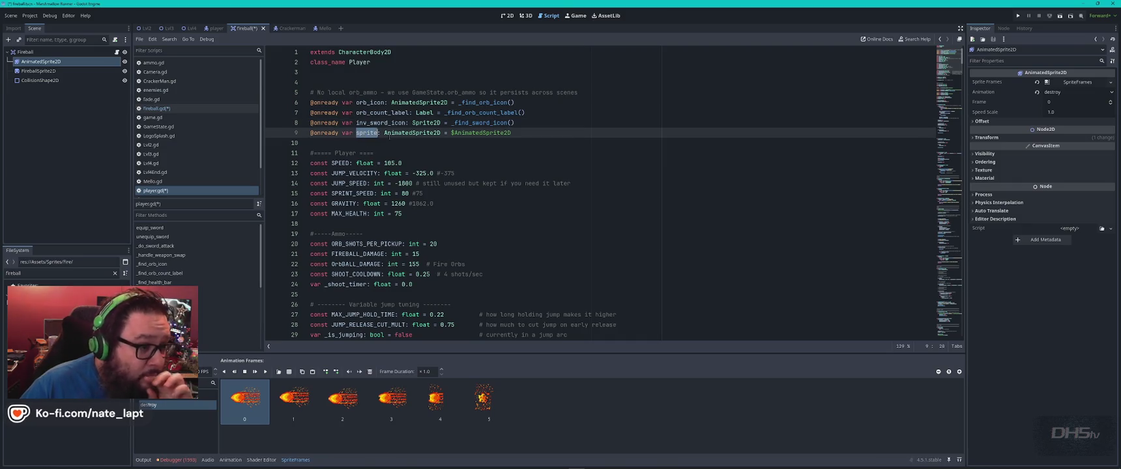
left_click(525, 131)
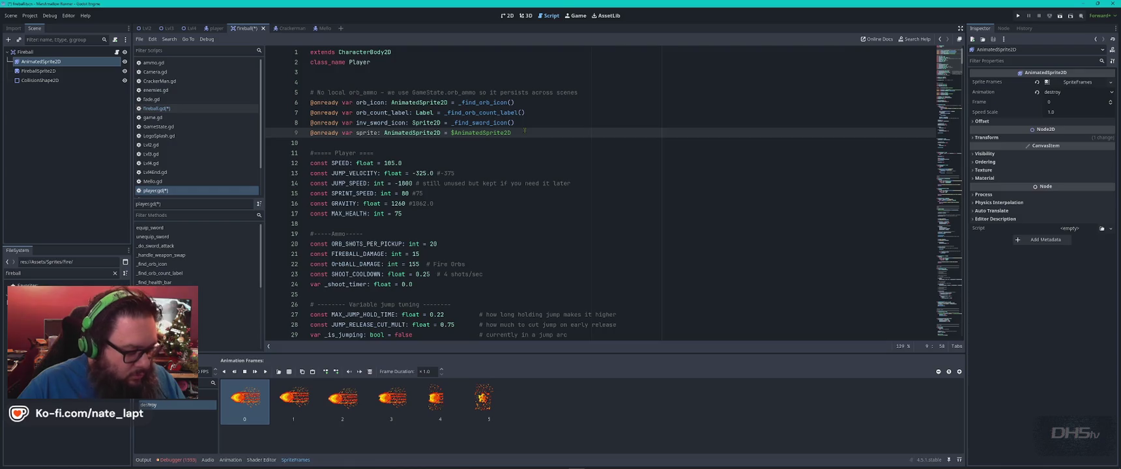
key("ctrl+s")
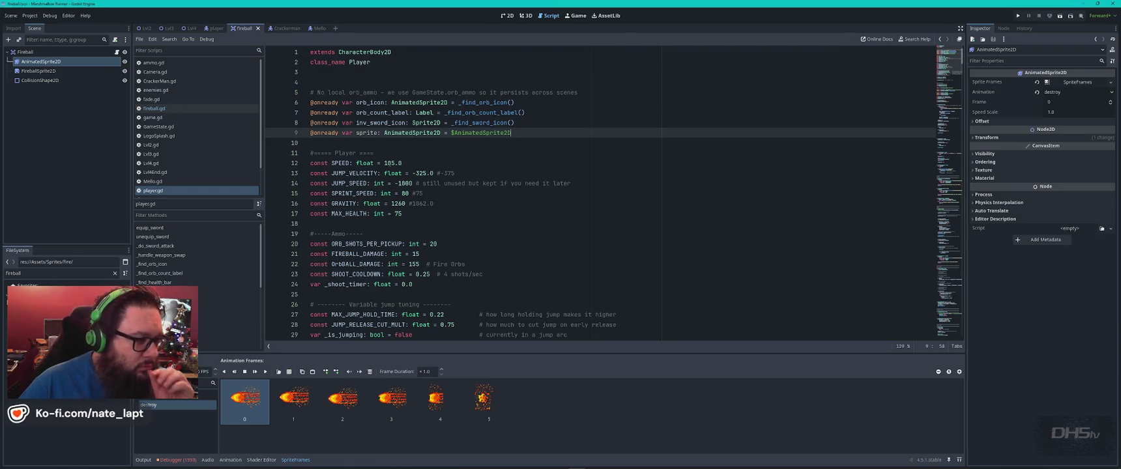
double_click(366, 133)
- Step through every 'sprite' match in player.gd to the destroy check on line 555, then run the game
key("ctrl+f")
key("Return")
key("Return")
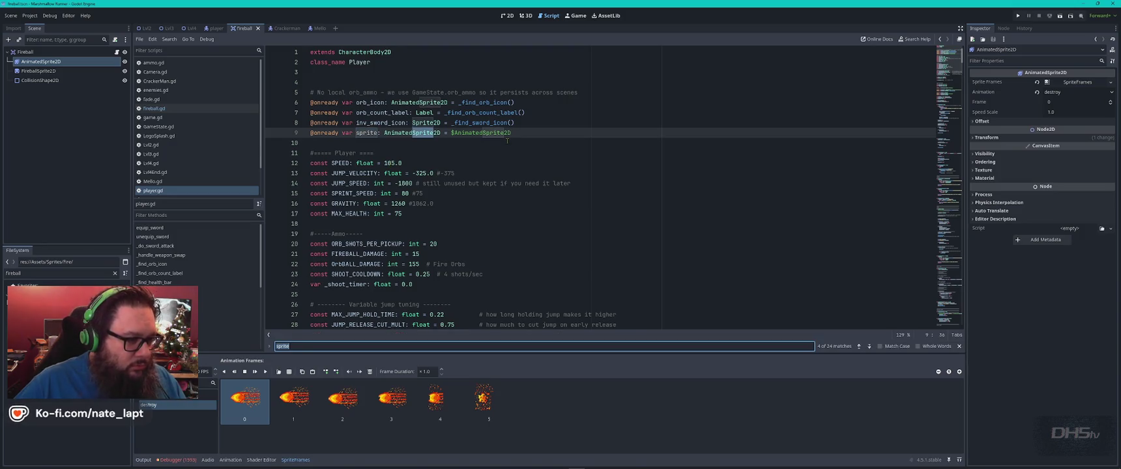
key("Return")
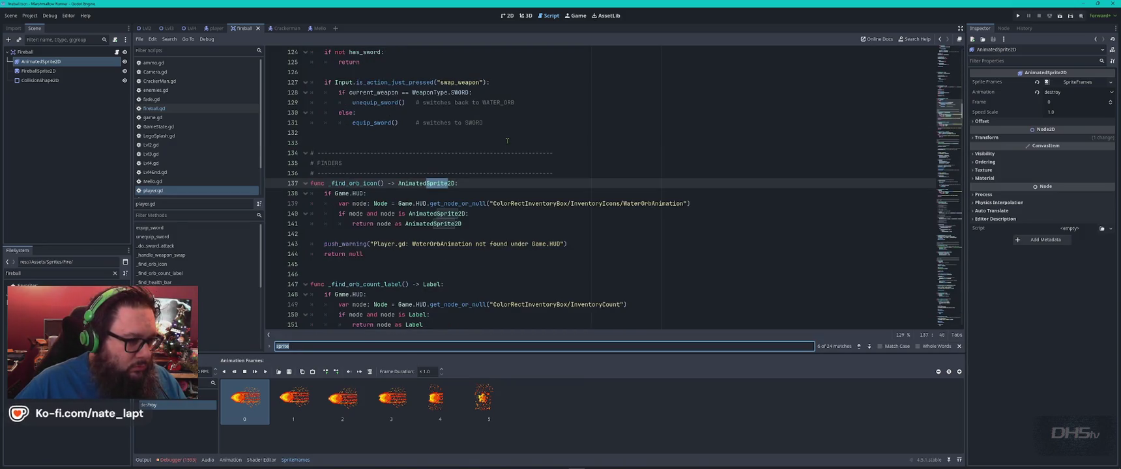
key("Return")
key("Return")
key("Return")
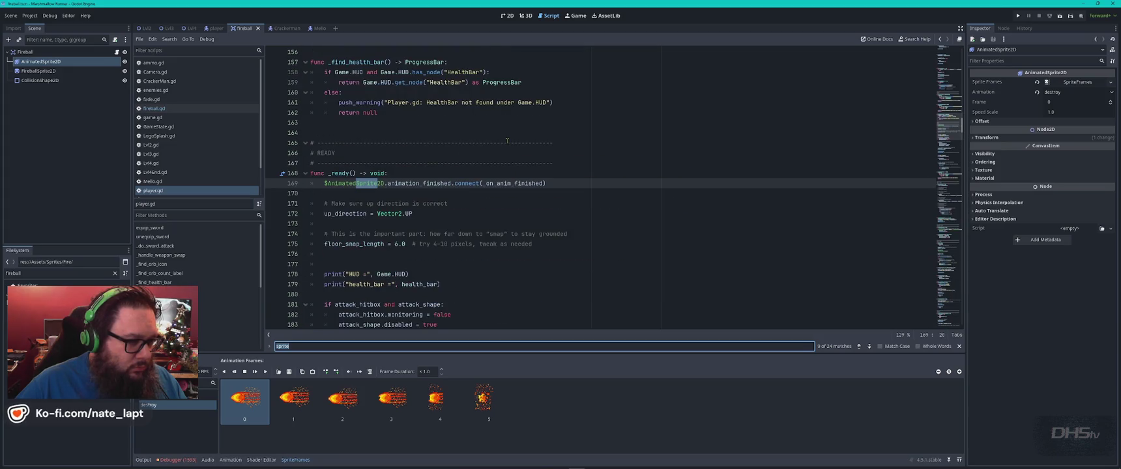
key("Return")
key("Return")
key("Return")
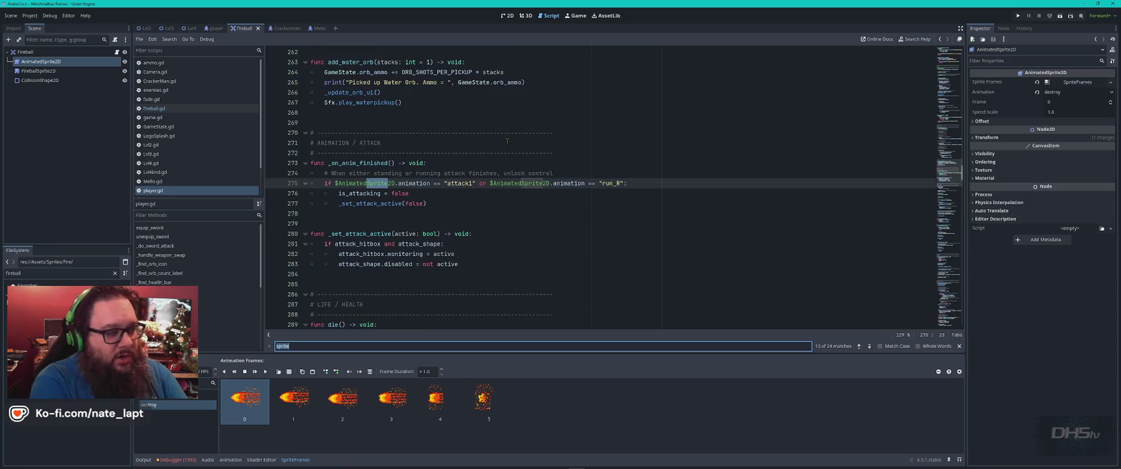
key("Return")
key("Return")
key("Return")
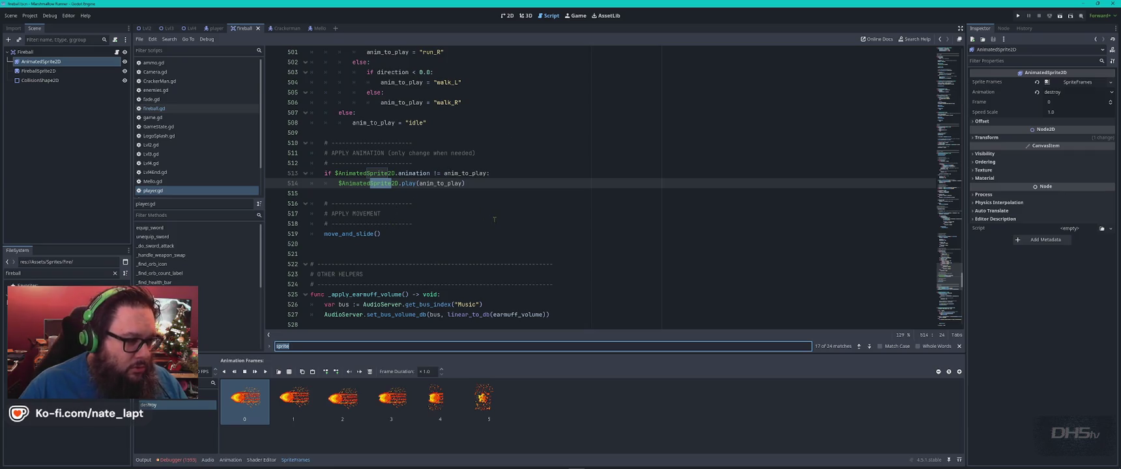
key("Return")
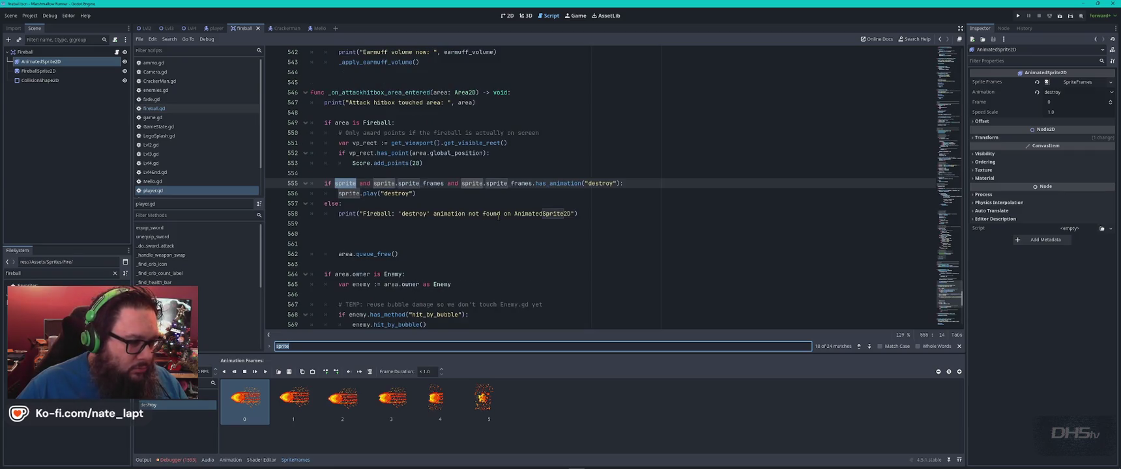
key("Escape")
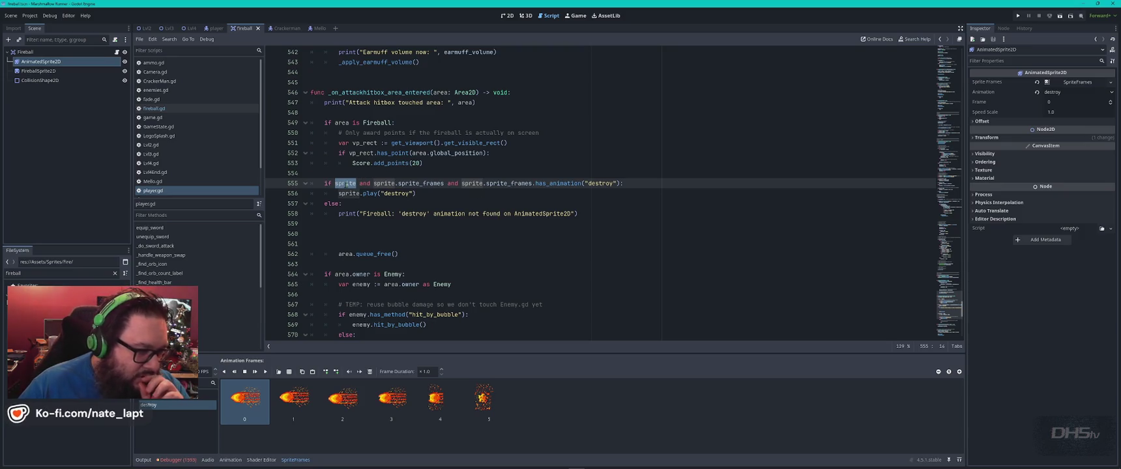
key("Left")
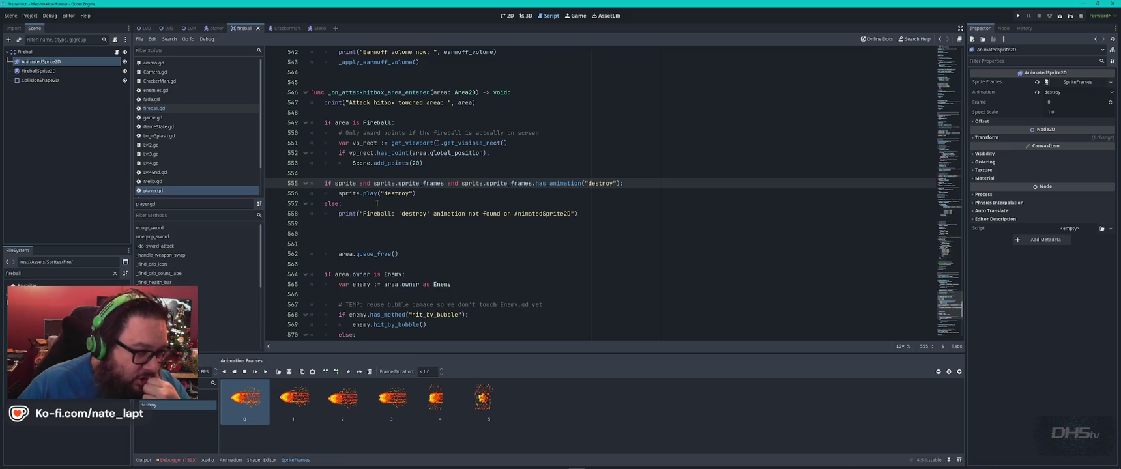
key("F5")
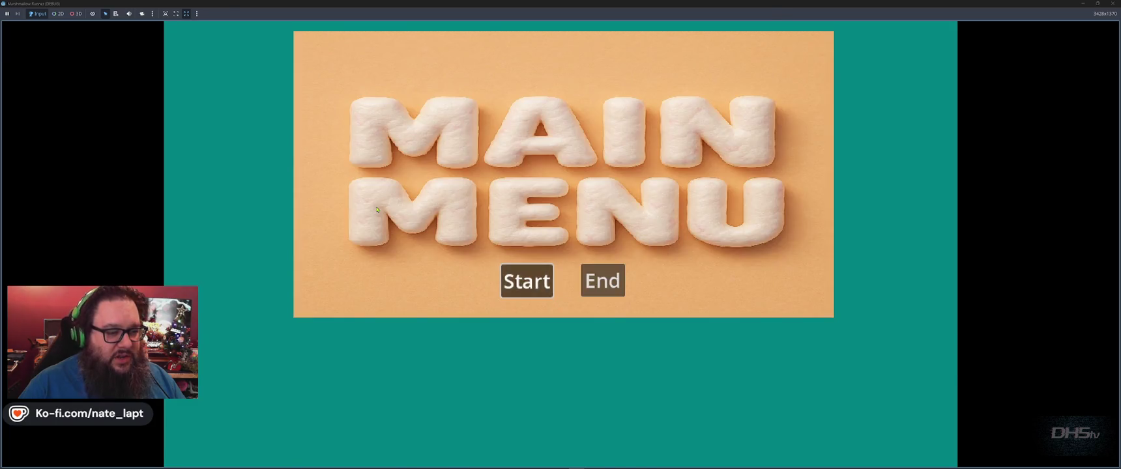
- Start the game, jump through the level past enemies and fireballs, then quit back to the editor
key("Return")
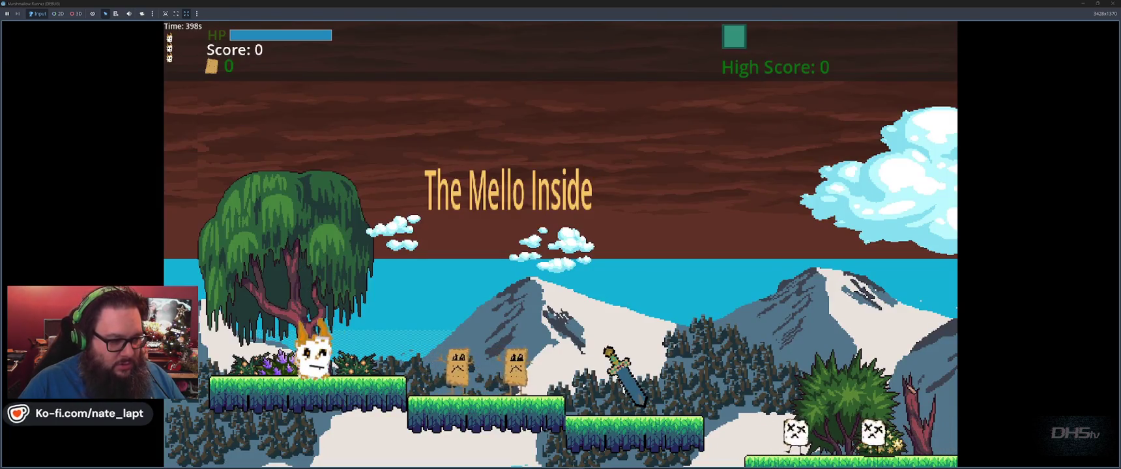
key("space")
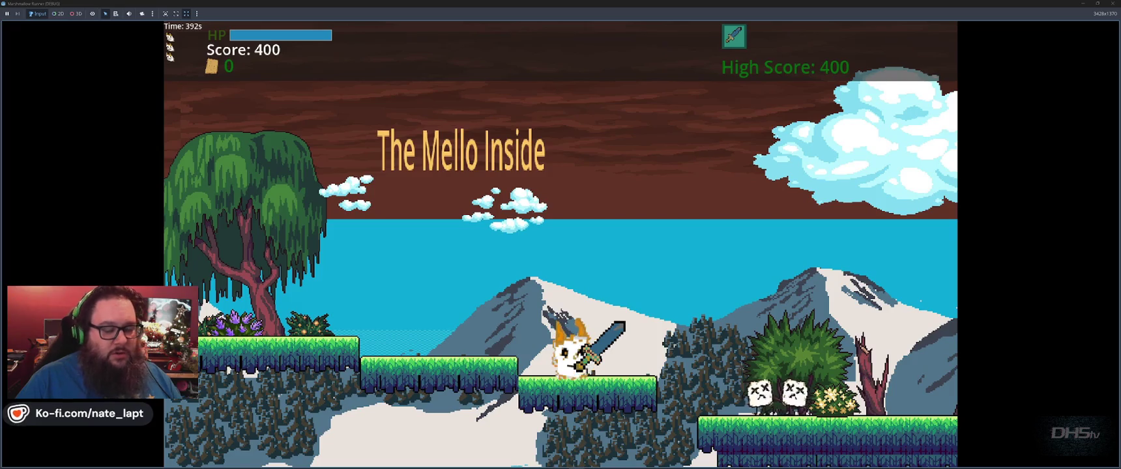
key("space")
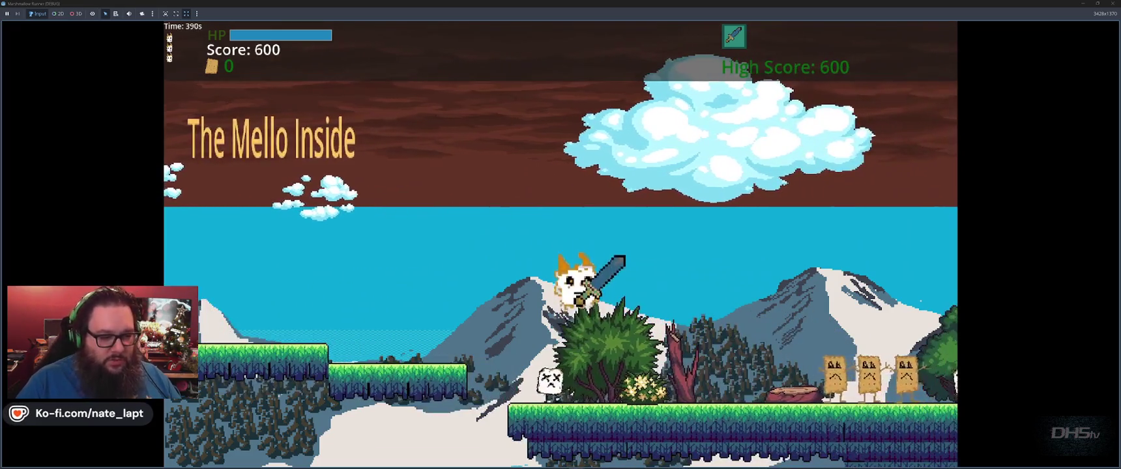
key("space")
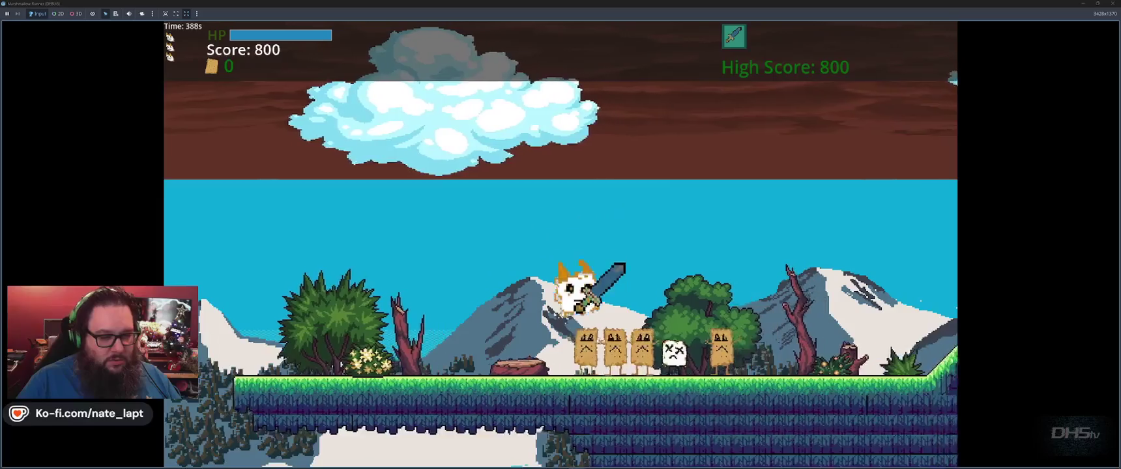
key("space")
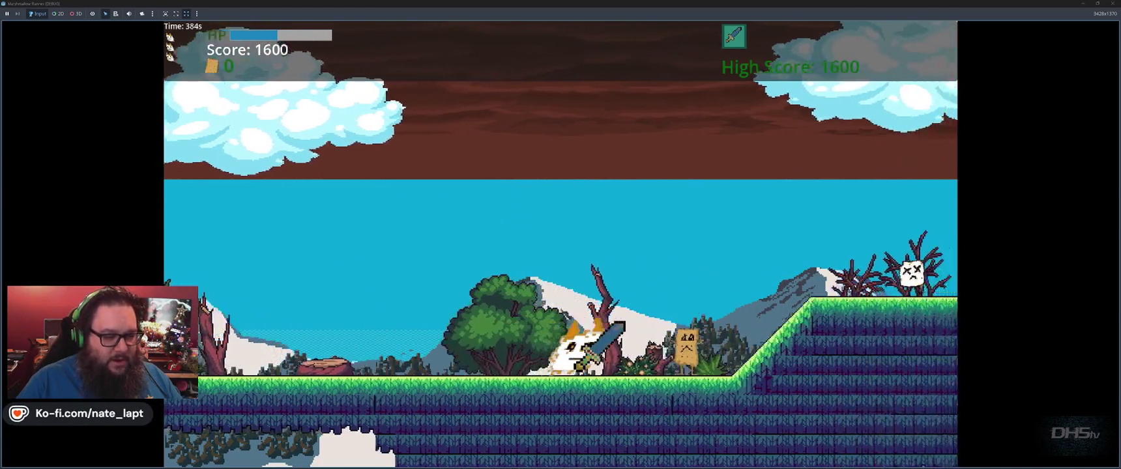
key("space")
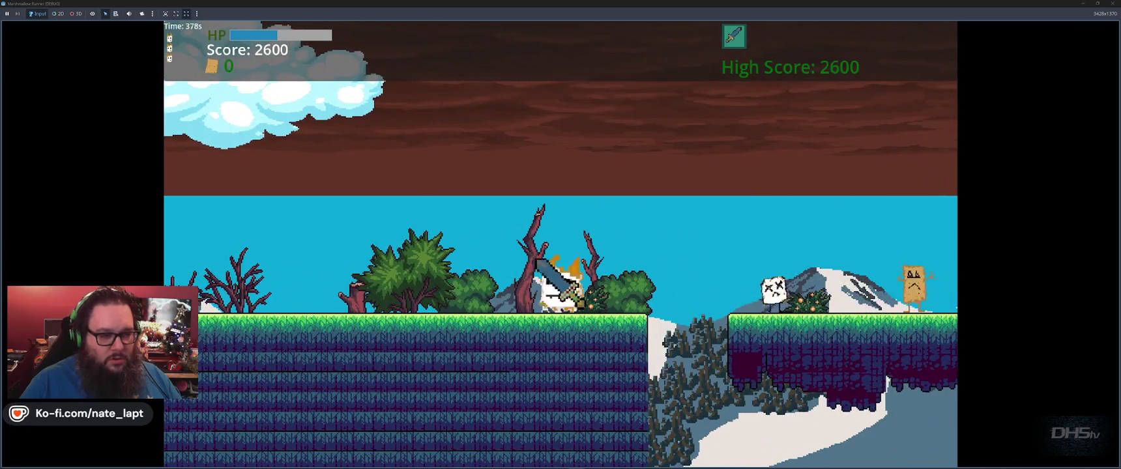
key("space")
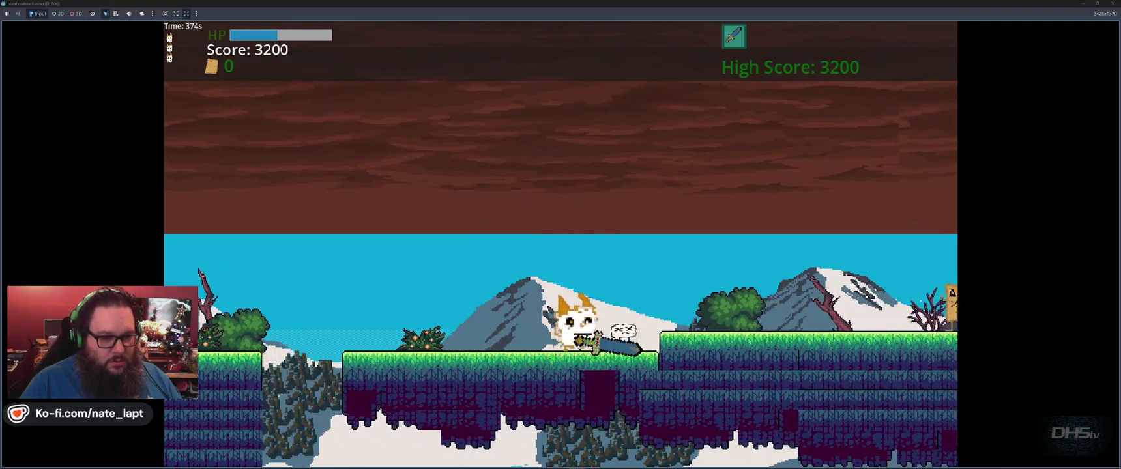
key("space")
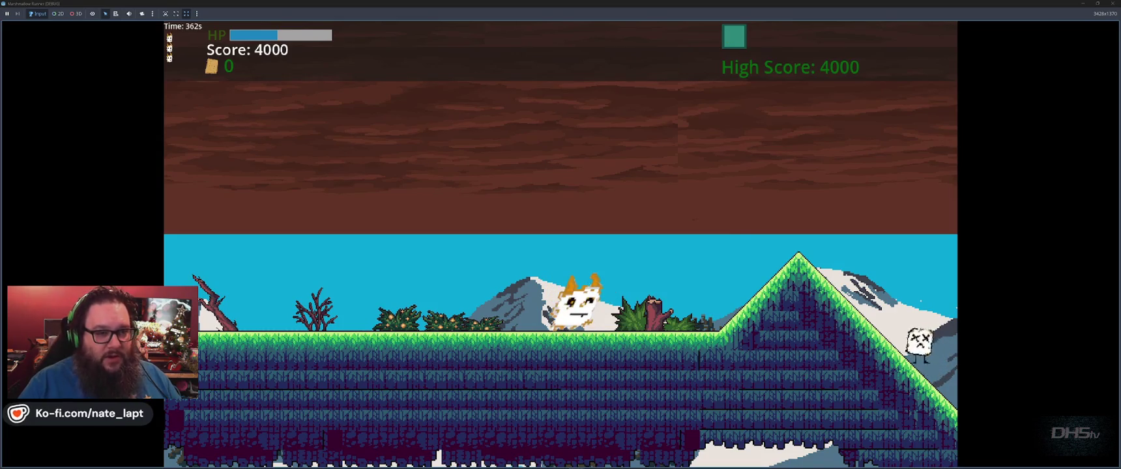
key("space")
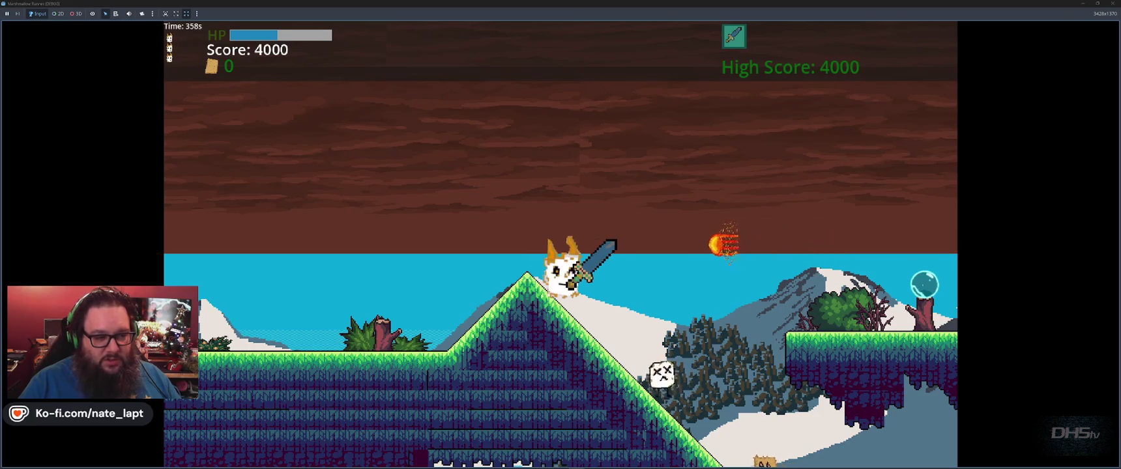
key("space")
key("space")
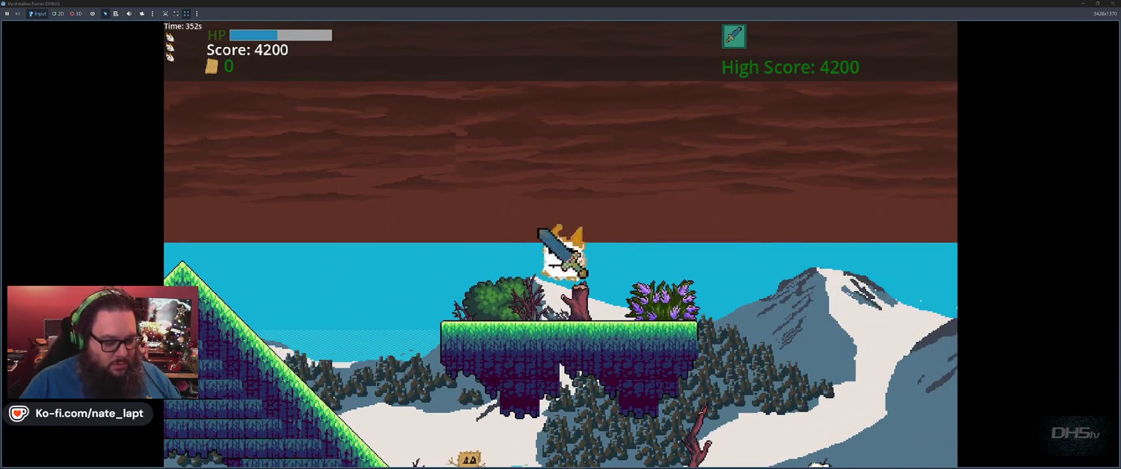
key("Escape")
key("Escape")
key("F8")
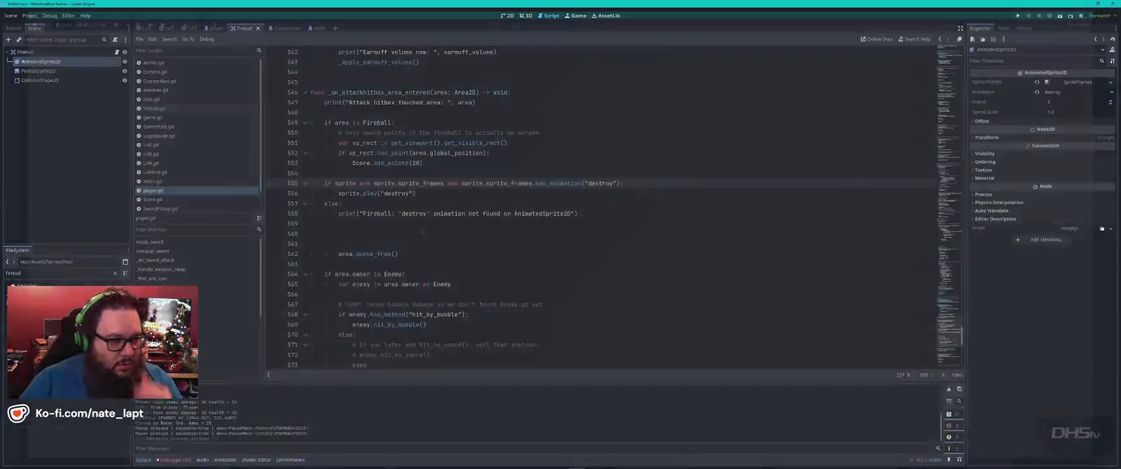
left_click(464, 234)
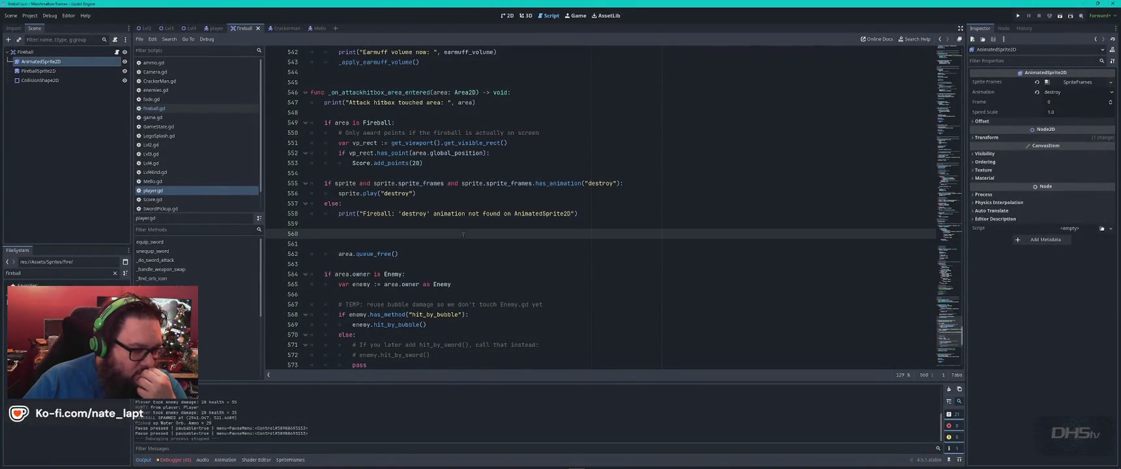
left_click(345, 183)
double_click(346, 183)
left_click(174, 110)
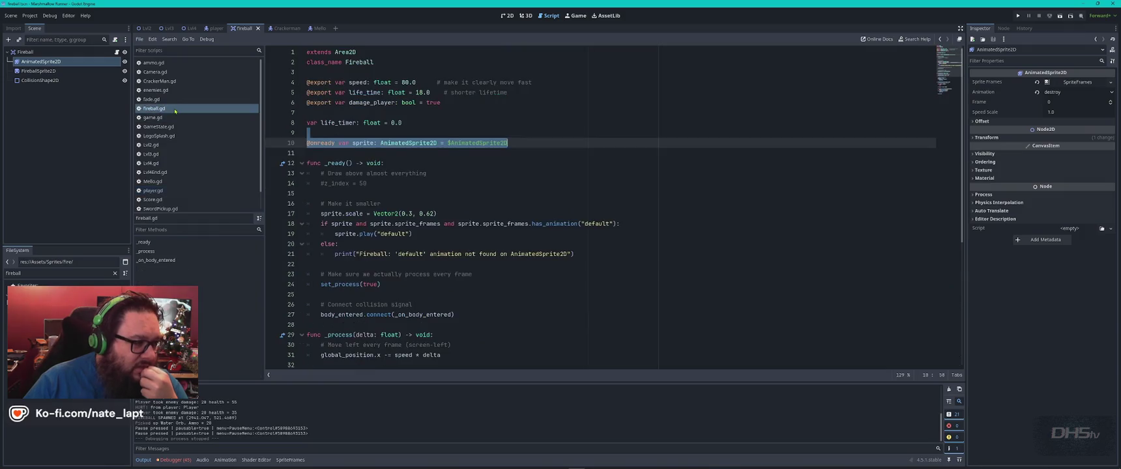
left_click(459, 172)
double_click(342, 224)
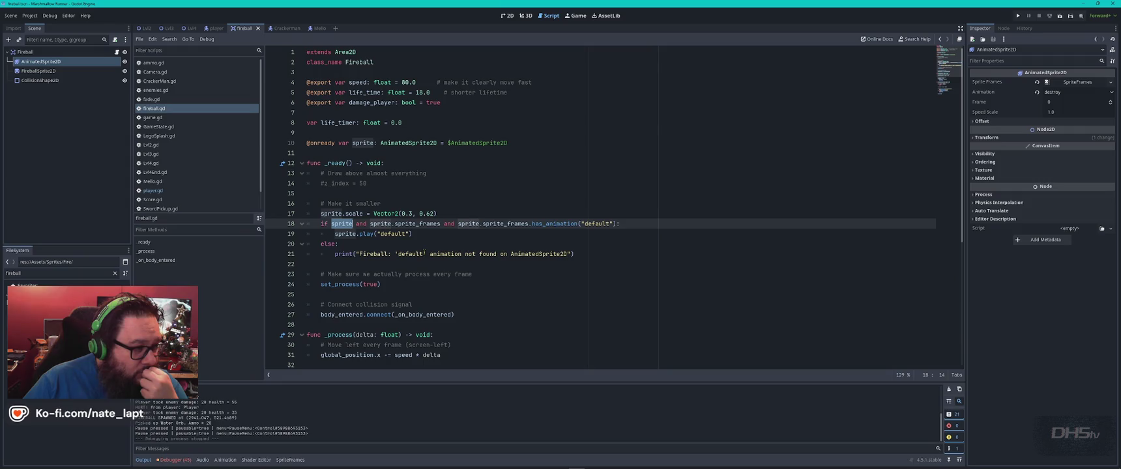
left_click(153, 190)
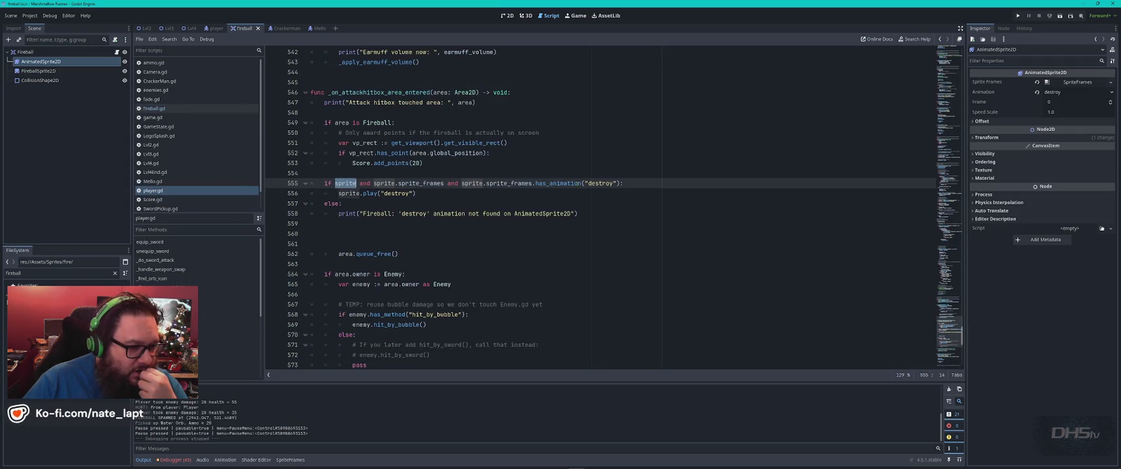
left_click(481, 164)
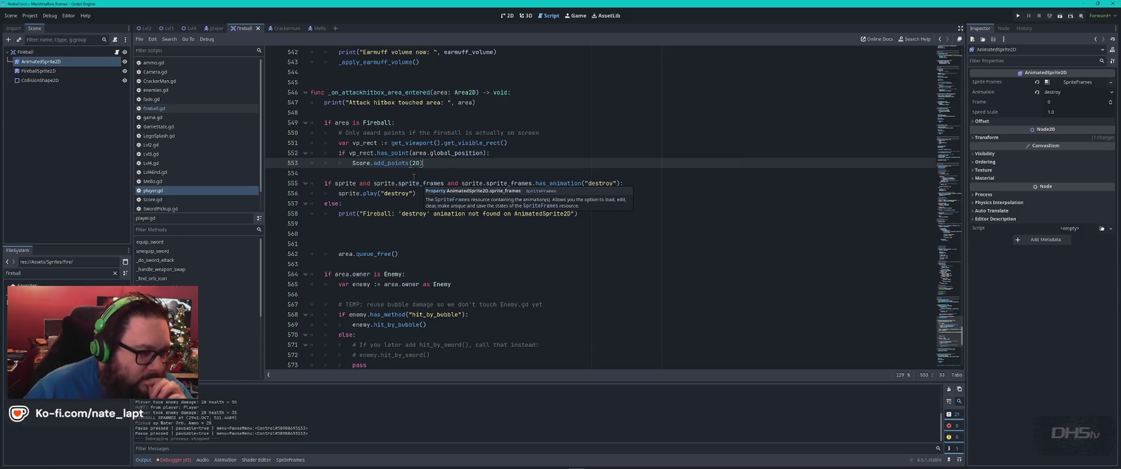
key("ctrl+Home")
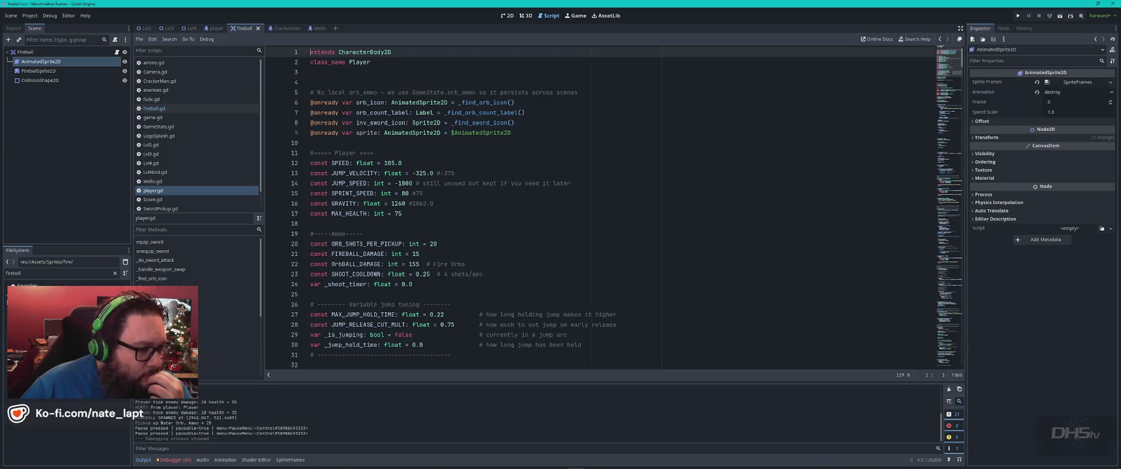
mouse_move(487, 132)
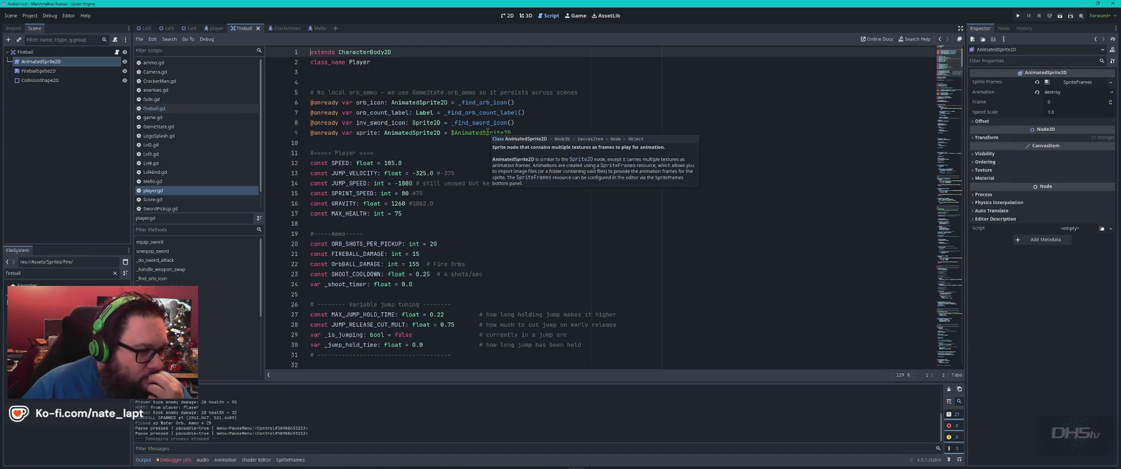
left_click(367, 132)
key("Up")
key("Page_Down")
key("Page_Down")
key("Page_Down")
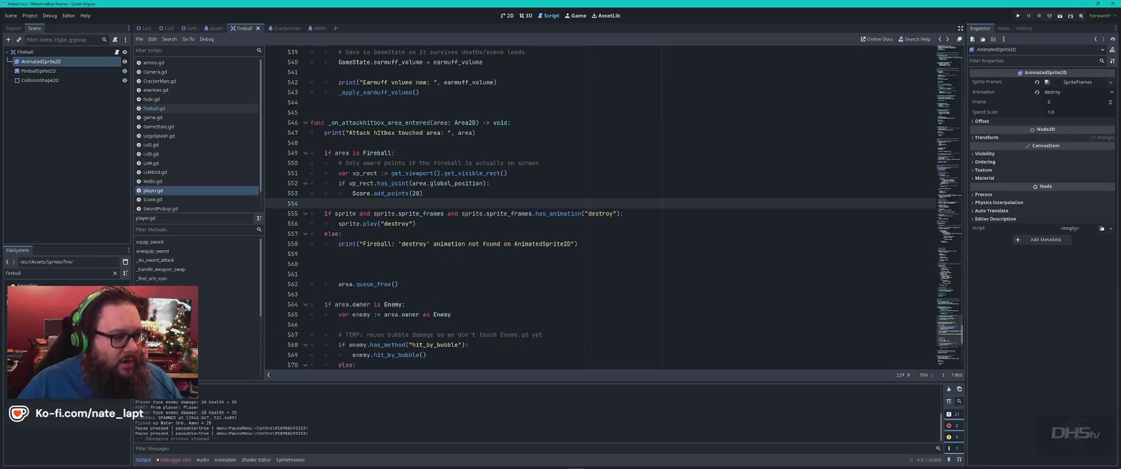
key("ctrl+Home")
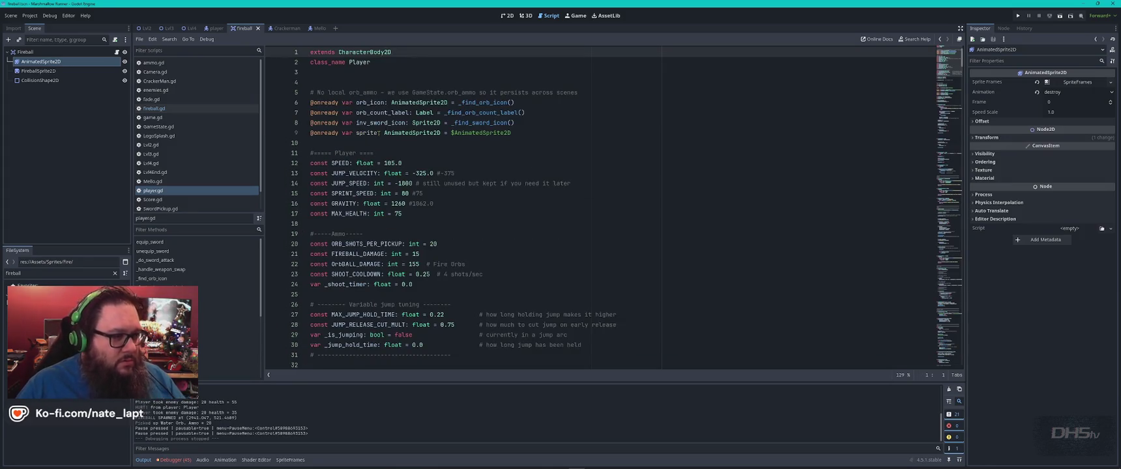
left_click(367, 132)
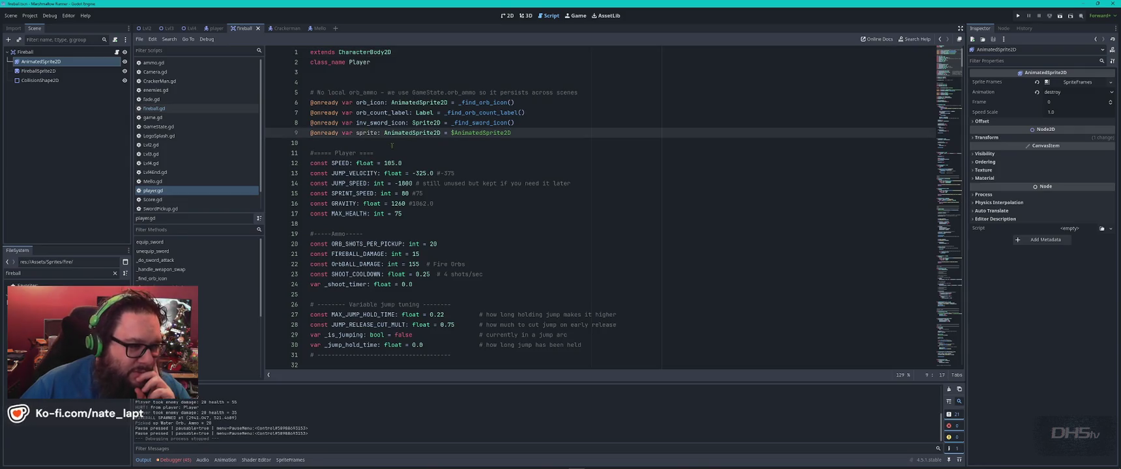
left_click(410, 138)
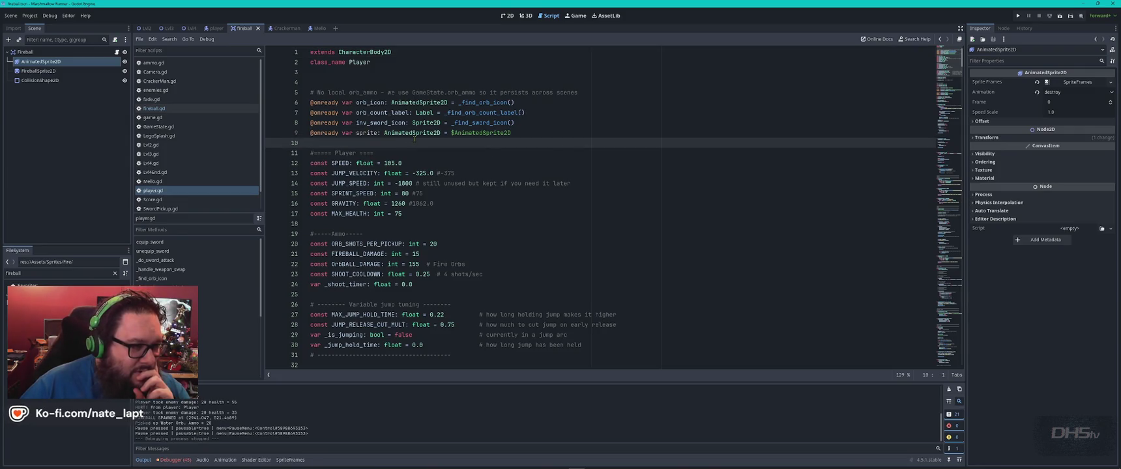
key("alt+Left")
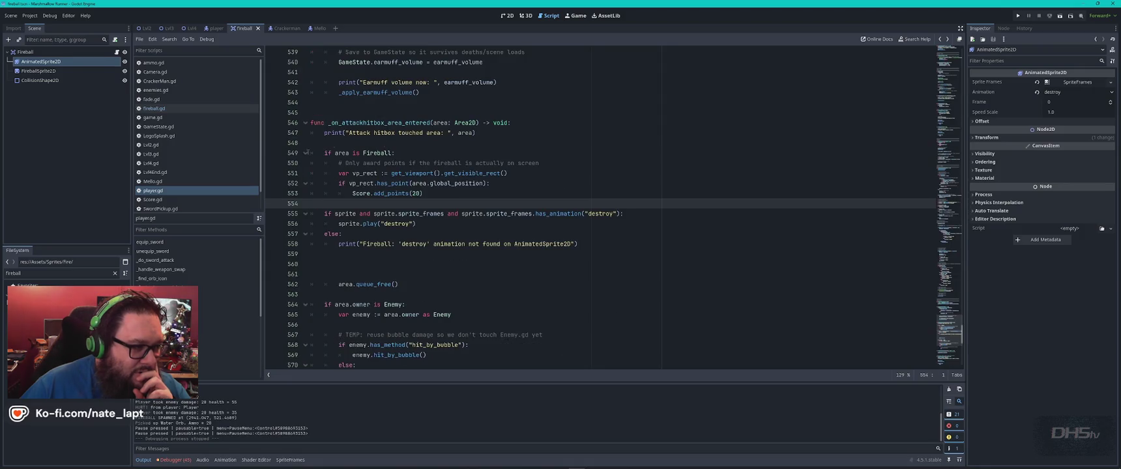
key("alt+Left")
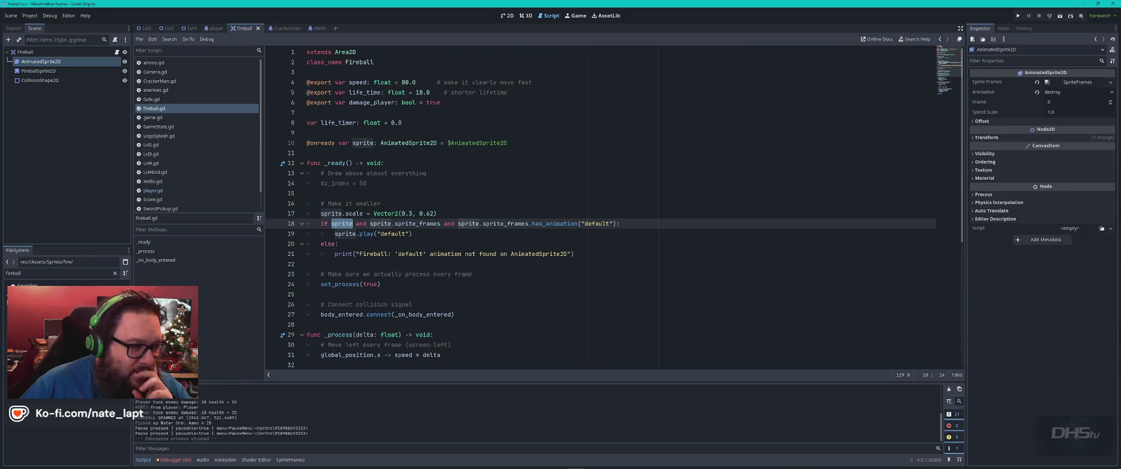
mouse_move(456, 143)
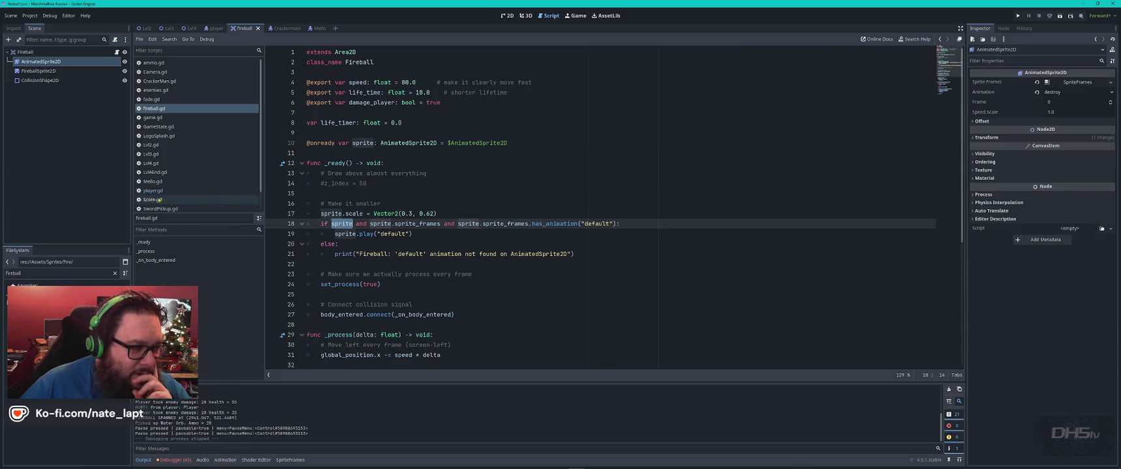
key("alt+Right")
key("ctrl+Home")
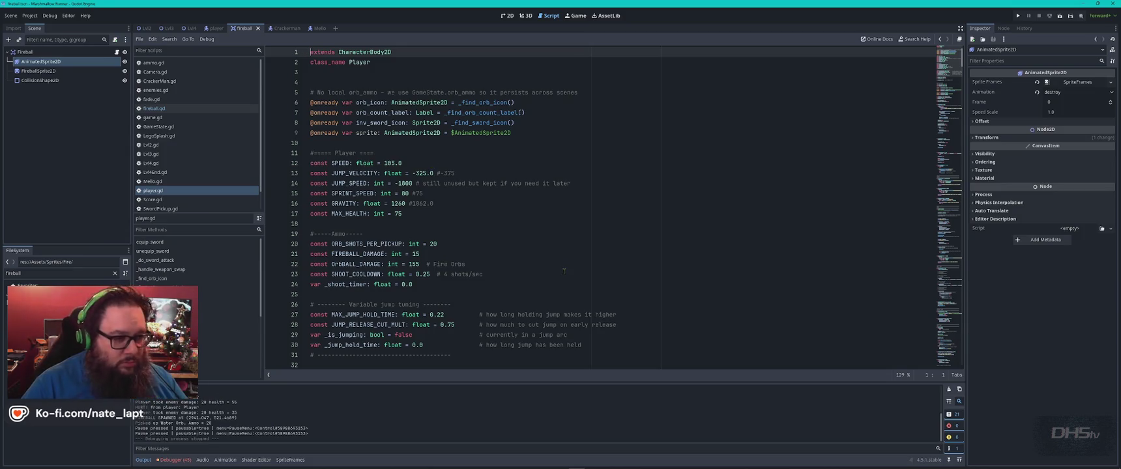
- Switch from Godot to the Chrome window showing the ChatGPT conversation
key("alt+Tab")
key("Down")
key("Right")
key("Down")
key("Right")
key("Right")
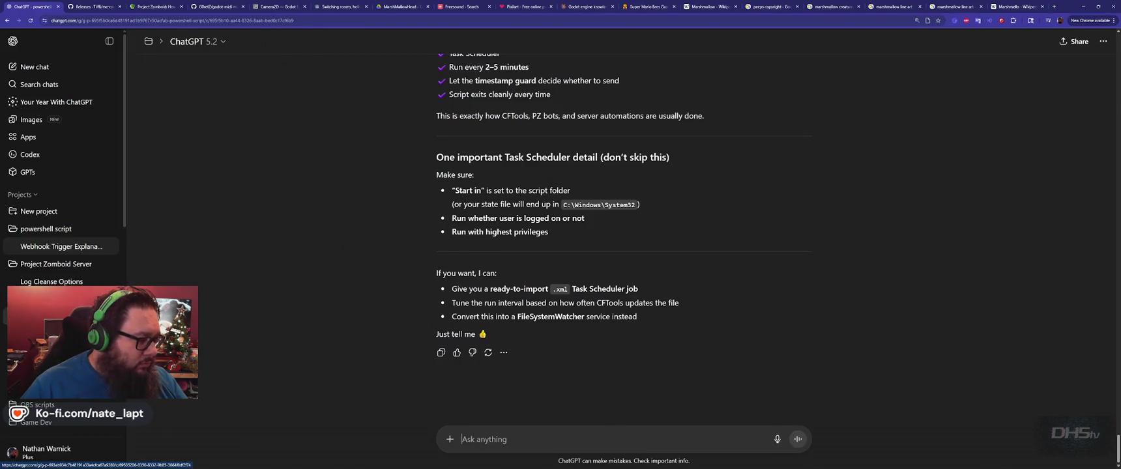
- Scroll the ChatGPT sidebar to Projects and open the Game Dev project
scroll(65, 186, "down", 2)
scroll(65, 187, "down", 1)
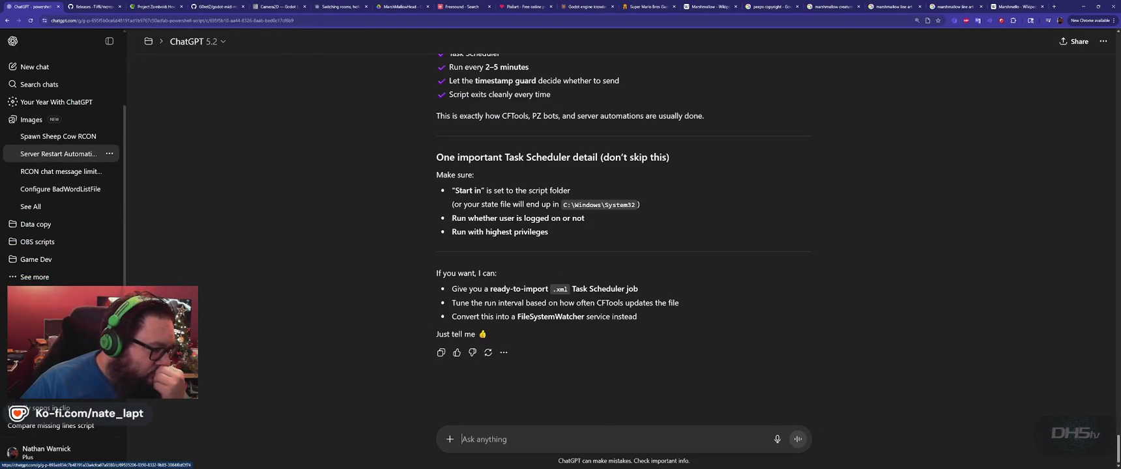
mouse_move(84, 285)
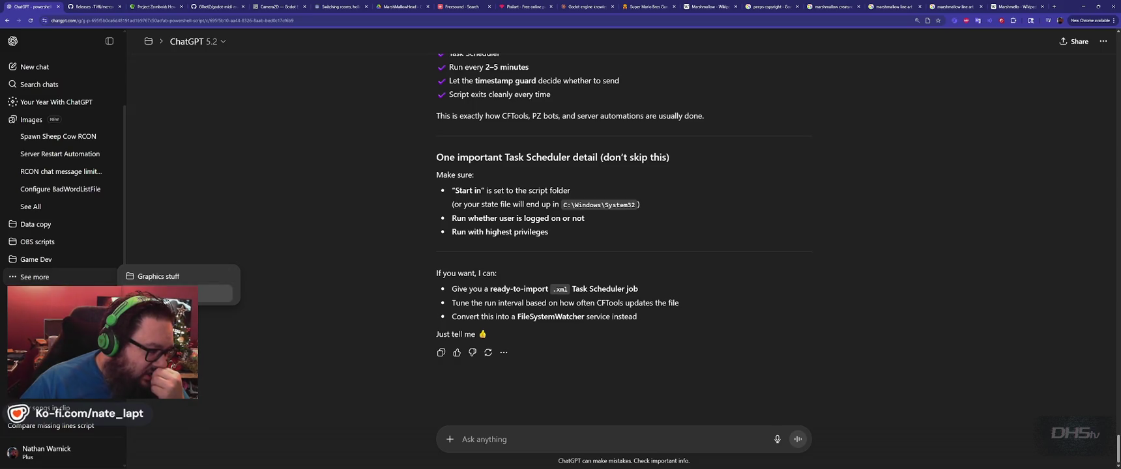
left_click(59, 259)
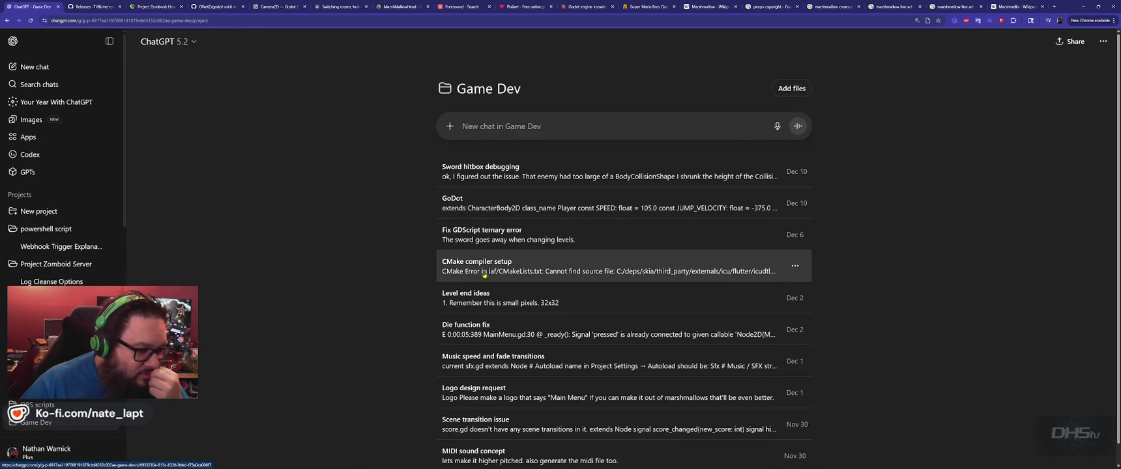
scroll(551, 313, "down", 4)
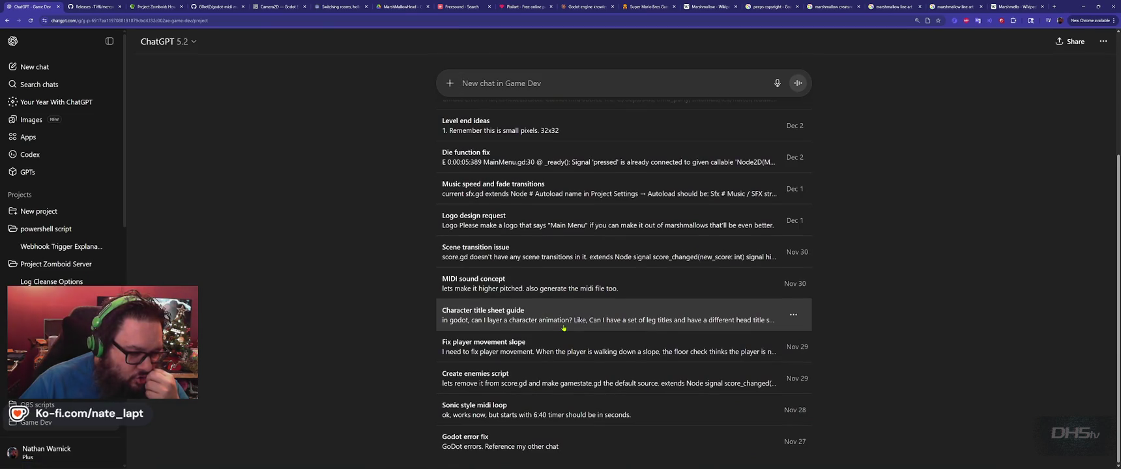
scroll(564, 327, "up", 4)
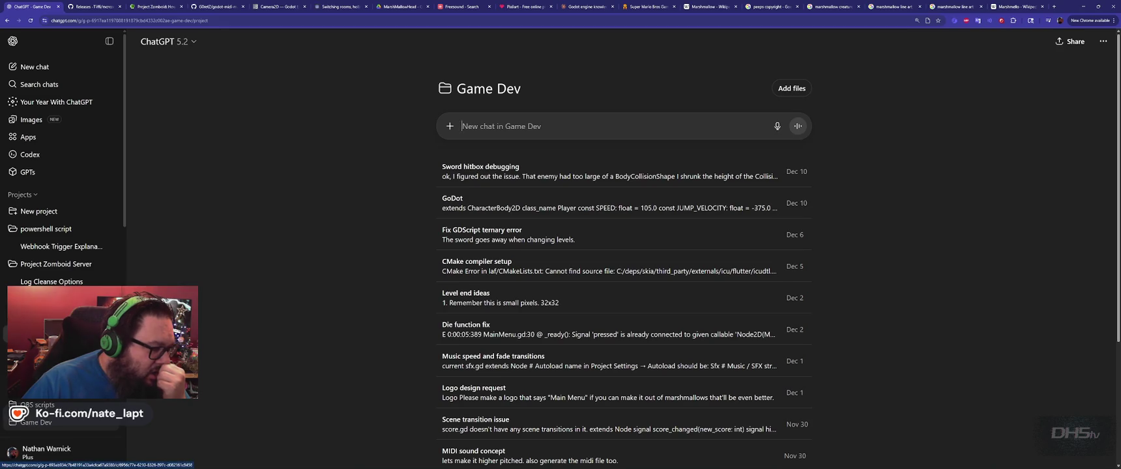
- Check the Project Zomboid Server project, return to Game Dev, and look through its chats for a fireball one
left_click(36, 264)
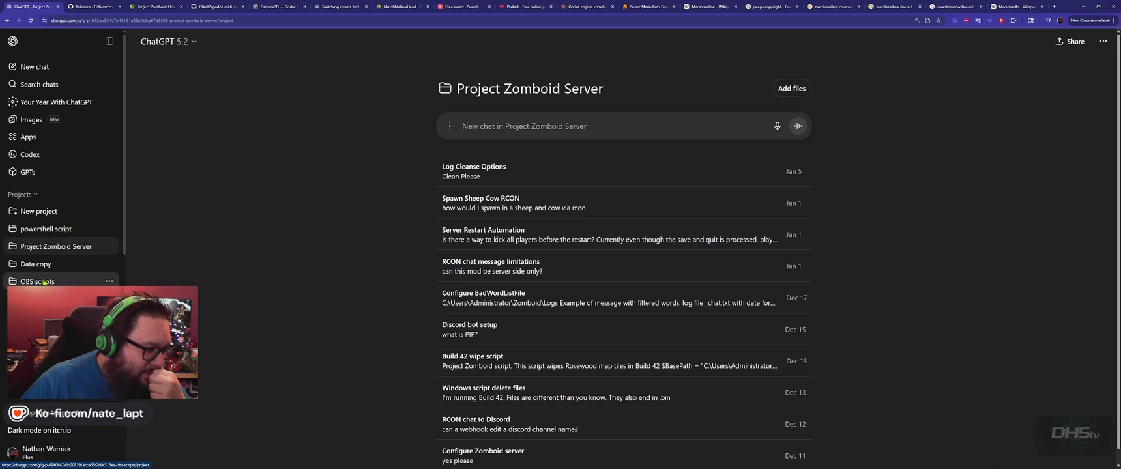
scroll(59, 284, "down", 2)
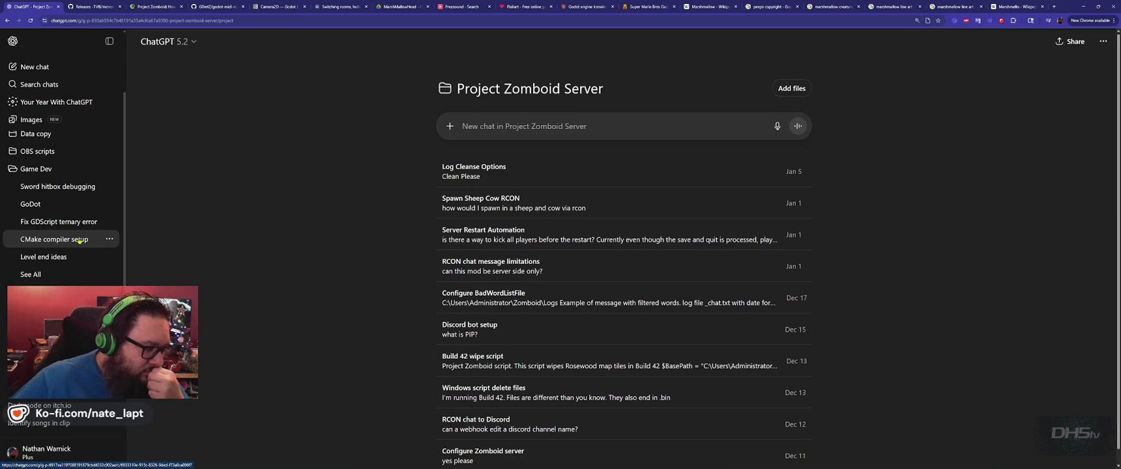
left_click(30, 275)
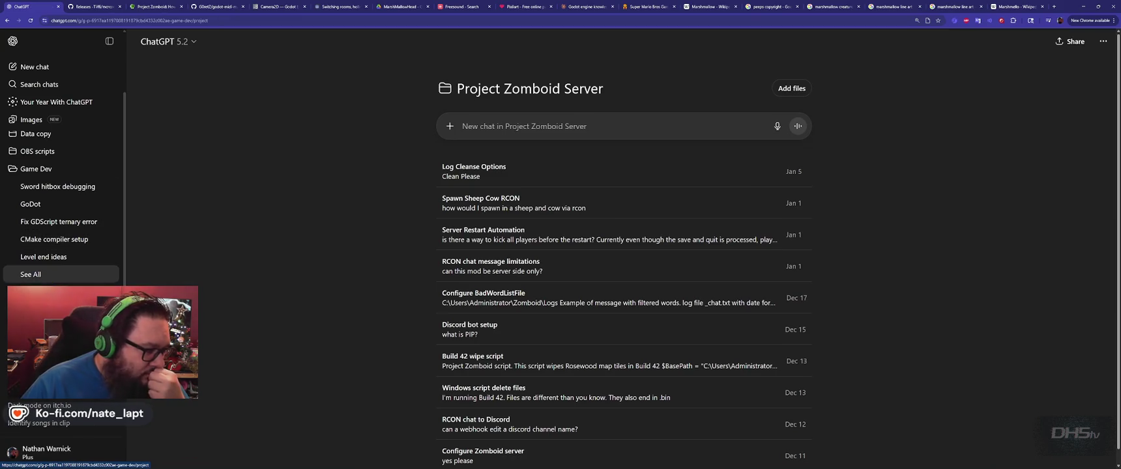
scroll(637, 260, "down", 2)
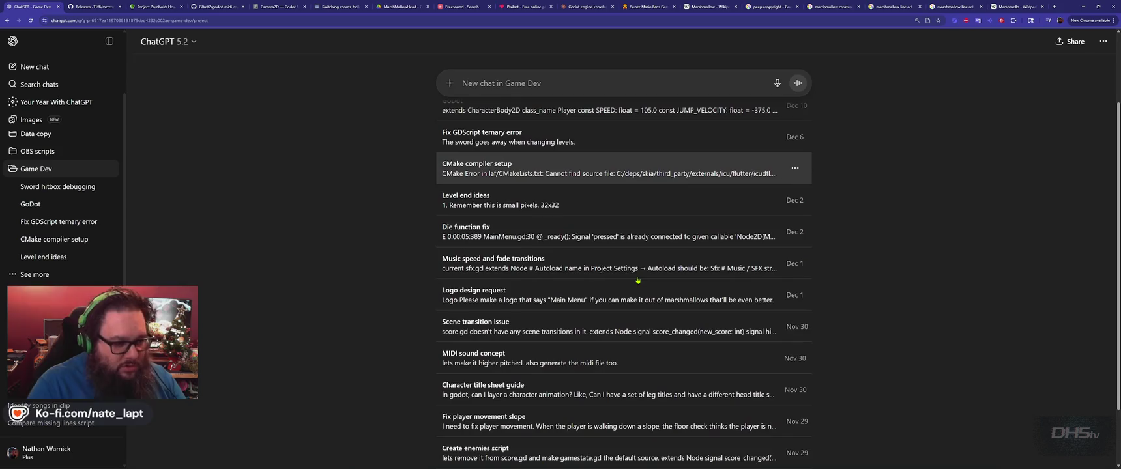
key("ctrl+f")
type("fleb")
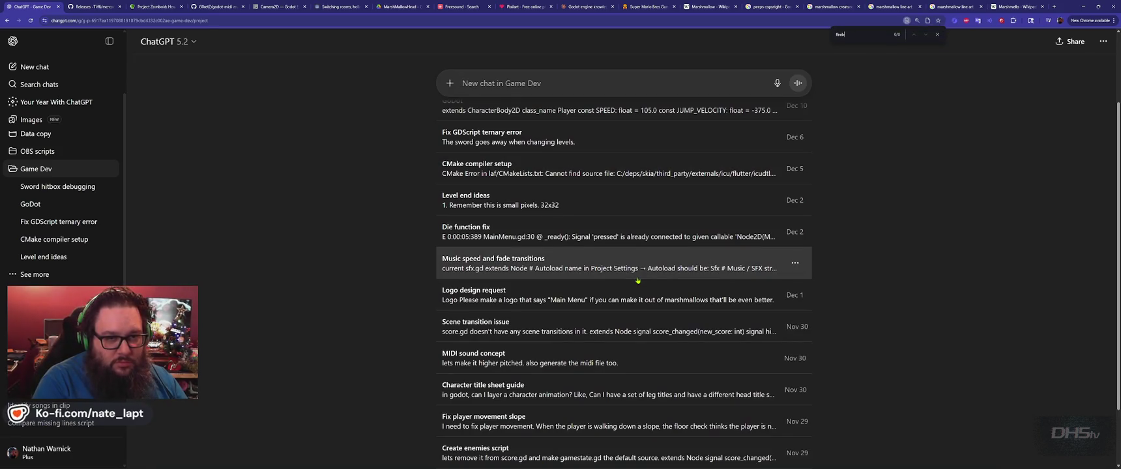
key("Escape")
scroll(637, 280, "down", 1)
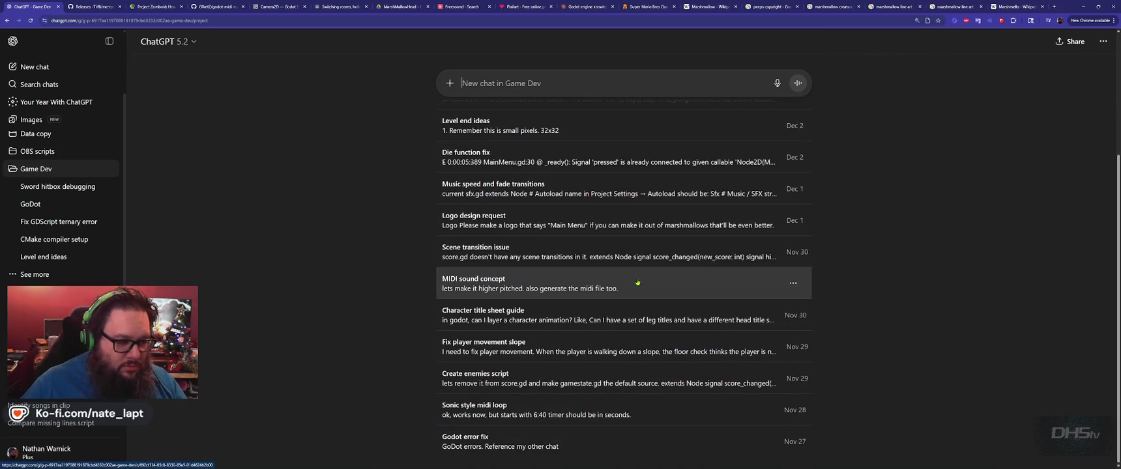
scroll(579, 359, "up", 3)
scroll(541, 335, "down", 3)
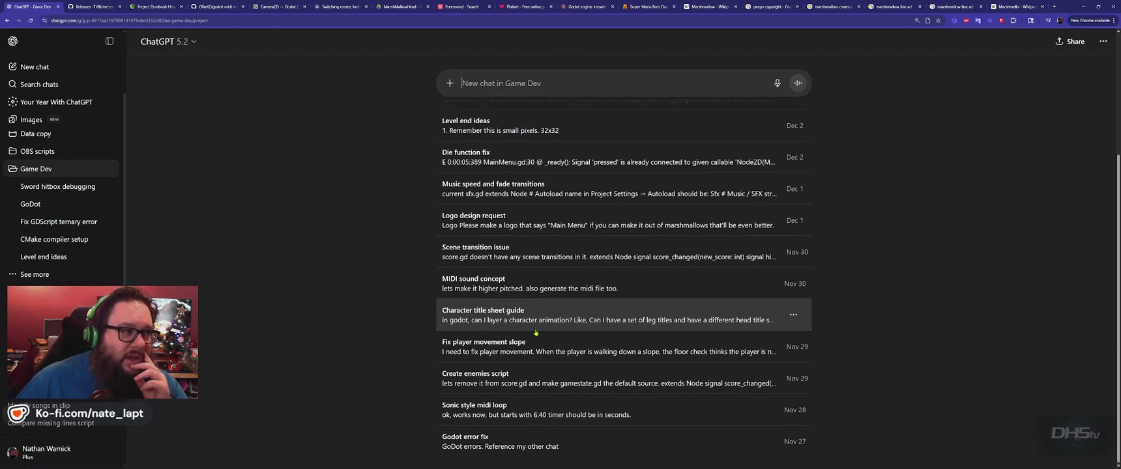
scroll(535, 330, "up", 3)
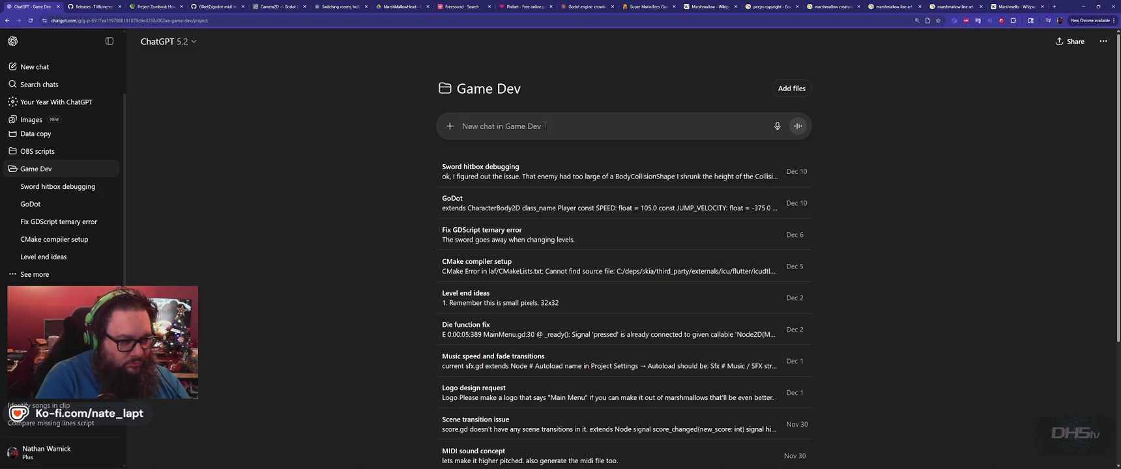
- Write the prompt 'Remember the Fireball Script from before?' asking for the fireball to explode when hit
type("Remember the Fireb")
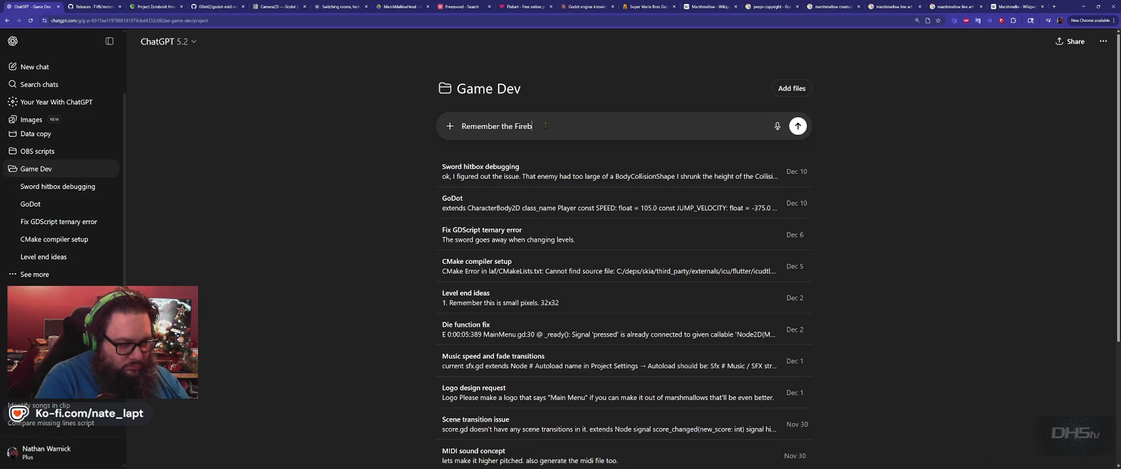
type("all Script from before?")
key("shift+Return")
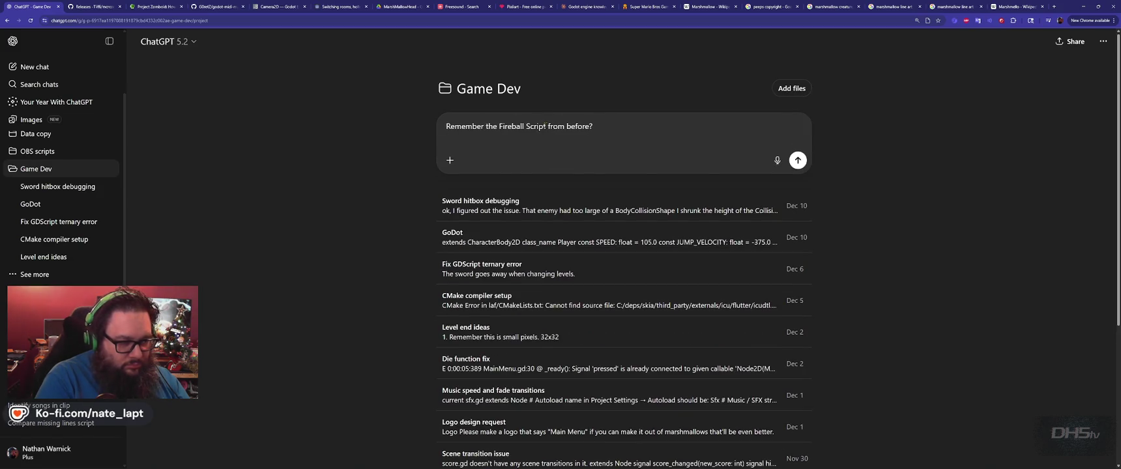
type("added animated sprites")
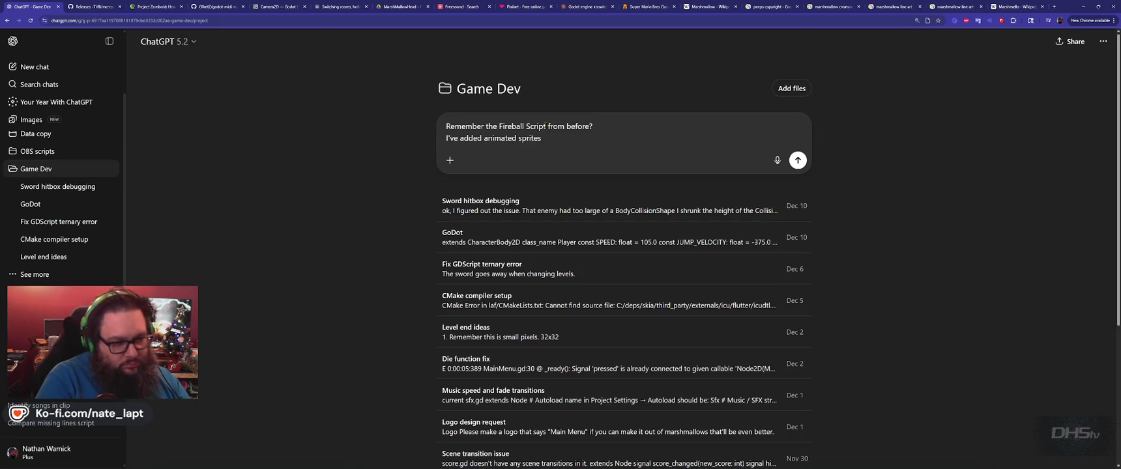
type(" and want the fireba")
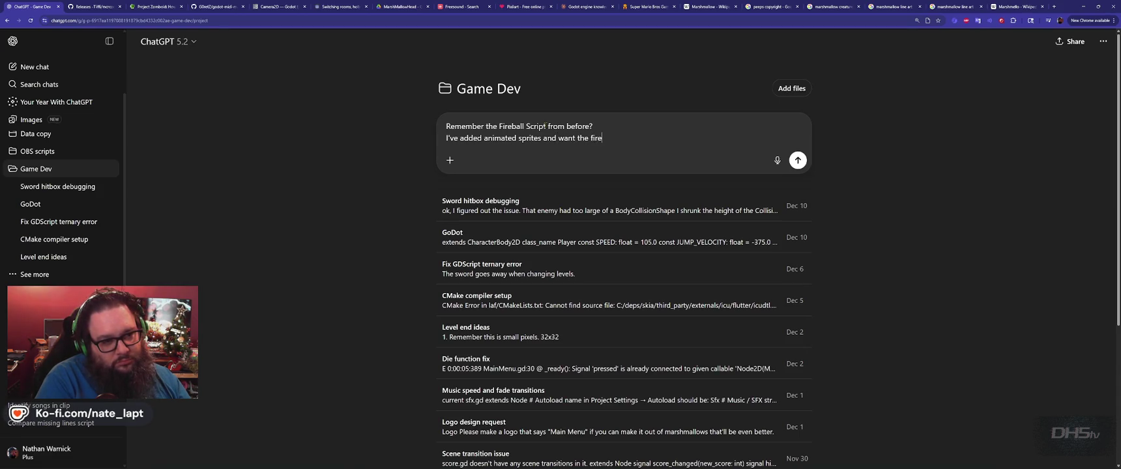
type("ll to explode when hit by the player.")
key("shift+Return")
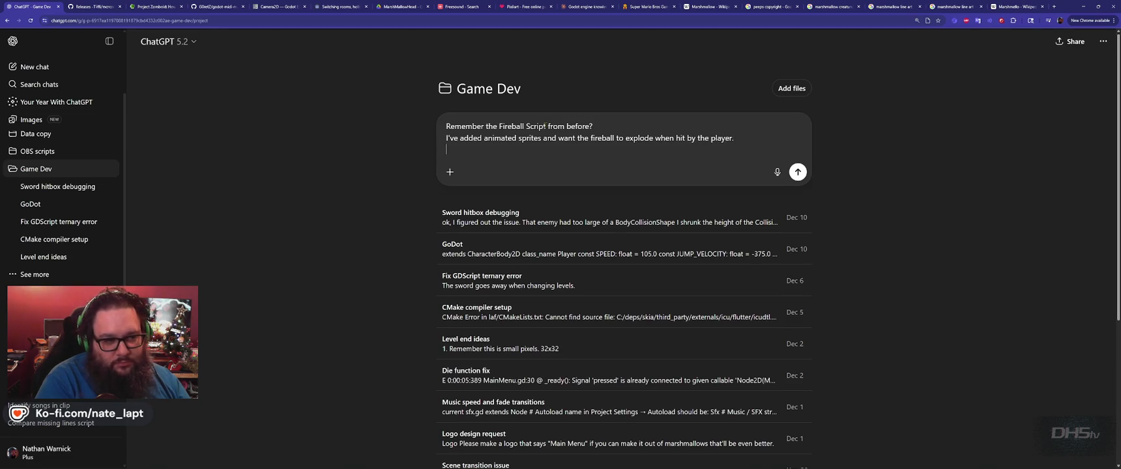
- Copy all of fireball.gd from Godot and paste it into the prompt under a 'fireball.gd' heading
key("alt+Tab")
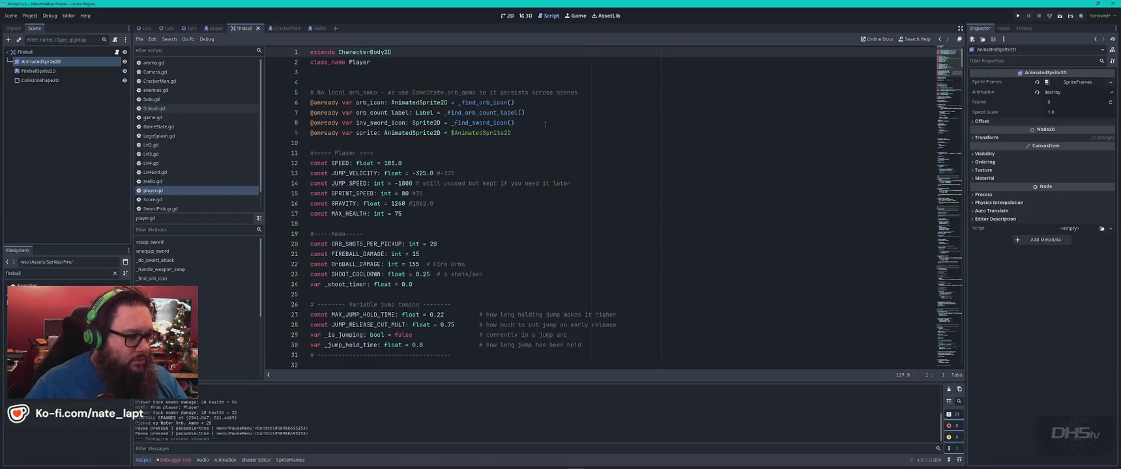
left_click(155, 108)
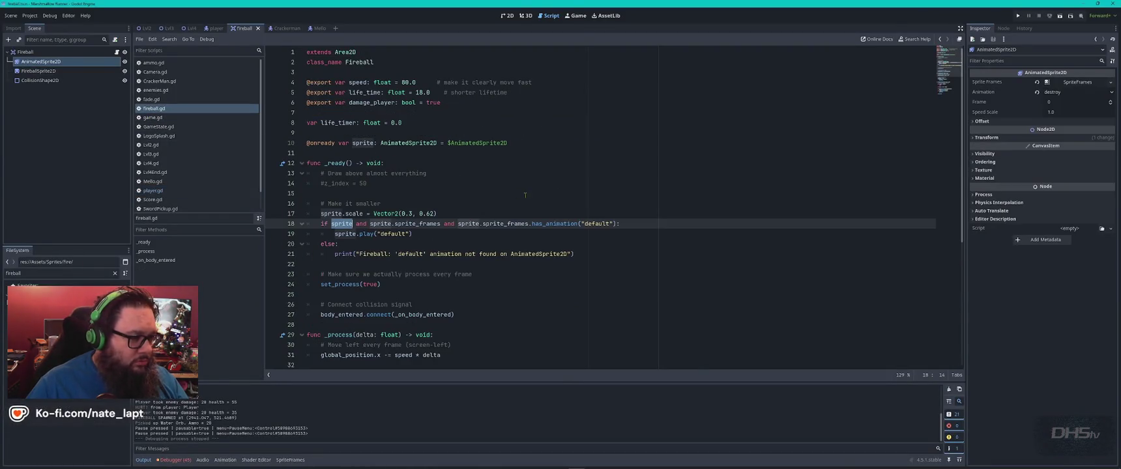
key("ctrl+a")
key("alt+Tab")
type("f")
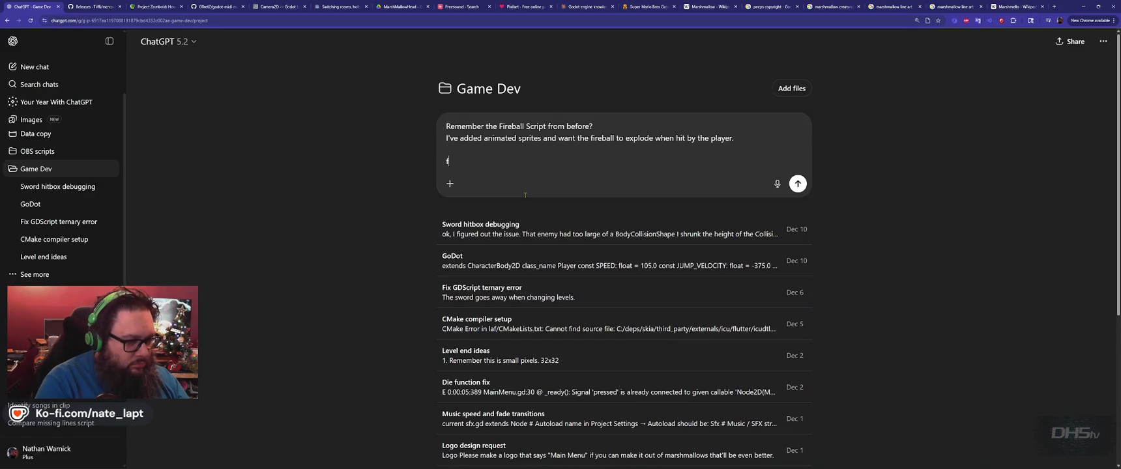
type("ireball.gd")
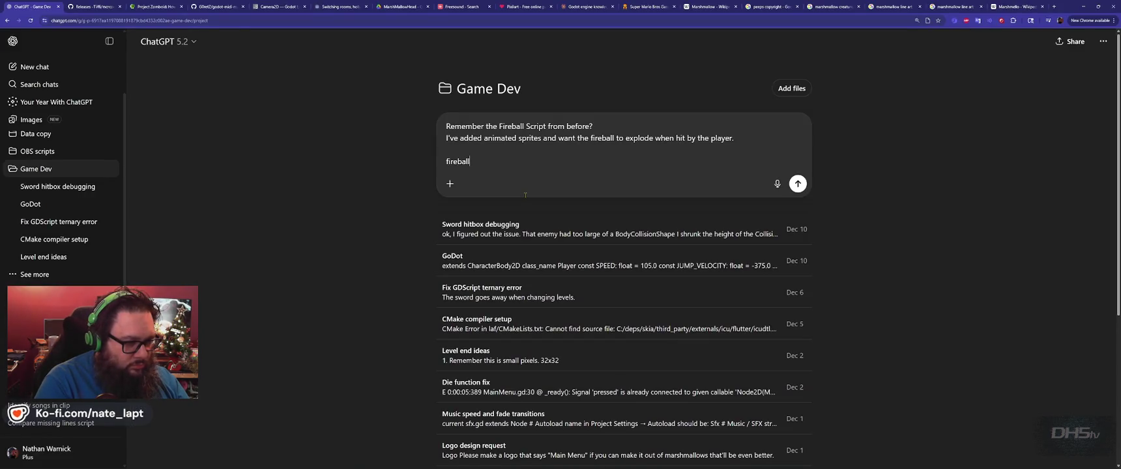
key("shift+Return")
key("shift+Return")
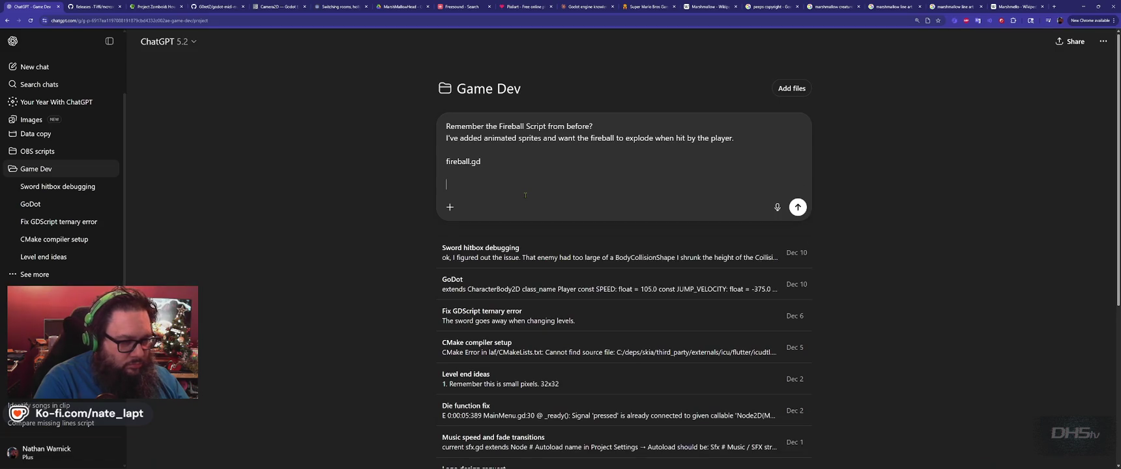
key("ctrl+v")
- Select all of player.gd in Godot, add 'play' to the prompt, and send the request
key("alt+Tab")
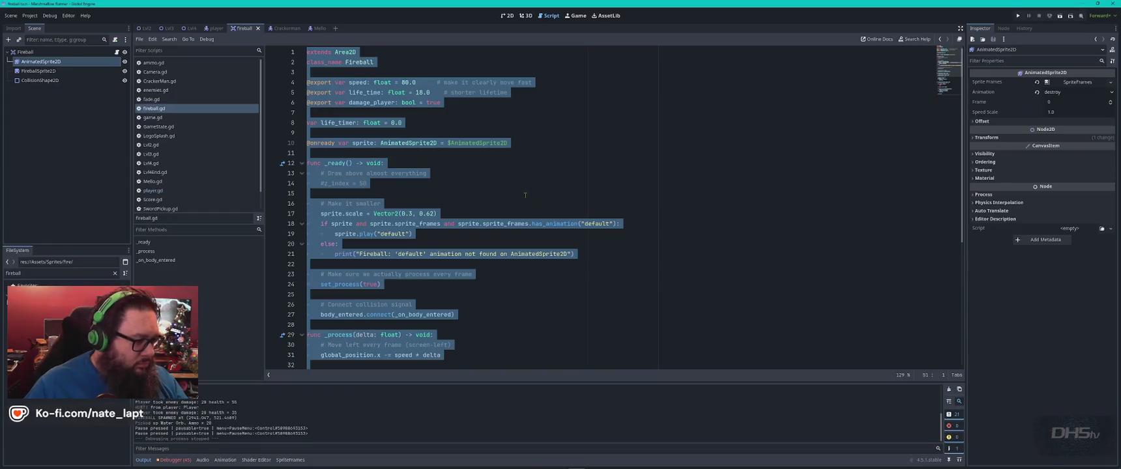
left_click(153, 190)
left_click(467, 212)
key("ctrl+a")
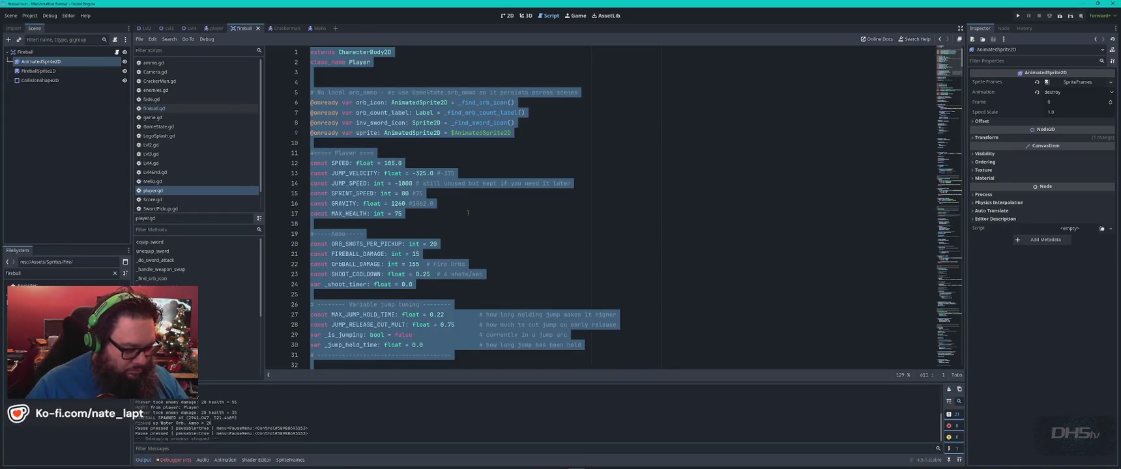
key("alt+Tab")
type("play")
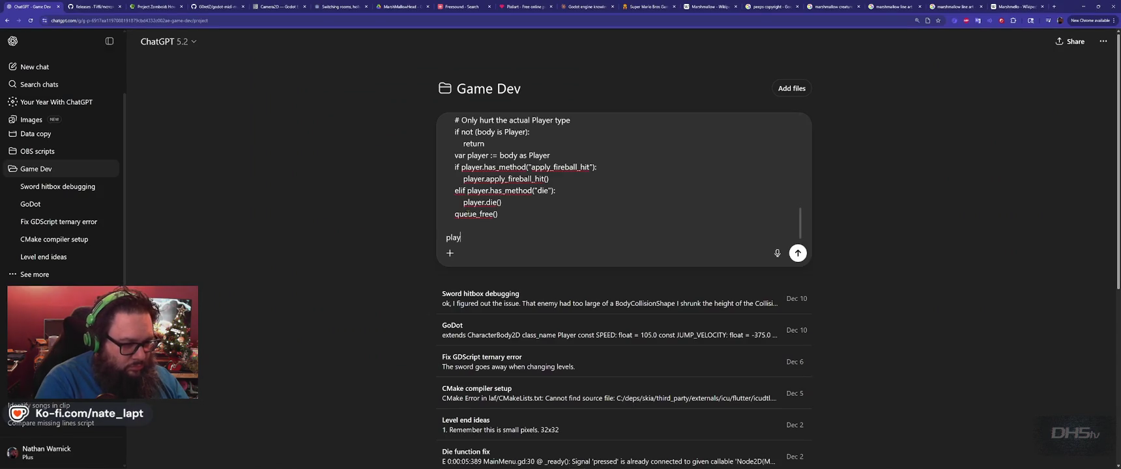
scroll(468, 213, "up", 2)
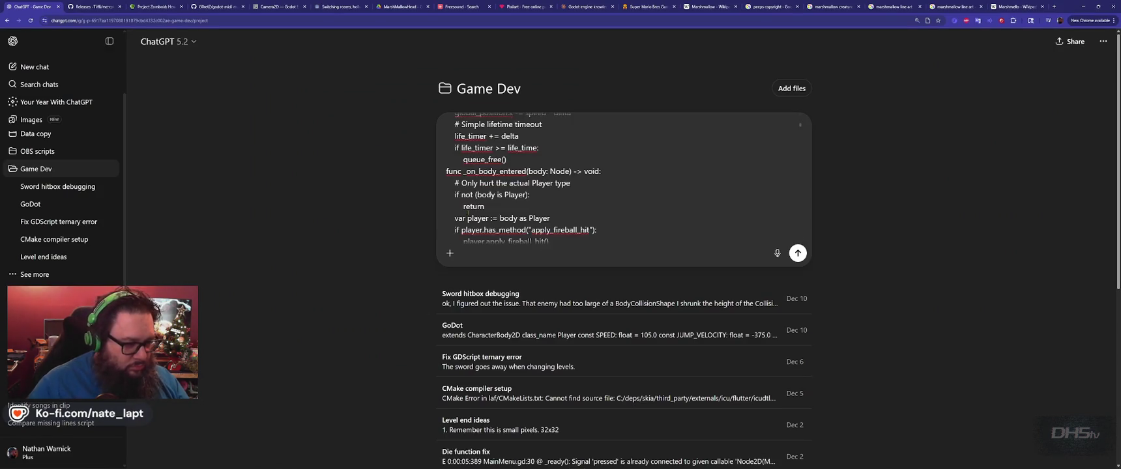
key("Return")
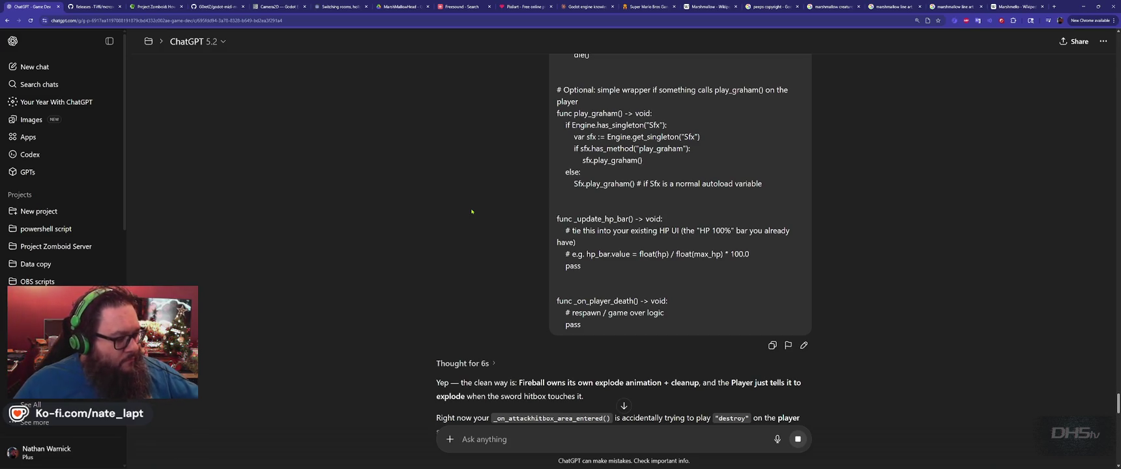
- Scroll through ChatGPT's rewritten fireball.gd and notes down to the section 2 sword hitbox fix
scroll(472, 212, "down", 3)
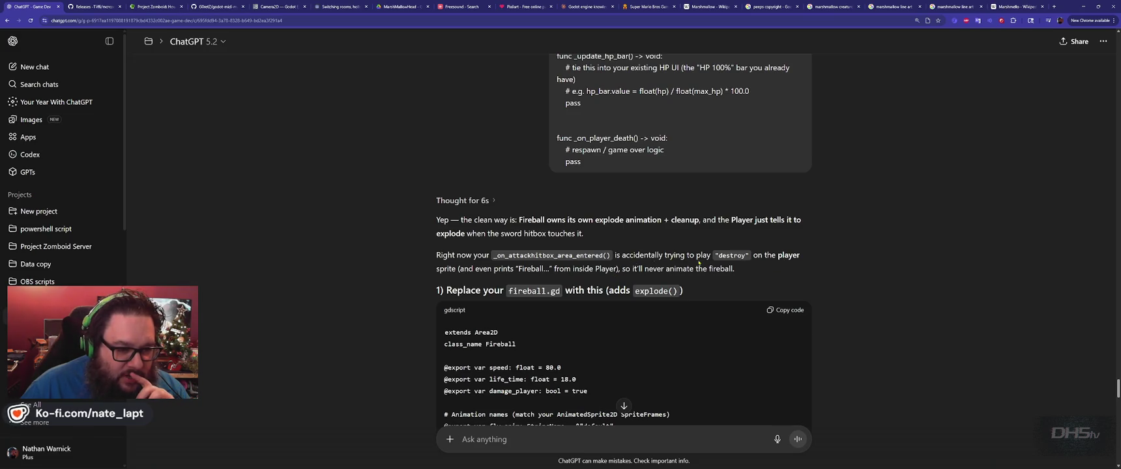
scroll(610, 263, "down", 1)
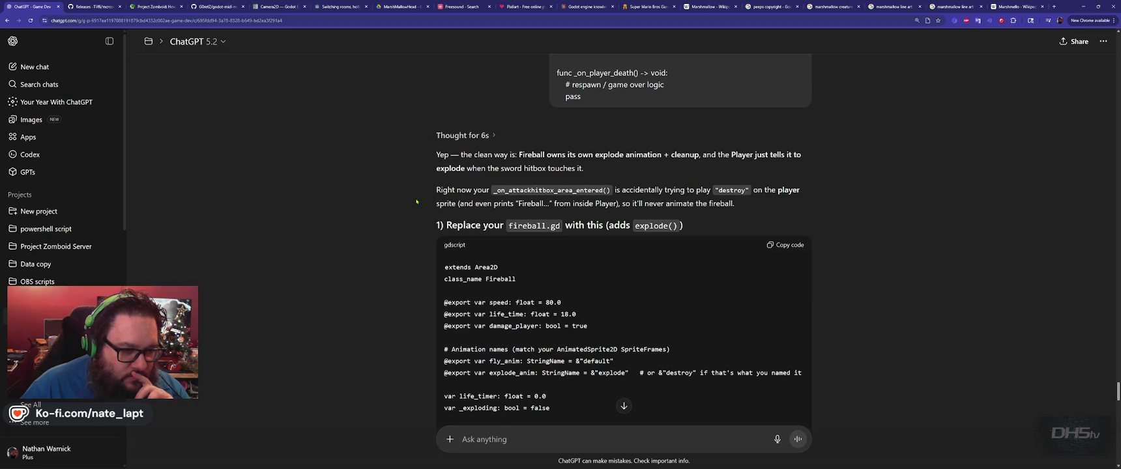
scroll(416, 201, "down", 1)
scroll(417, 202, "down", 1)
scroll(417, 202, "down", 10)
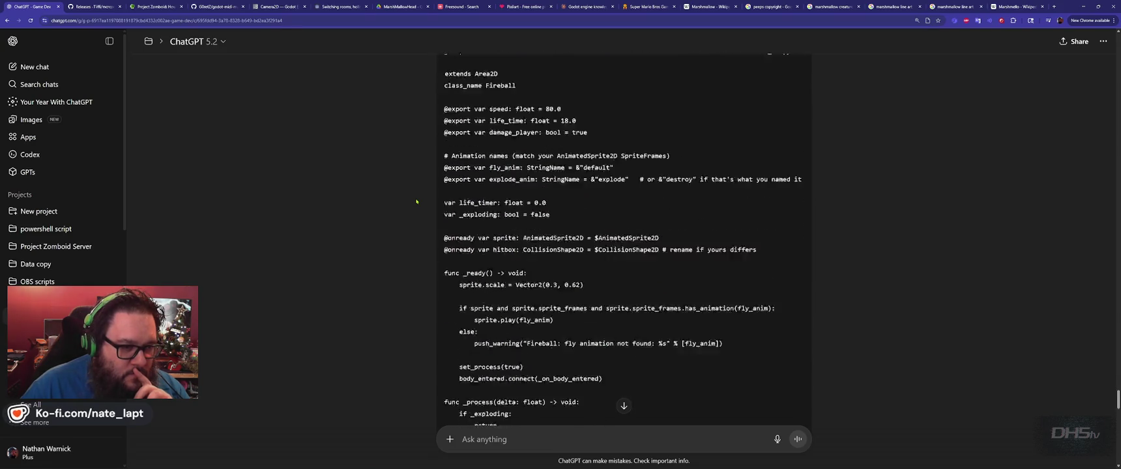
scroll(418, 202, "down", 4)
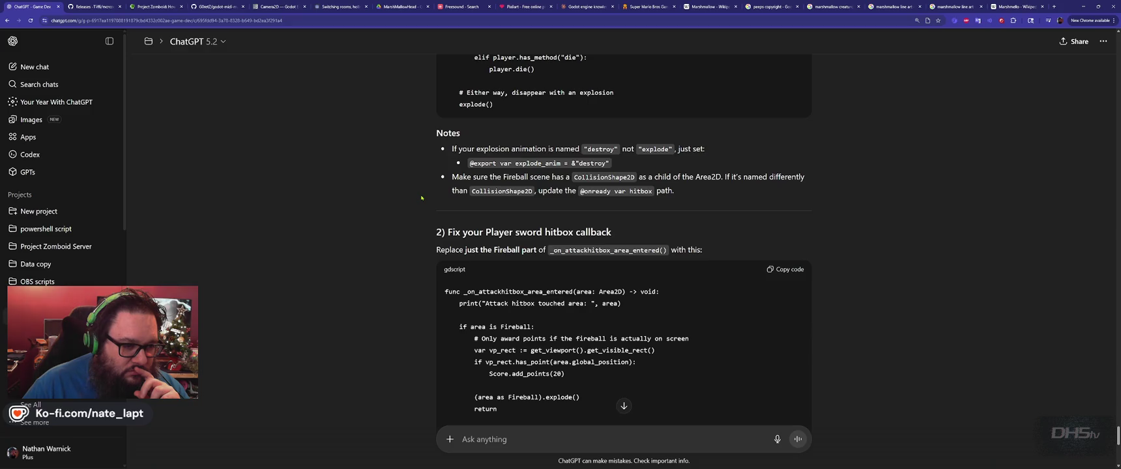
- Read sections 2 and 3 of the reply and scroll back up through the new fireball.gd code
scroll(421, 197, "down", 2)
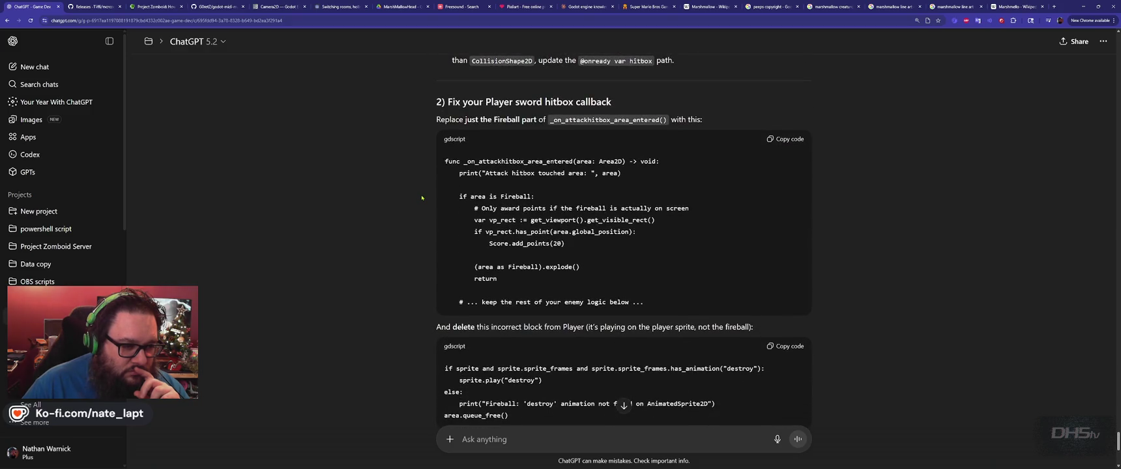
scroll(420, 197, "down", 2)
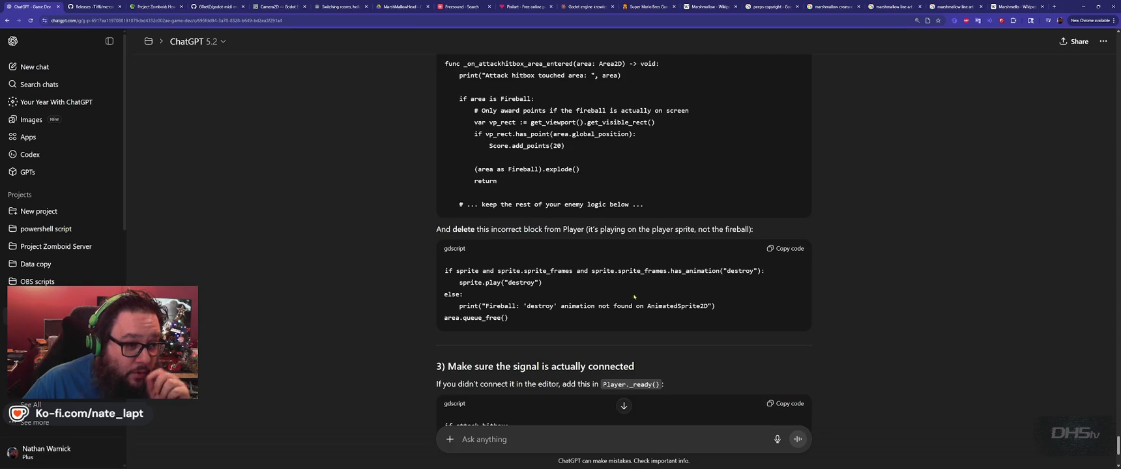
scroll(610, 269, "up", 1)
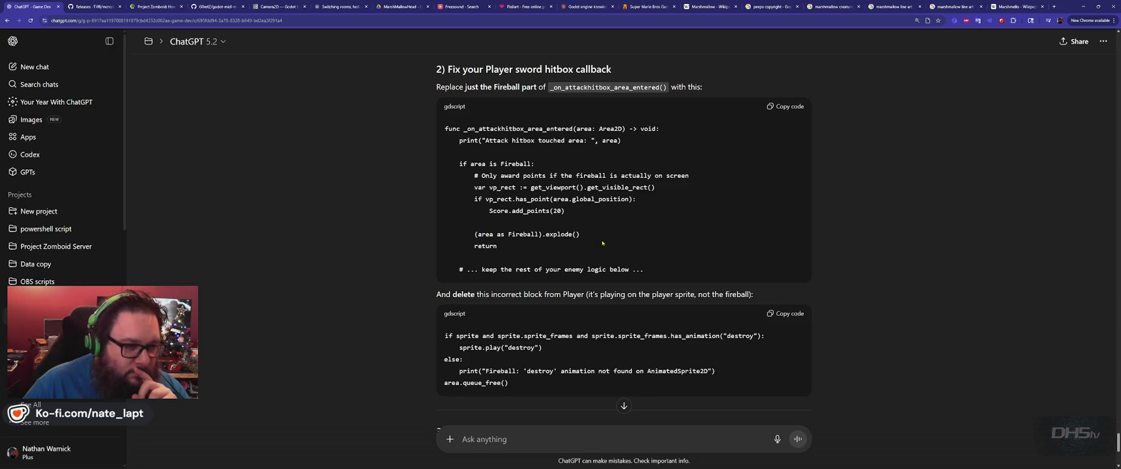
scroll(602, 243, "down", 4)
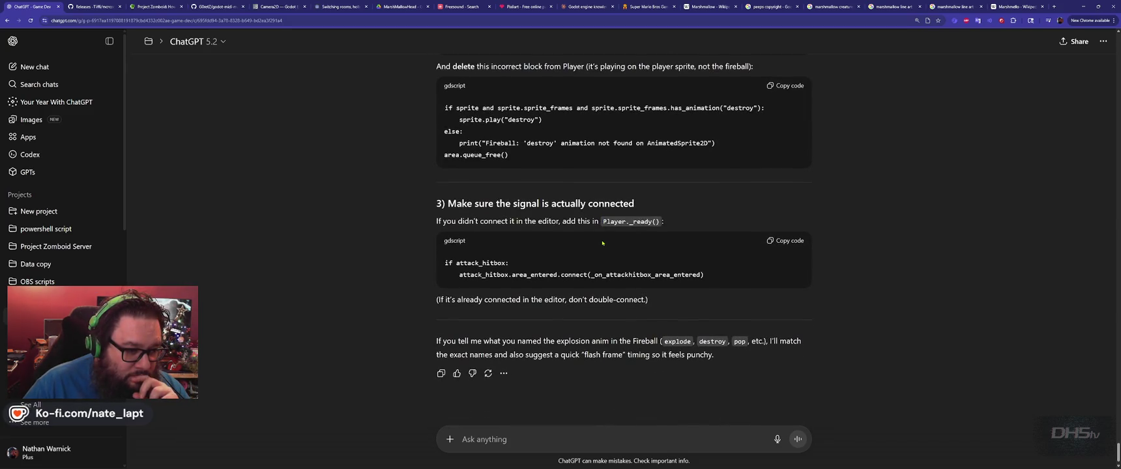
scroll(602, 243, "down", 1)
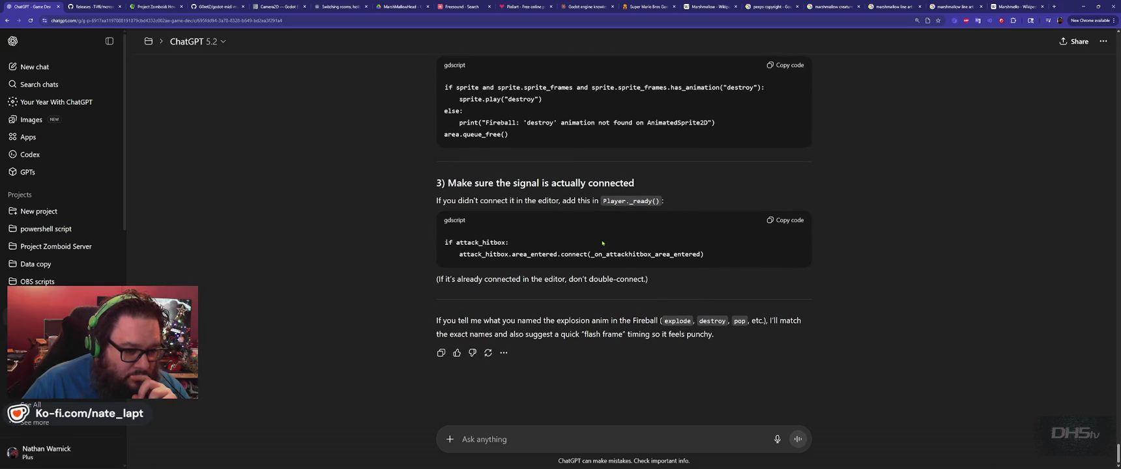
scroll(602, 243, "up", 15)
scroll(602, 241, "up", 3)
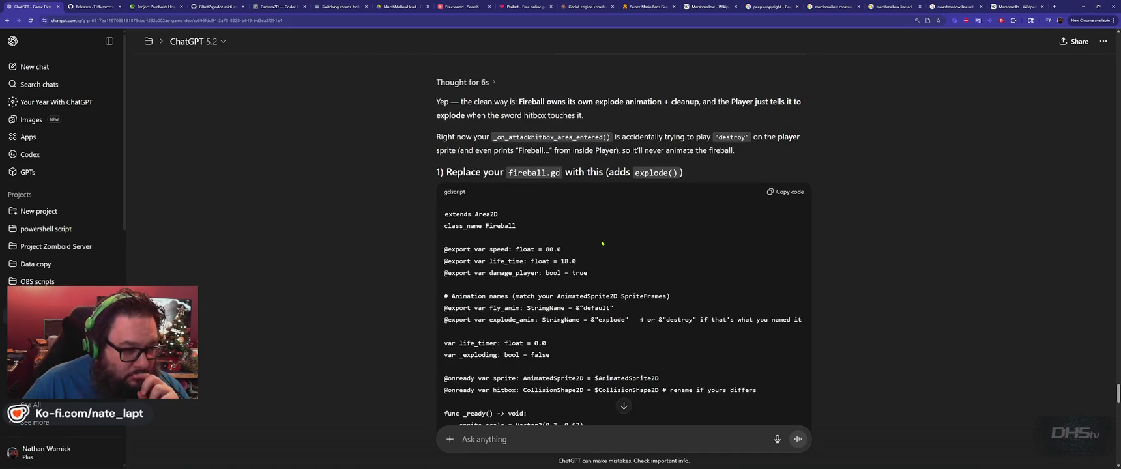
scroll(602, 243, "down", 1)
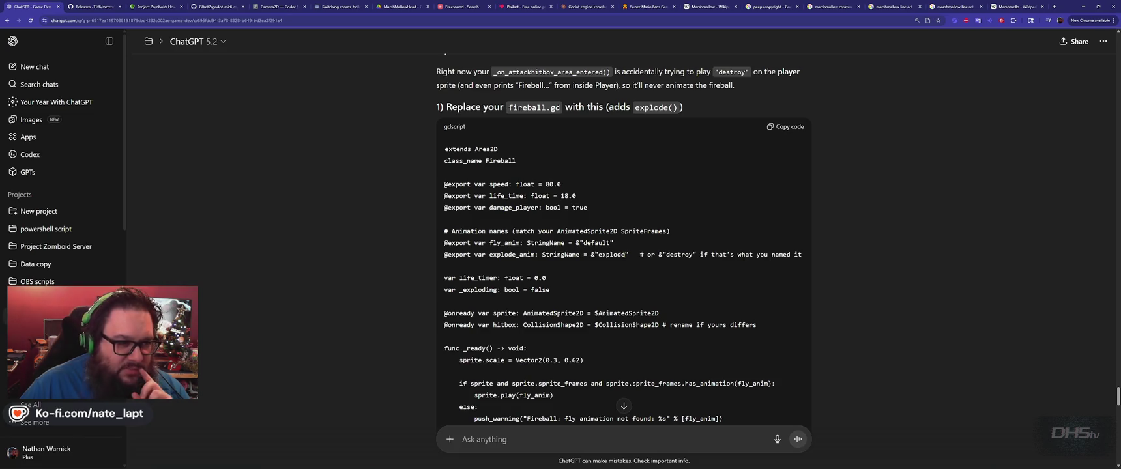
- Read down to the closing notes on renaming the explode animation and hitbox path, then return to Godot's fireball.gd
scroll(624, 255, "down", 1)
scroll(625, 258, "down", 1)
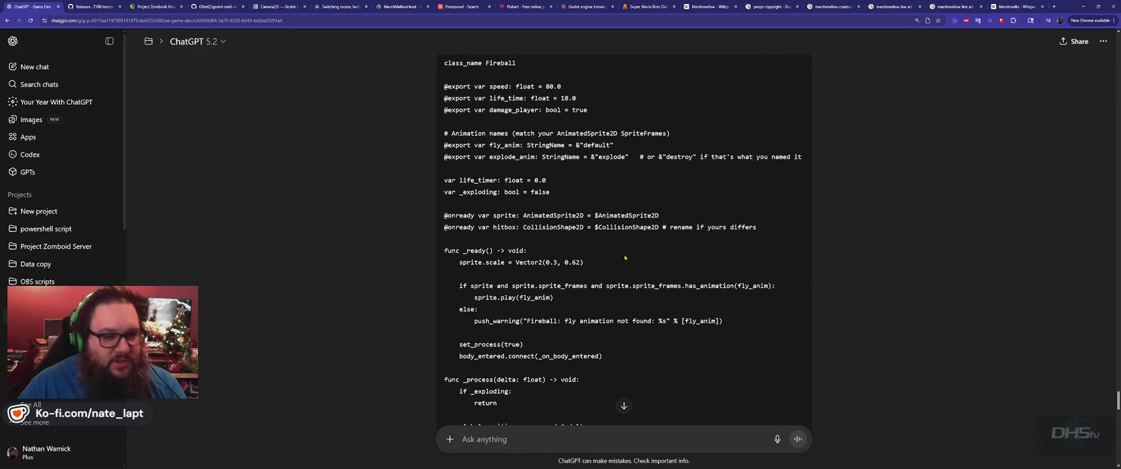
scroll(624, 258, "down", 1)
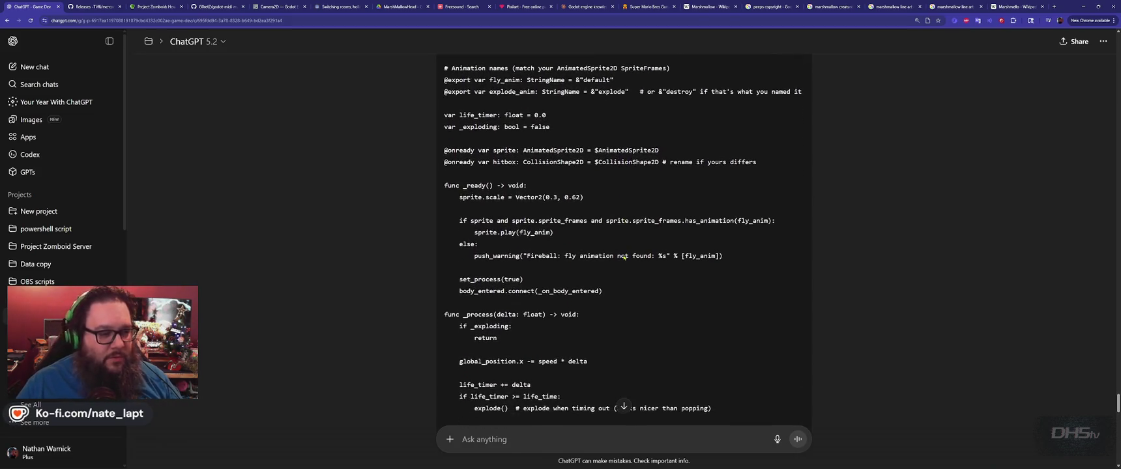
scroll(624, 254, "down", 1)
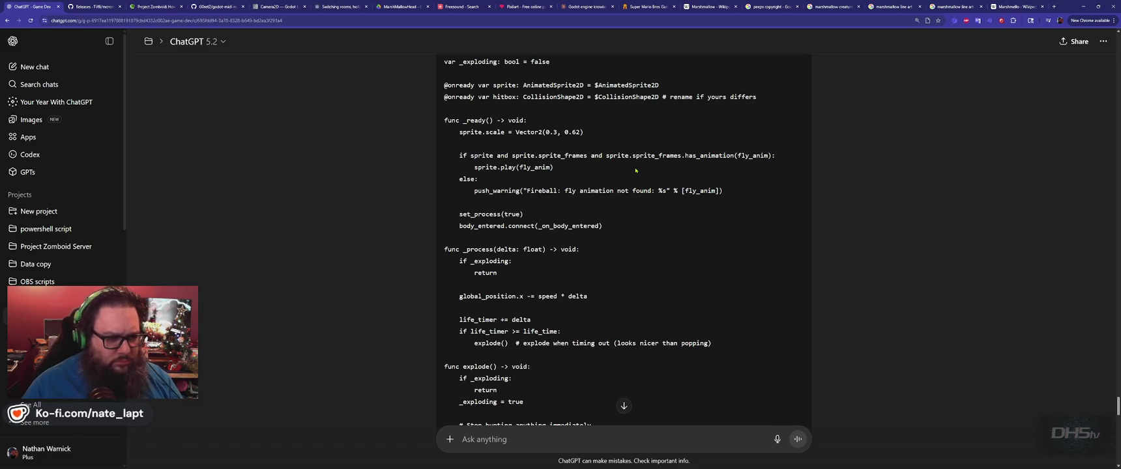
scroll(636, 171, "down", 3)
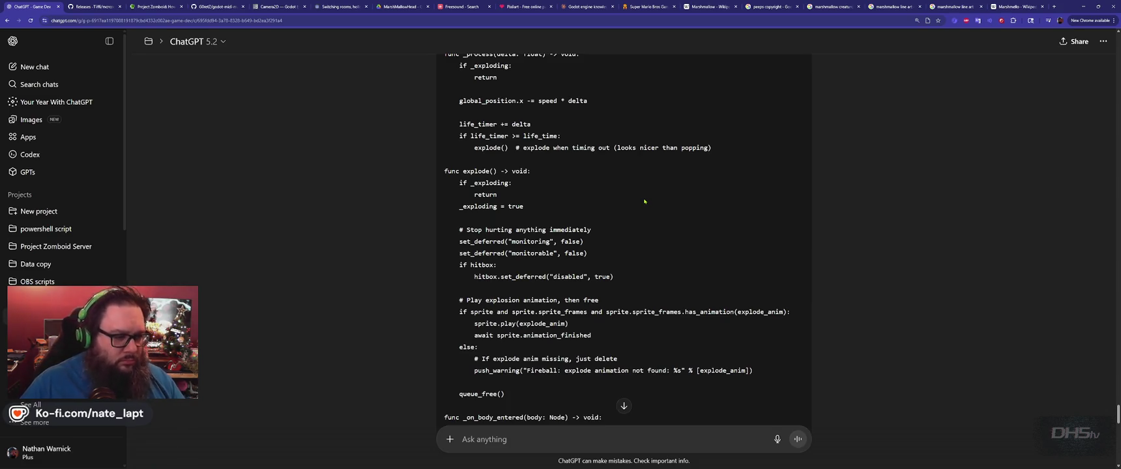
scroll(645, 201, "down", 3)
scroll(644, 201, "down", 3)
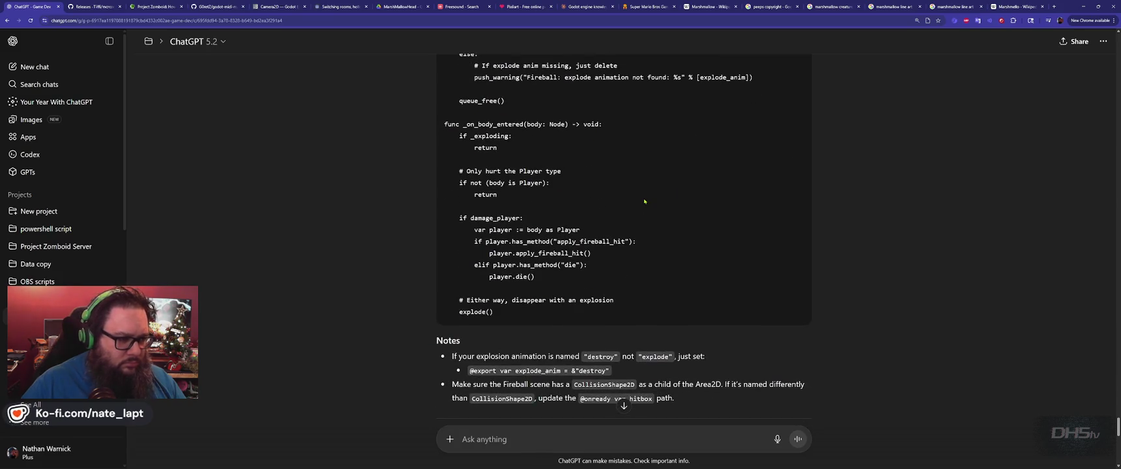
key("alt+Tab")
left_click(154, 108)
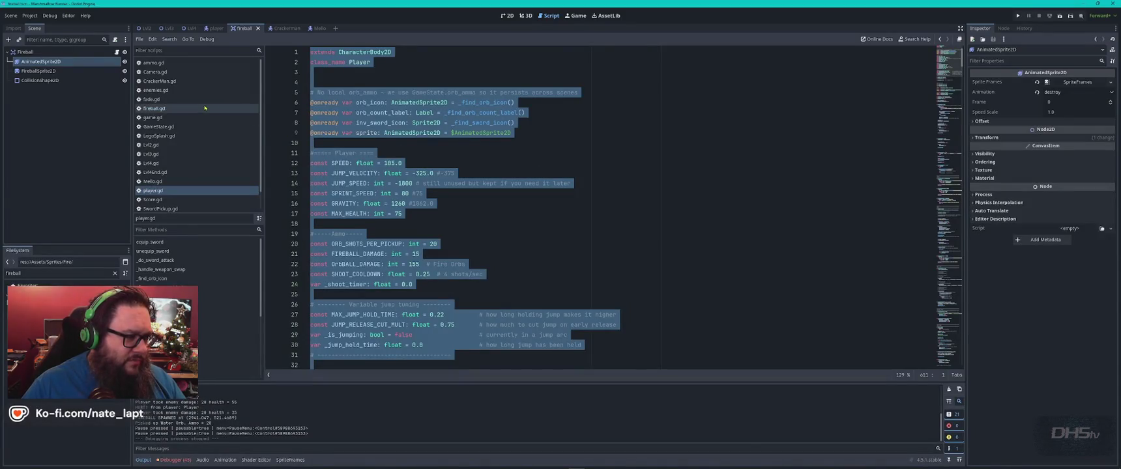
- Compare Godot's fireball.gd with ChatGPT's answer, scrolling up to the rewritten fireball code
left_click(533, 183)
scroll(532, 184, "down", 5)
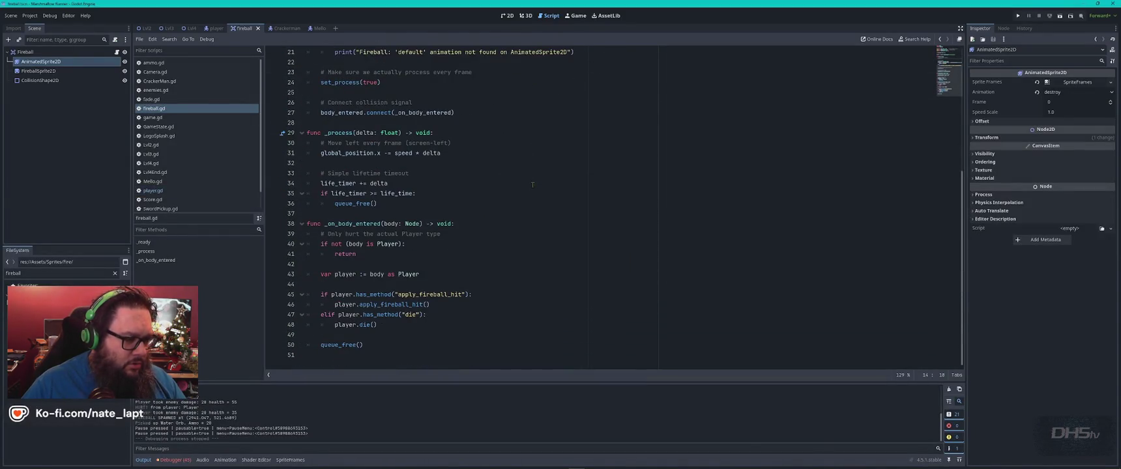
key("alt+Tab")
scroll(547, 209, "down", 4)
scroll(547, 209, "up", 3)
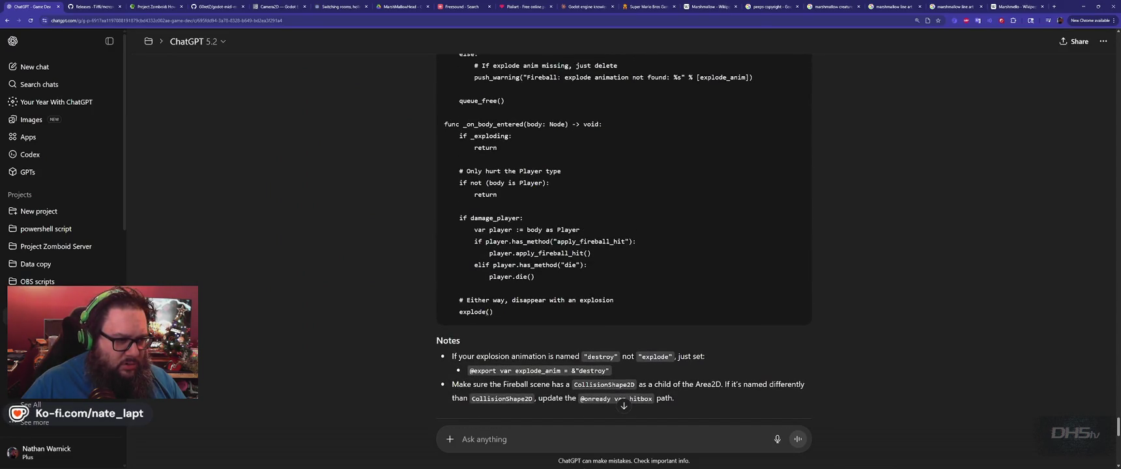
key("alt+Tab")
key("alt+Tab")
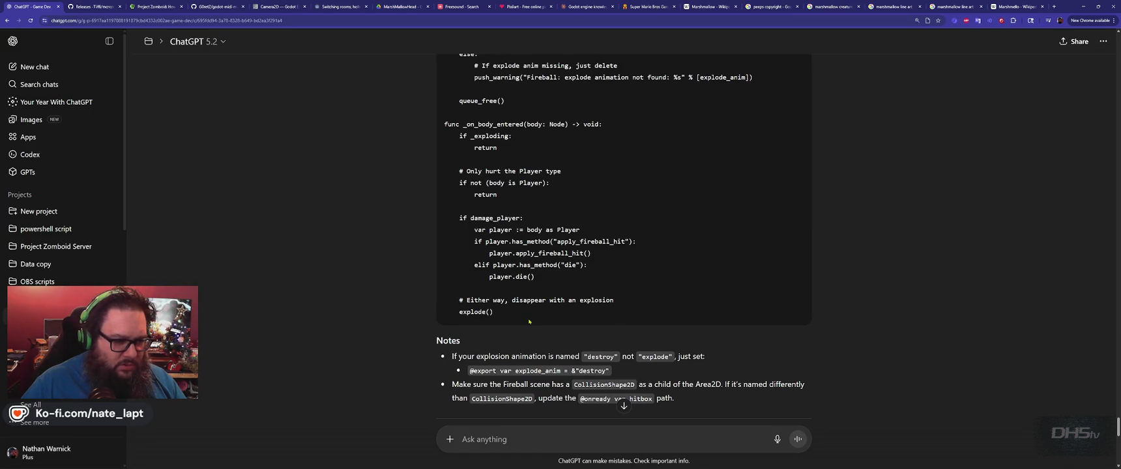
key("alt+Tab")
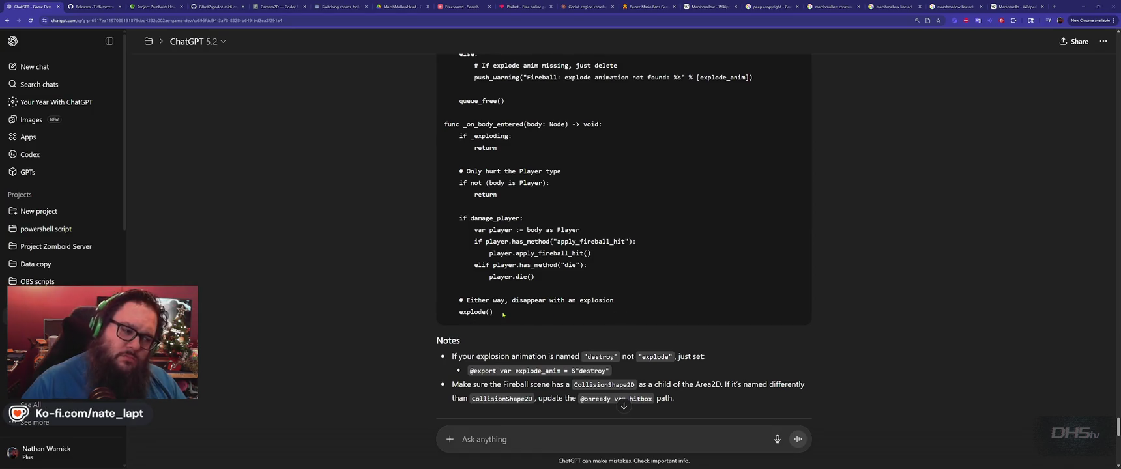
key("alt+Tab")
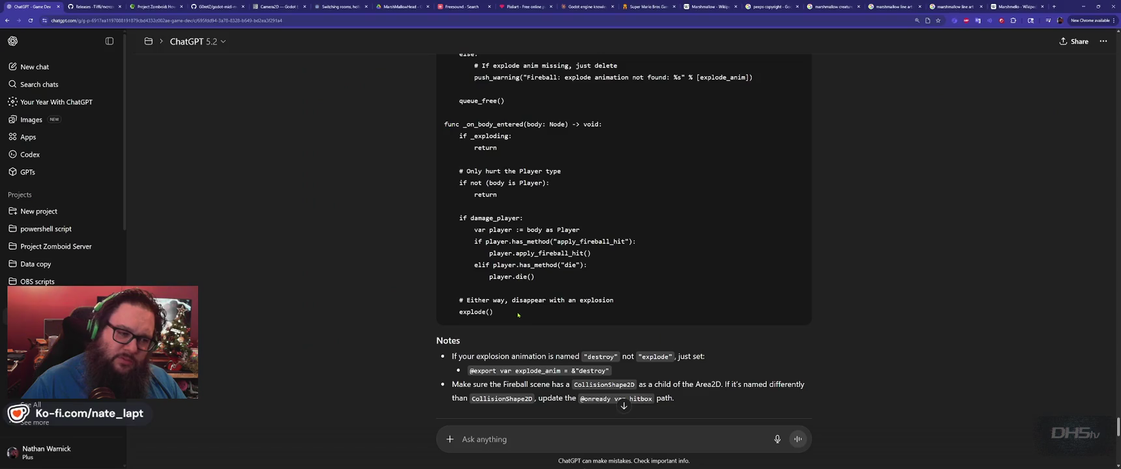
scroll(615, 258, "up", 5)
scroll(615, 258, "up", 8)
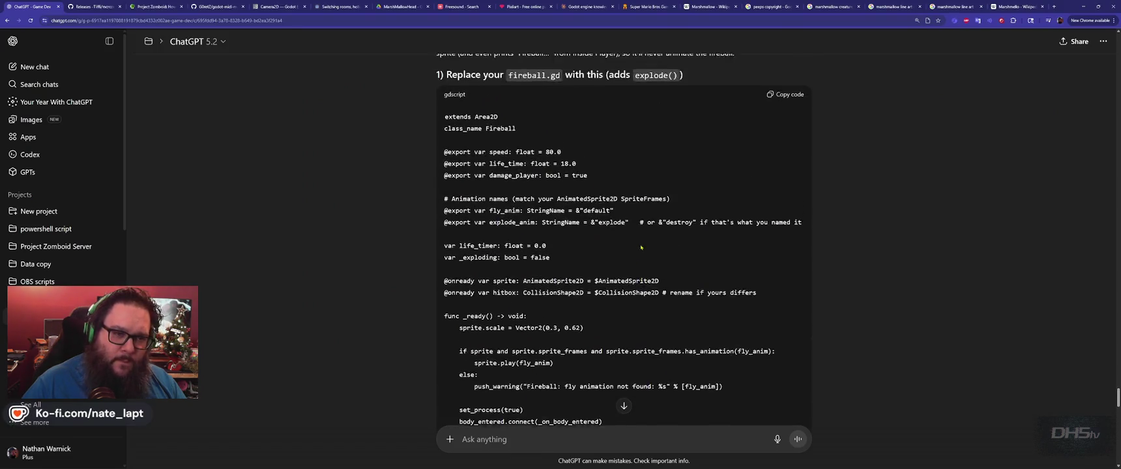
- Copy ChatGPT's rewritten fireball code with explode() and paste it over all of fireball.gd
left_click(789, 162)
key("alt+Tab")
left_click(740, 171)
key("ctrl+a")
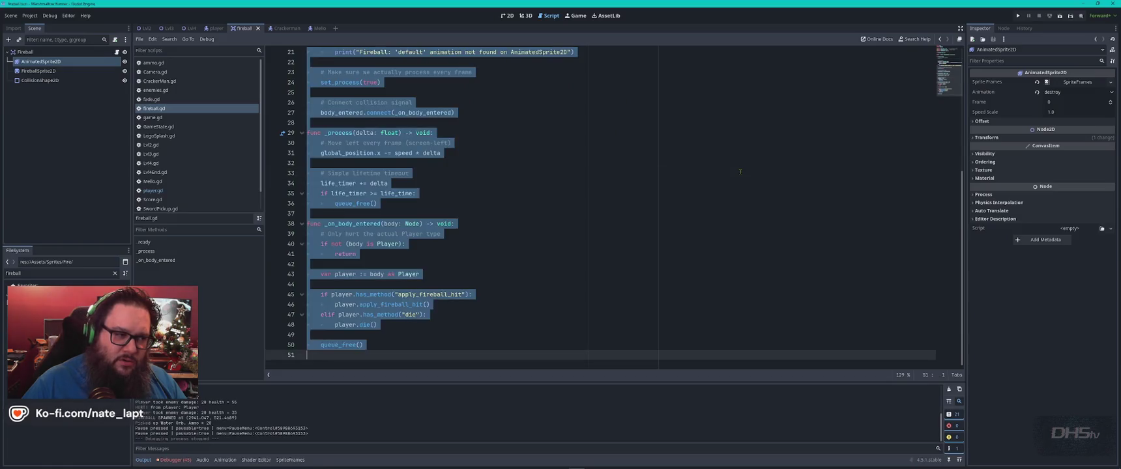
key("ctrl+v")
- Read the rest of ChatGPT's sword hitbox fix instructions, then bring the Godot editor back up
key("alt+Tab")
scroll(493, 279, "down", 15)
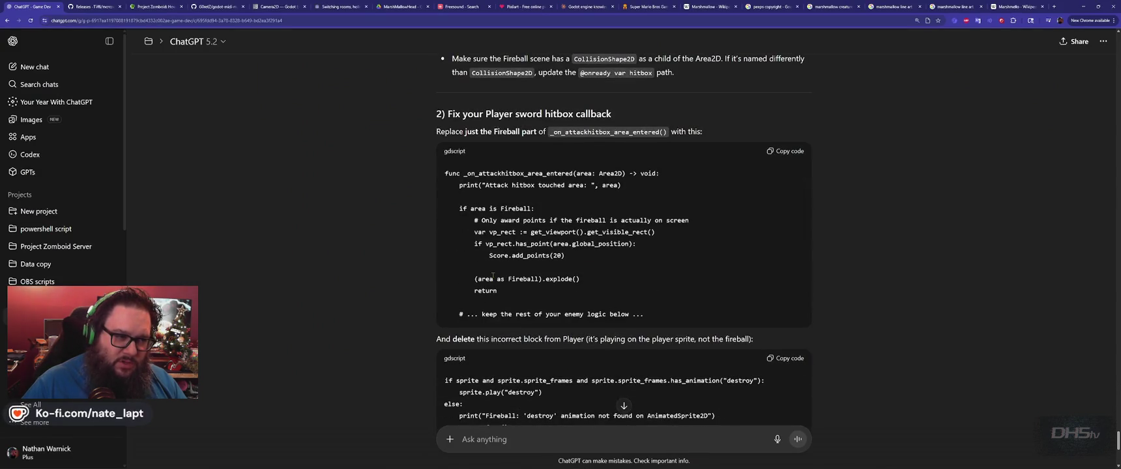
scroll(493, 277, "down", 3)
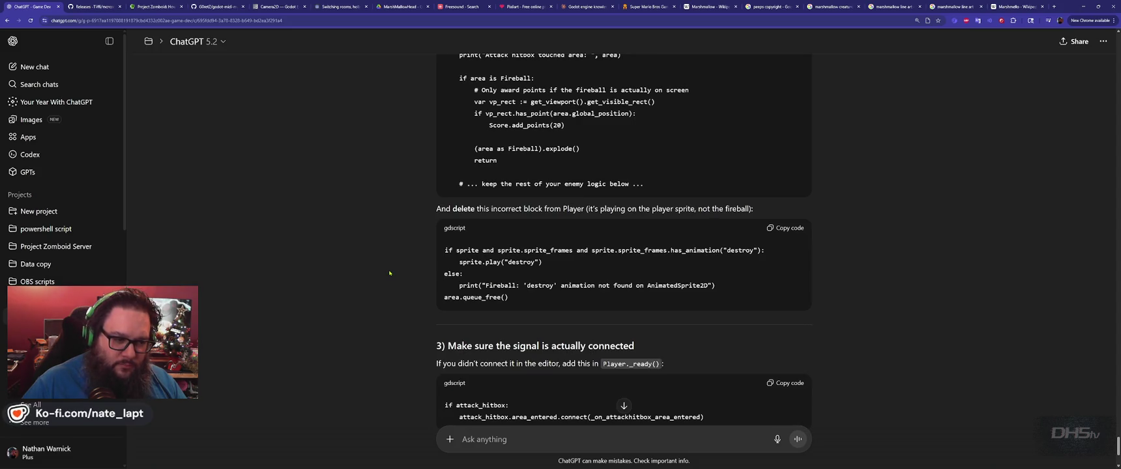
scroll(389, 273, "down", 1)
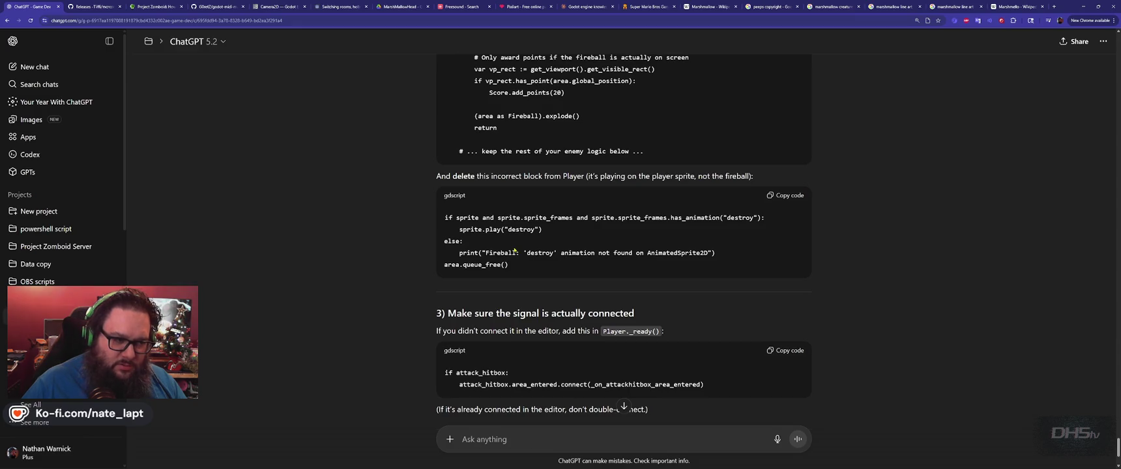
key("alt+Tab")
key("alt+Tab")
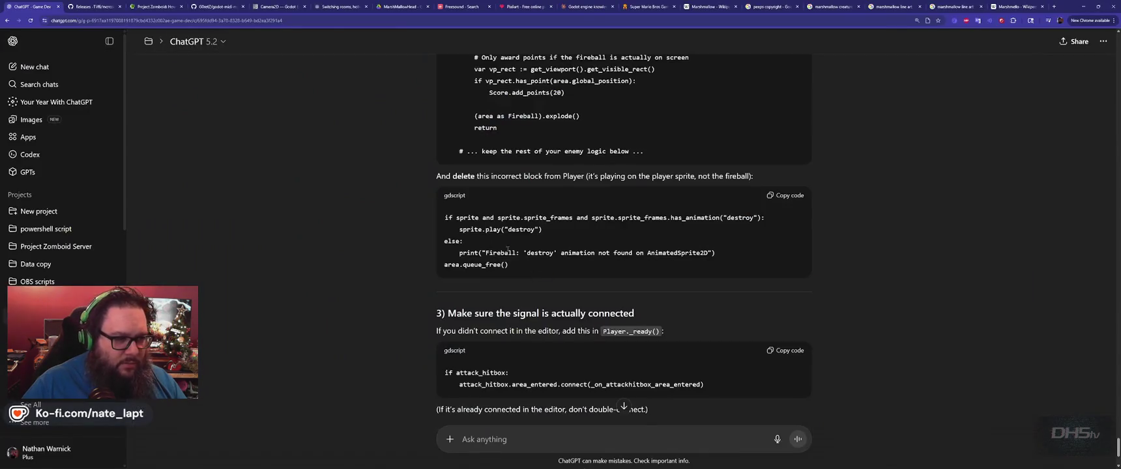
scroll(495, 237, "up", 1)
scroll(515, 287, "down", 1)
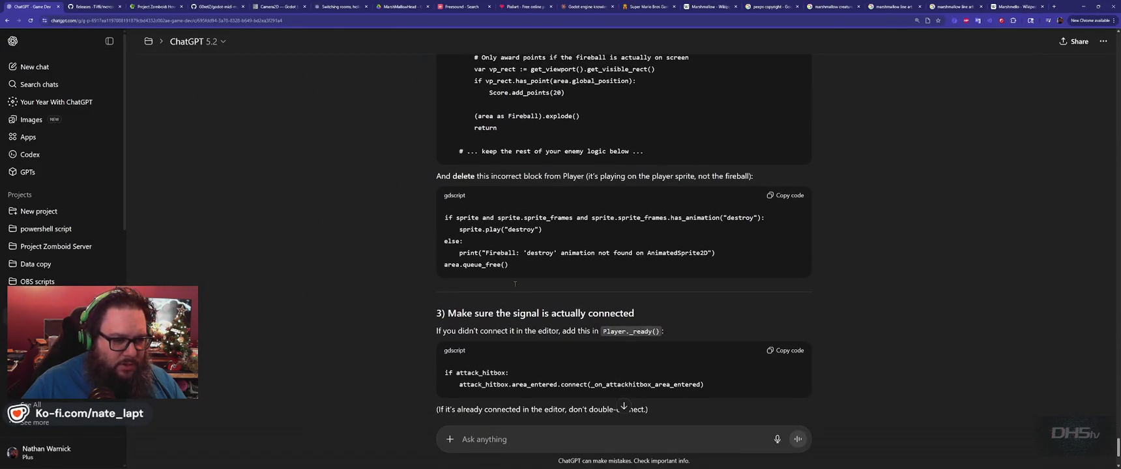
key("alt+Tab")
left_click(168, 192)
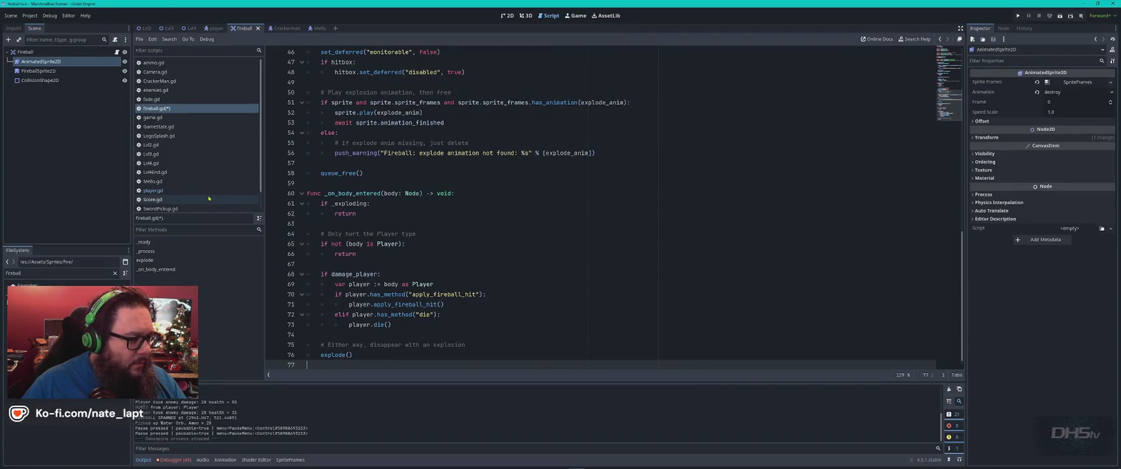
- Locate the _on_attackhitbox_area_entered callback in player.gd, using the ChatGPT answer as reference
key("ctrl+a")
left_click(474, 259)
key("ctrl+f")
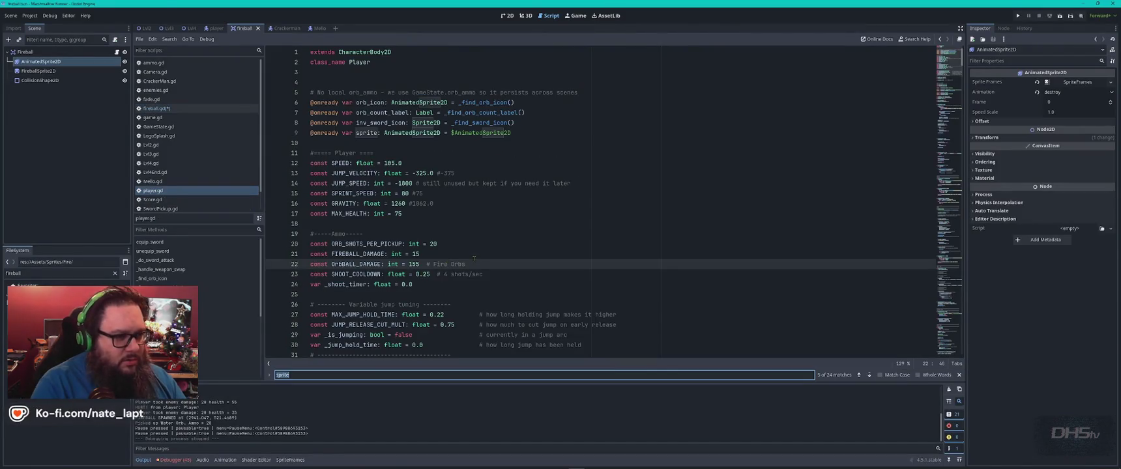
type("fireb")
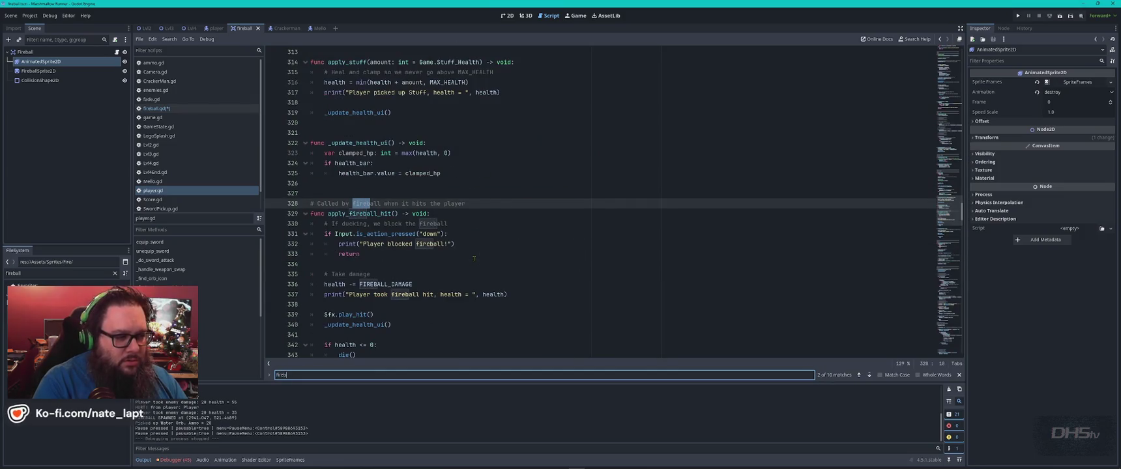
key("alt+Tab")
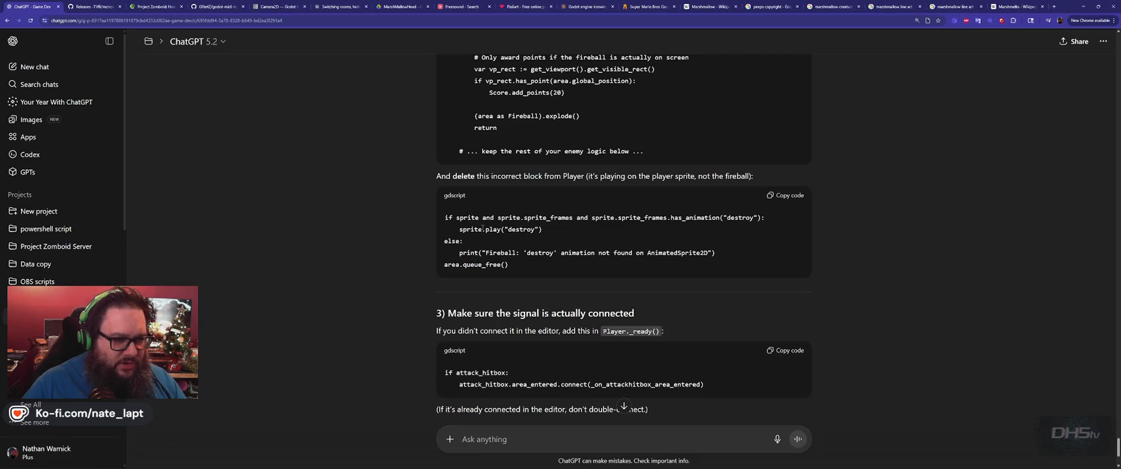
scroll(483, 236, "up", 3)
double_click(491, 173)
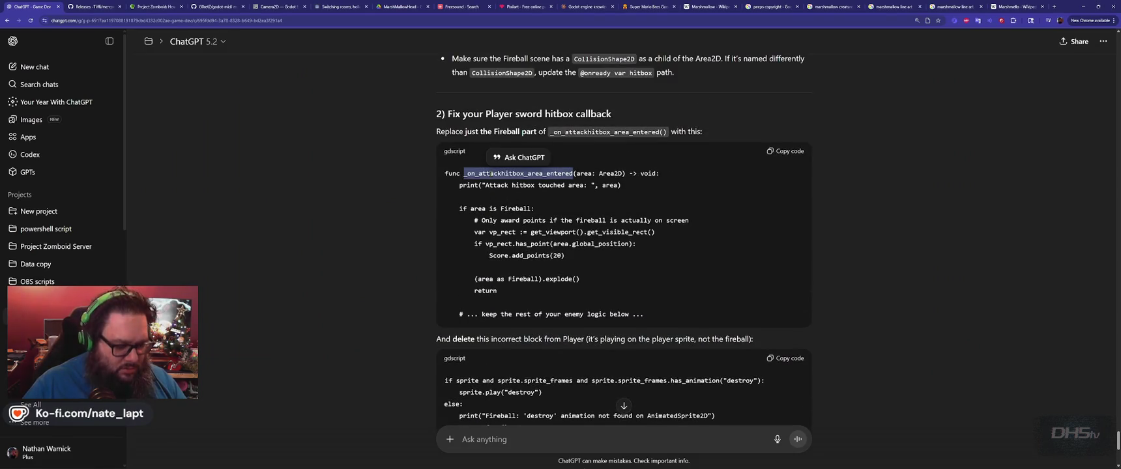
key("alt+Tab")
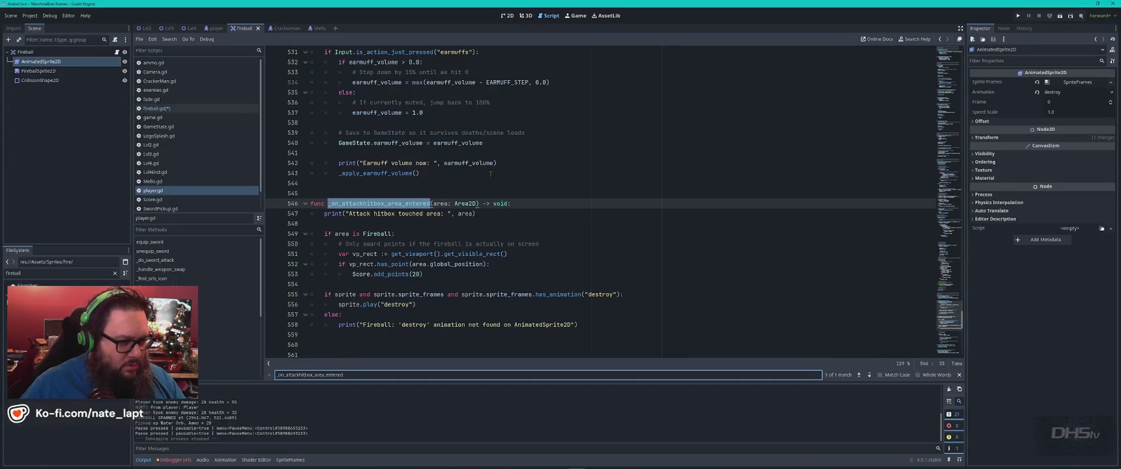
scroll(491, 173, "down", 4)
- Delete the sprite.play("destroy") block, comment out area.queue_free(), save, and run the game
mouse_move(324, 165)
left_mouse_down()
mouse_move(391, 174)
mouse_move(423, 233)
mouse_move(453, 241)
mouse_move(446, 230)
left_mouse_up()
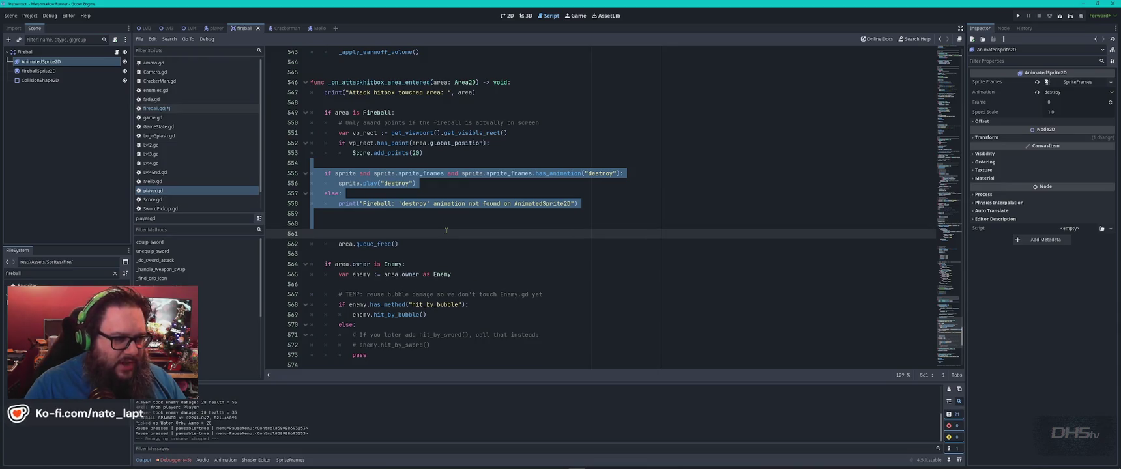
key("Delete")
key("Down")
key("ctrl+k")
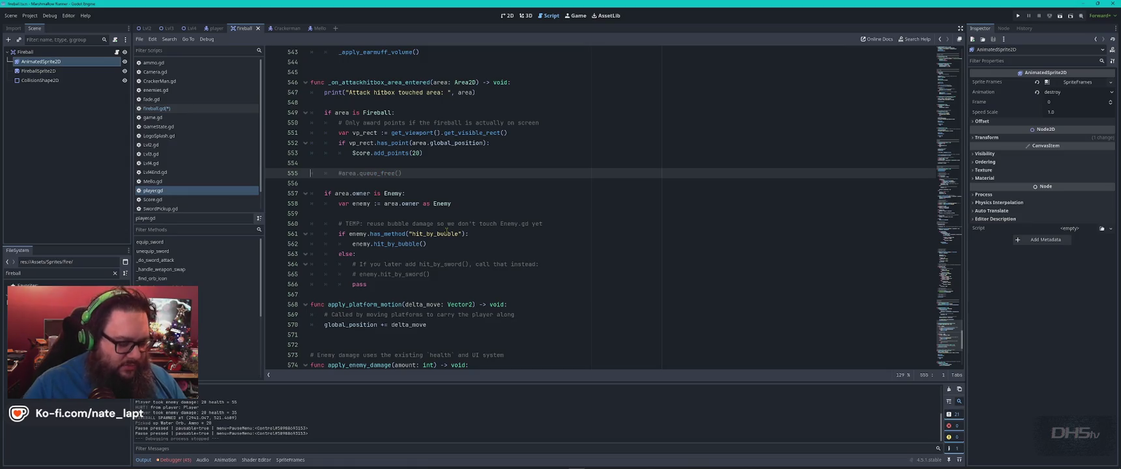
key("ctrl+s")
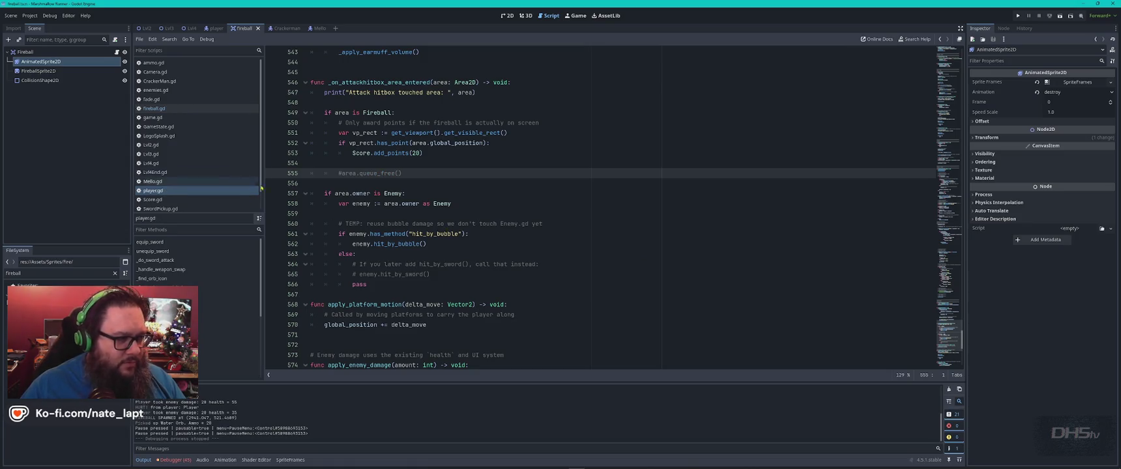
key("F5")
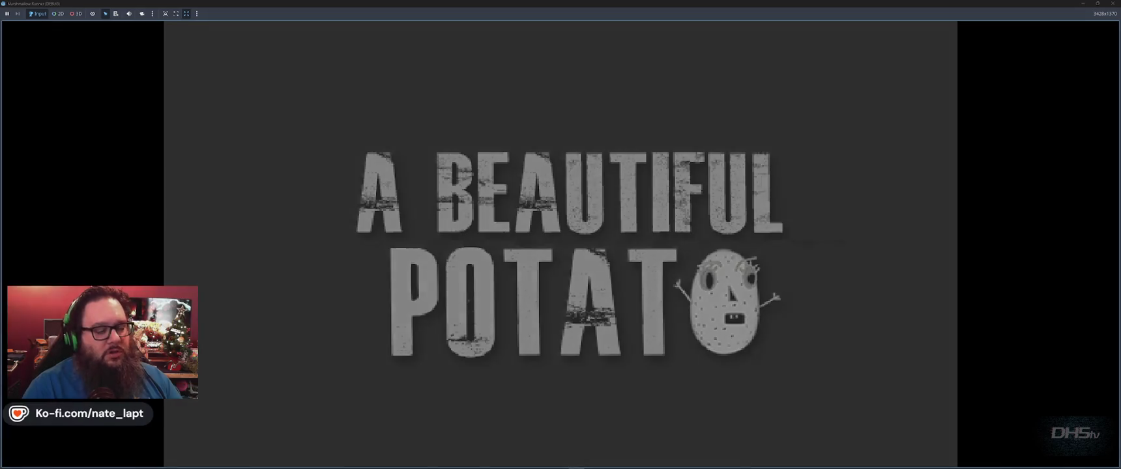
- Start the level, pick up the sword, and stomp the first card and marshmallow enemies
key("Return")
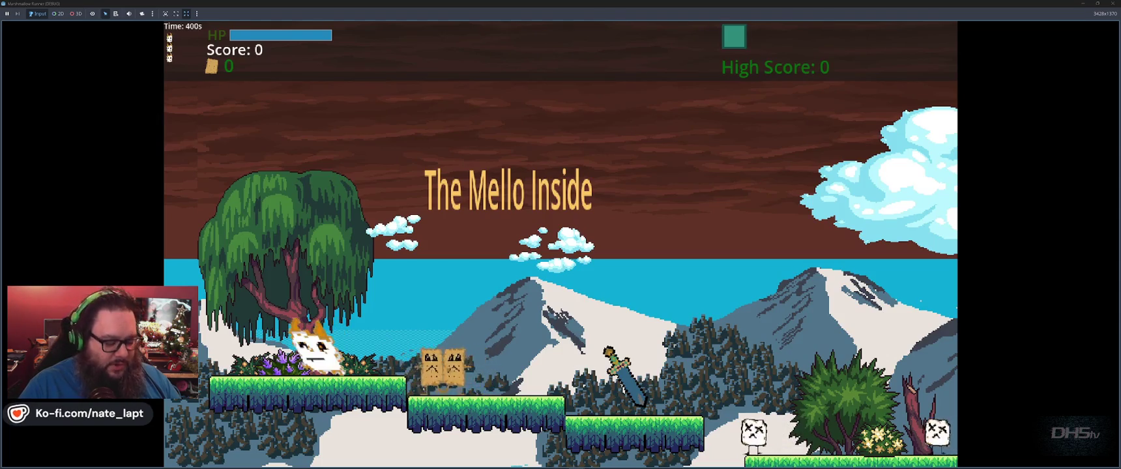
key("space")
key("Right")
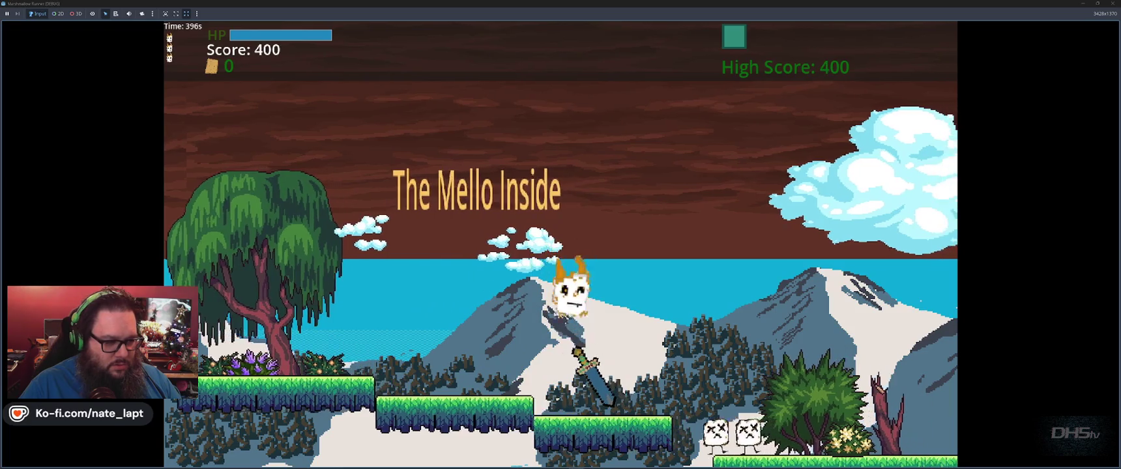
key("Right")
key("space")
key("Right")
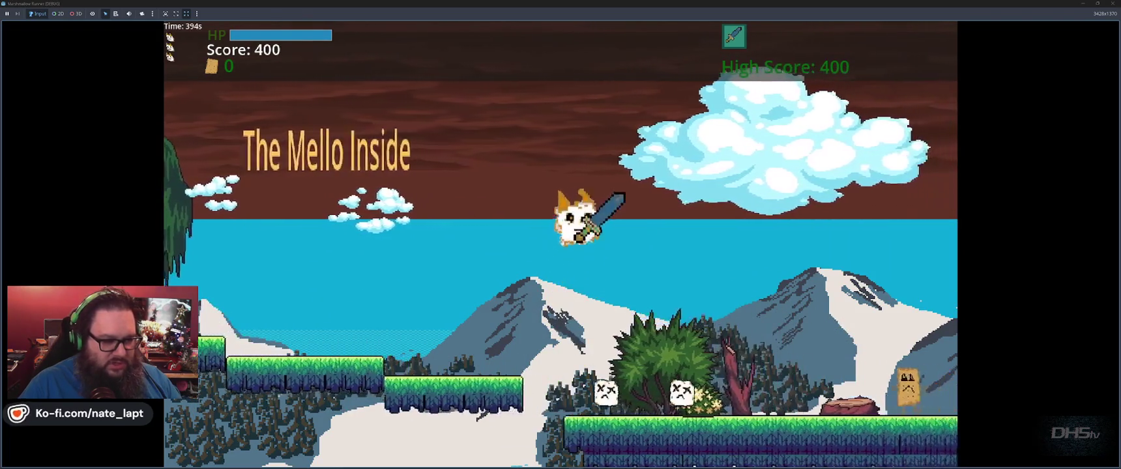
key("Right")
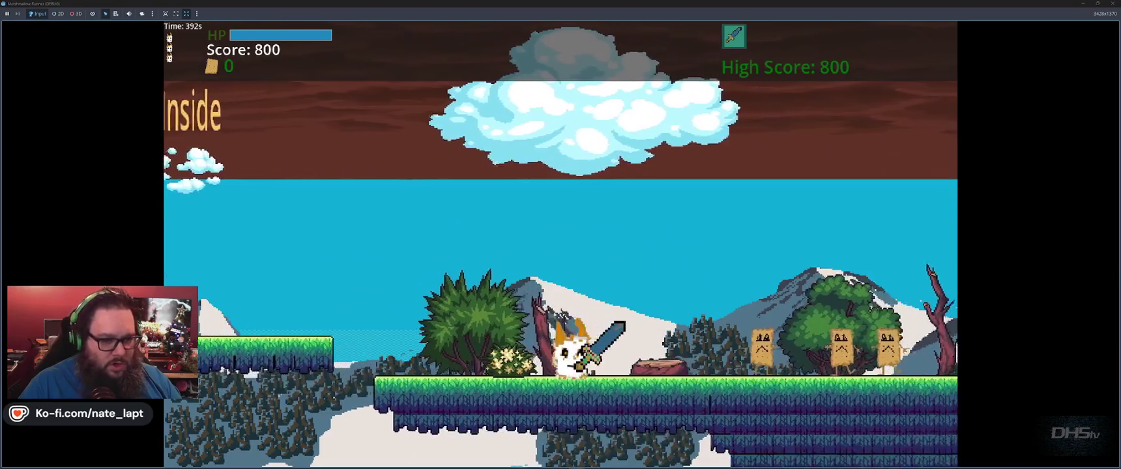
- Fight through the remaining enemies to a score of 2600, then close the game
key("space")
key("Right")
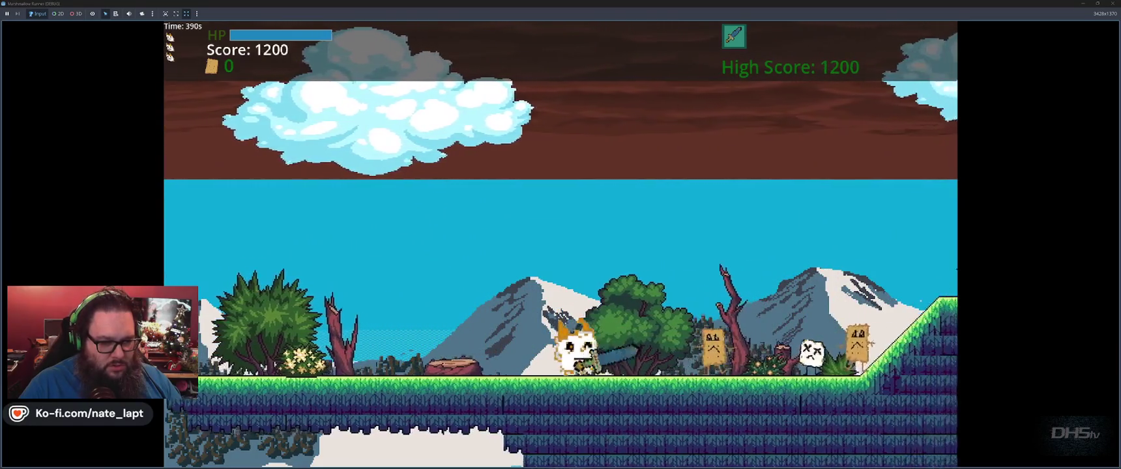
key("Right")
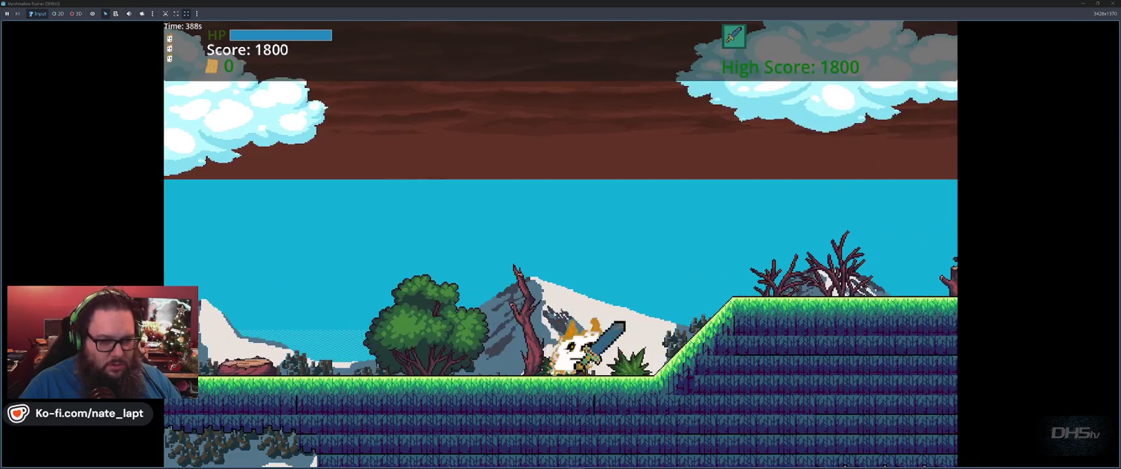
key("space")
key("Right")
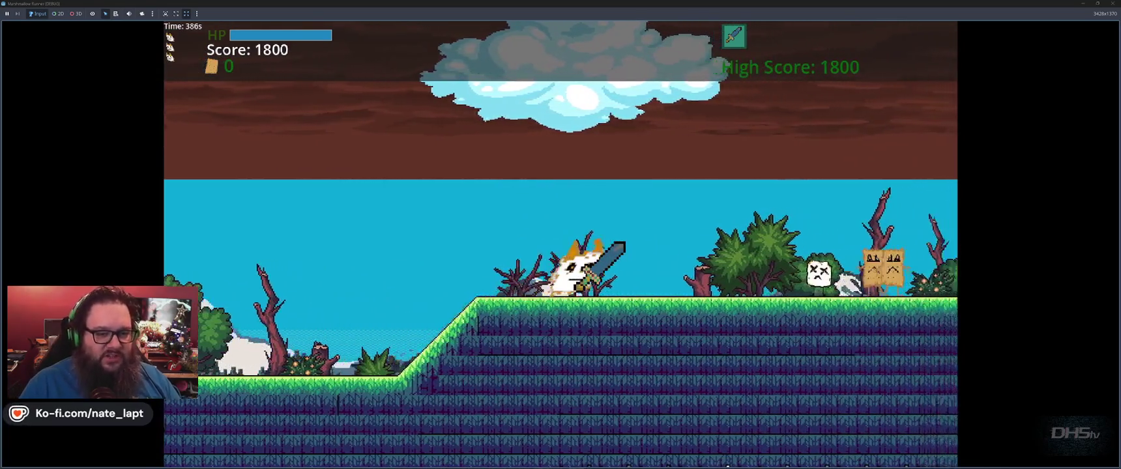
key("Right")
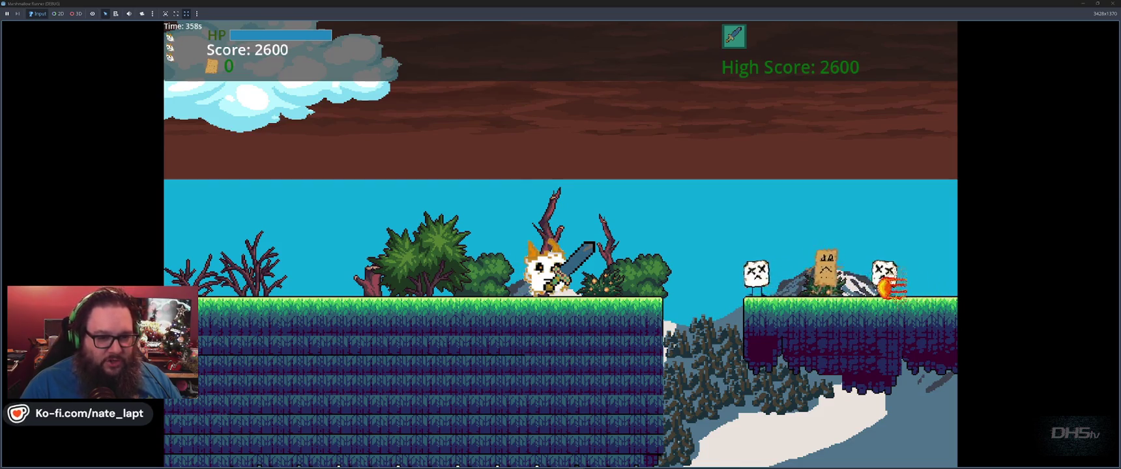
key("Left")
key("Right")
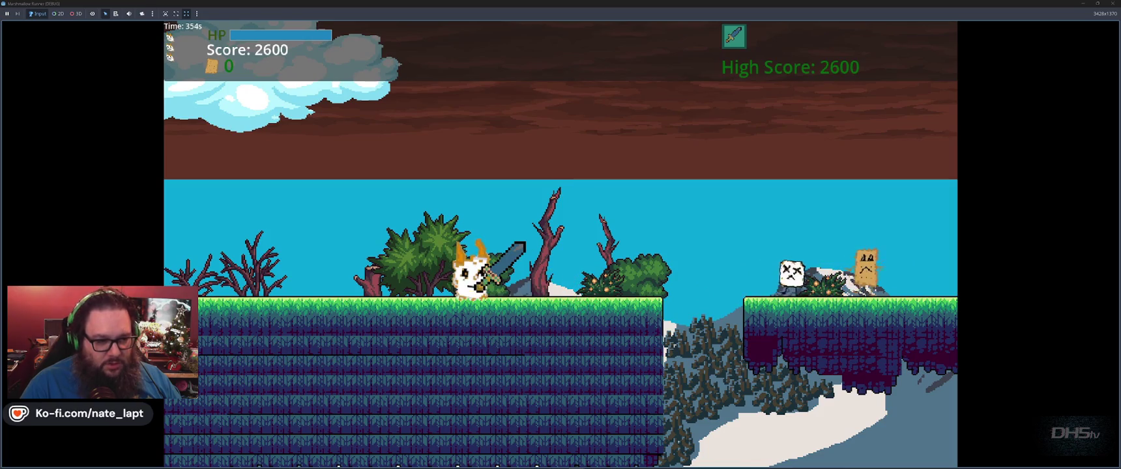
key("F8")
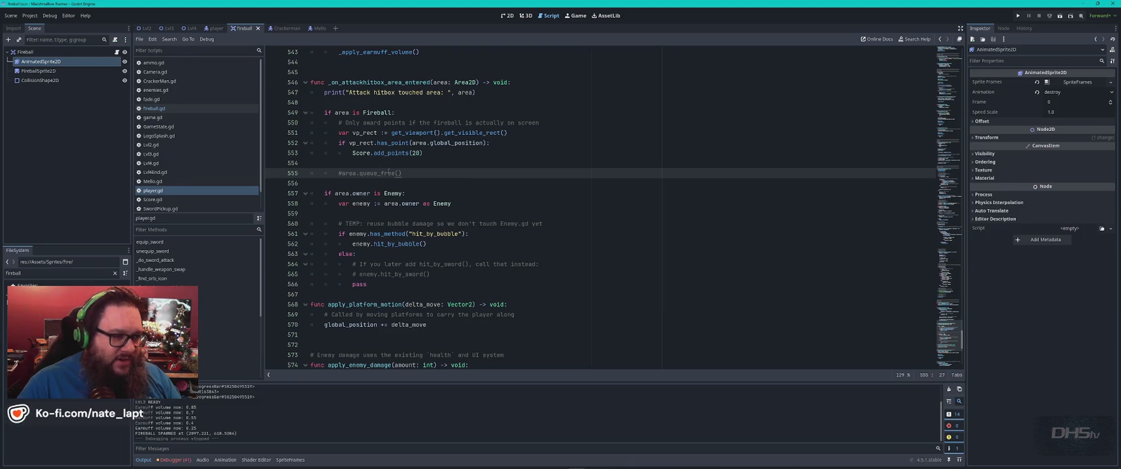
- Open fireball.gd and scroll up to the sprite scale line
left_click(154, 108)
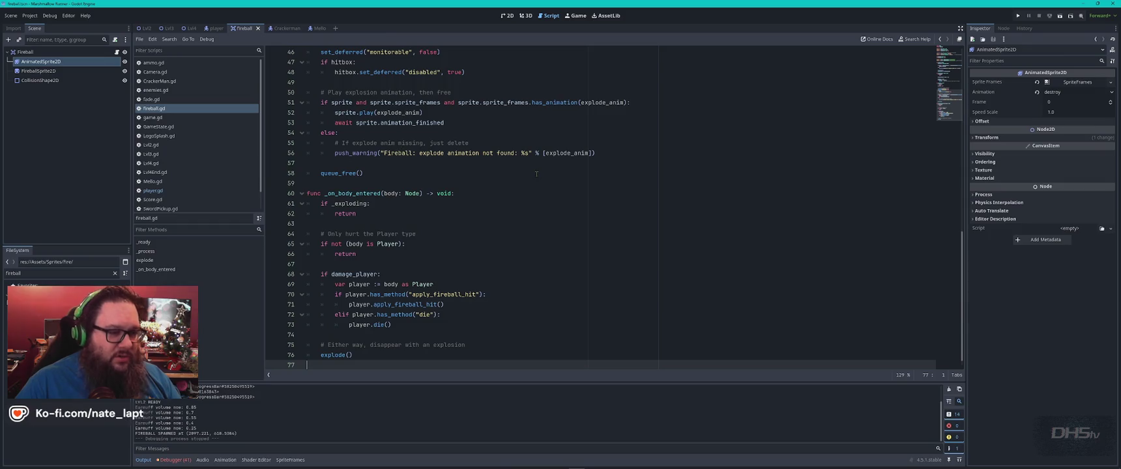
left_click(617, 153)
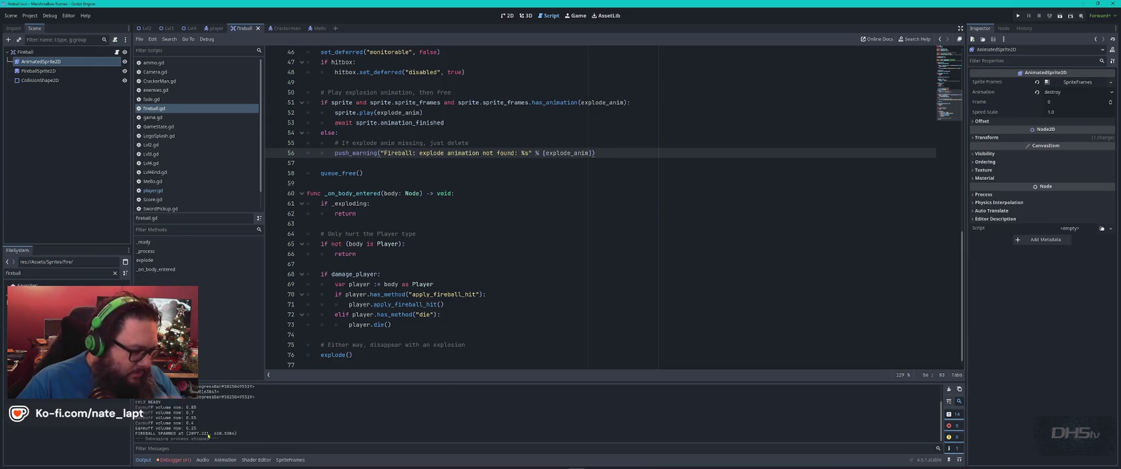
scroll(580, 195, "up", 4)
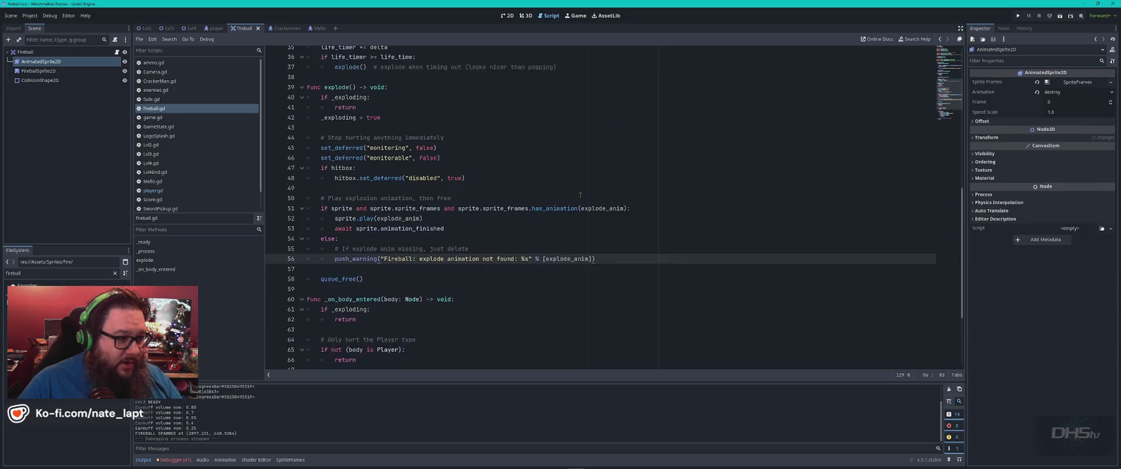
scroll(566, 207, "up", 10)
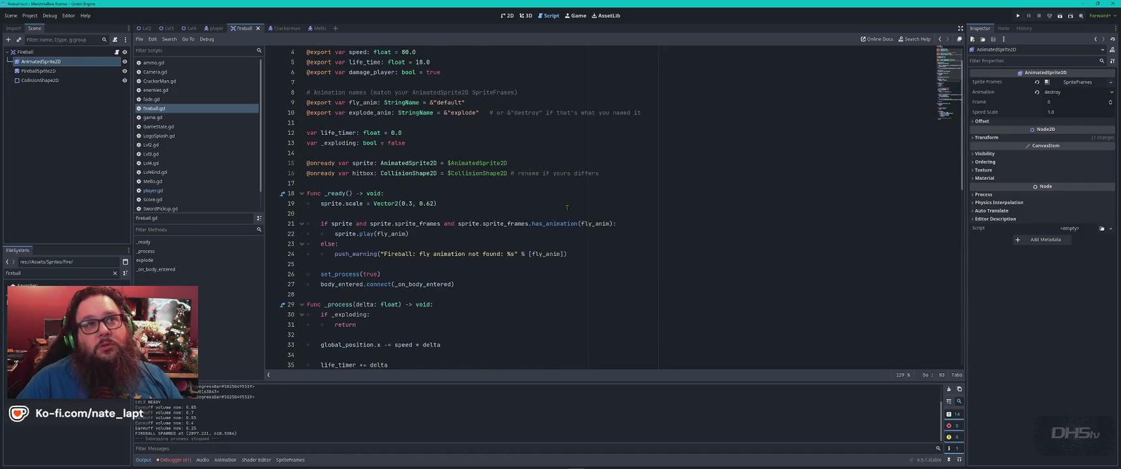
scroll(566, 207, "up", 1)
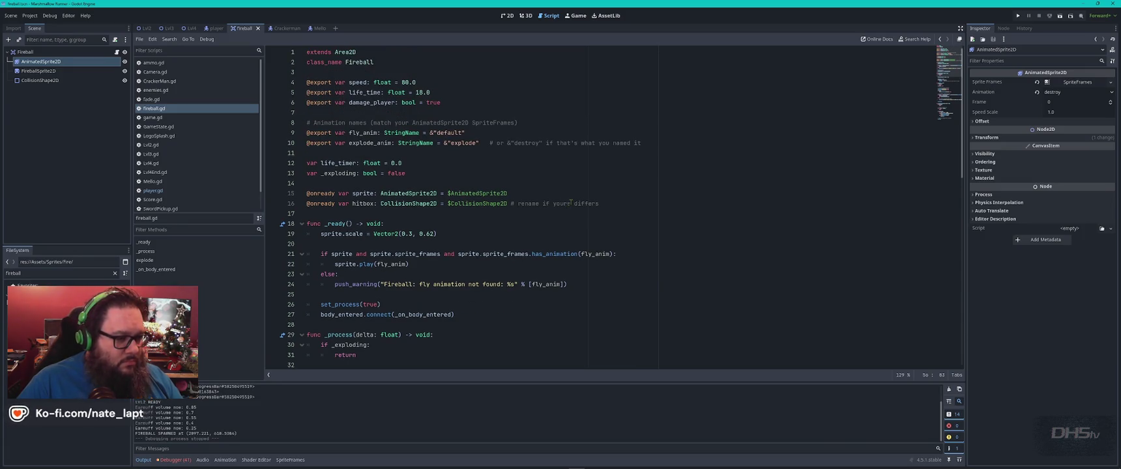
- Change the fireball sprite scale to Vector2(0.42, 0.72) and save fireball.gd
left_click(412, 233)
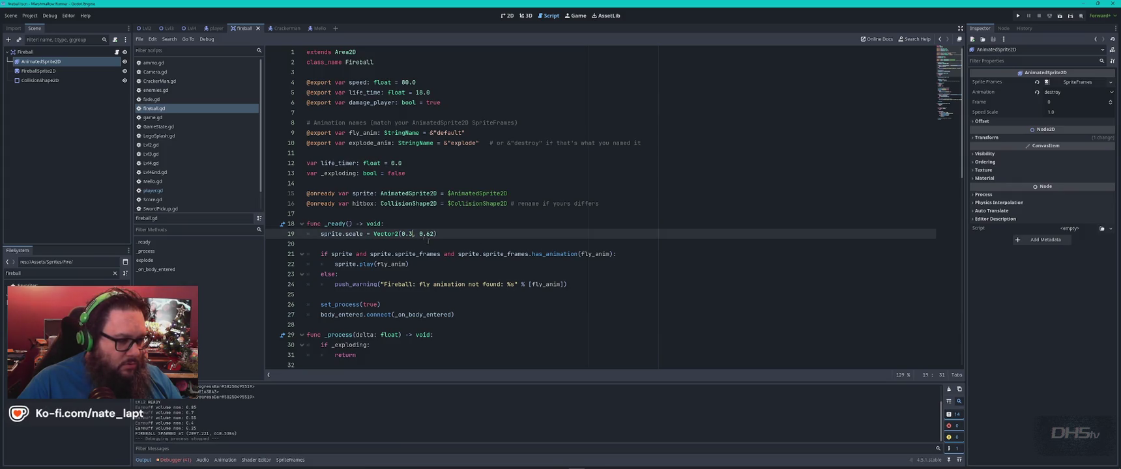
type("6")
left_click(430, 233)
key("BackSpace")
type("7")
double_click(413, 233)
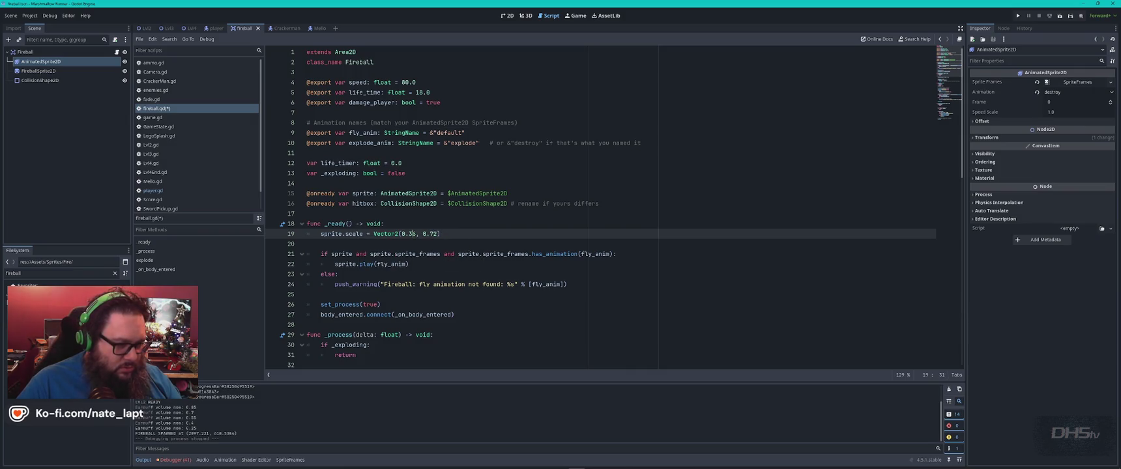
type("42")
key("ctrl+s")
left_click(477, 230)
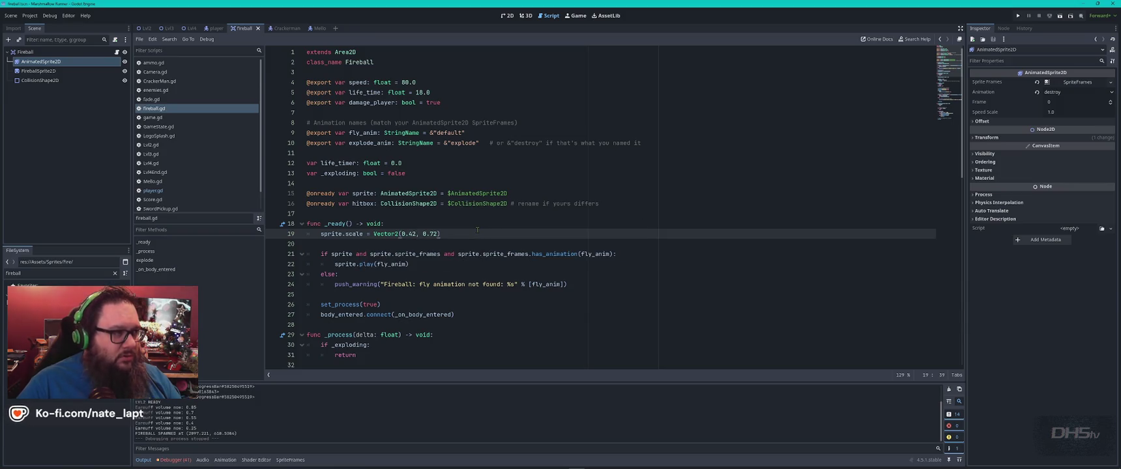
key("alt+Tab")
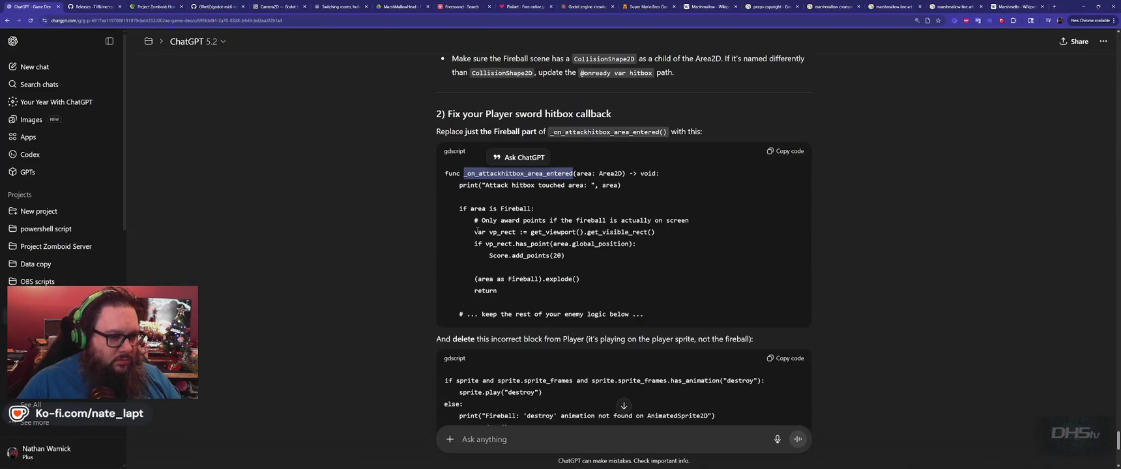
- Draft the ChatGPT message 'The destroy animation didn't play'
scroll(586, 430, "down", 5)
left_click(585, 439)
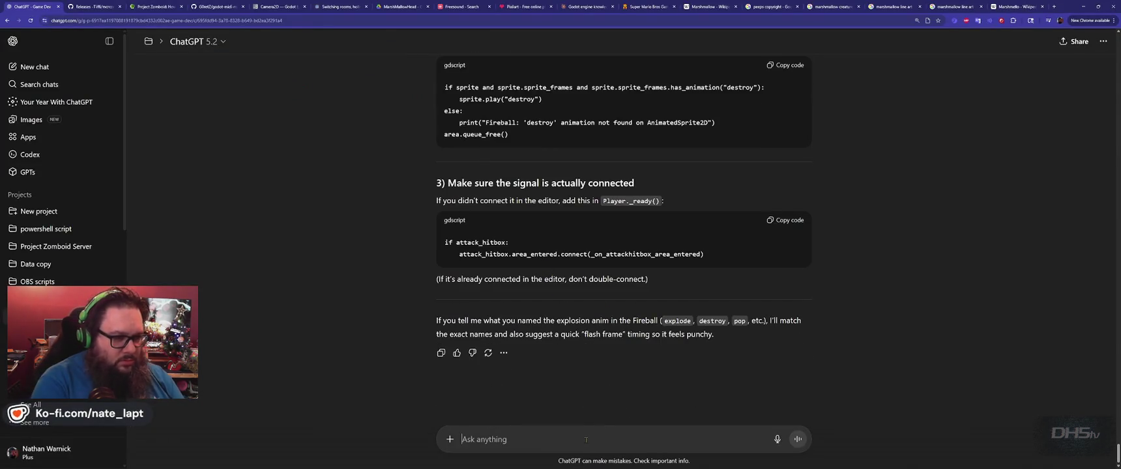
type("The ")
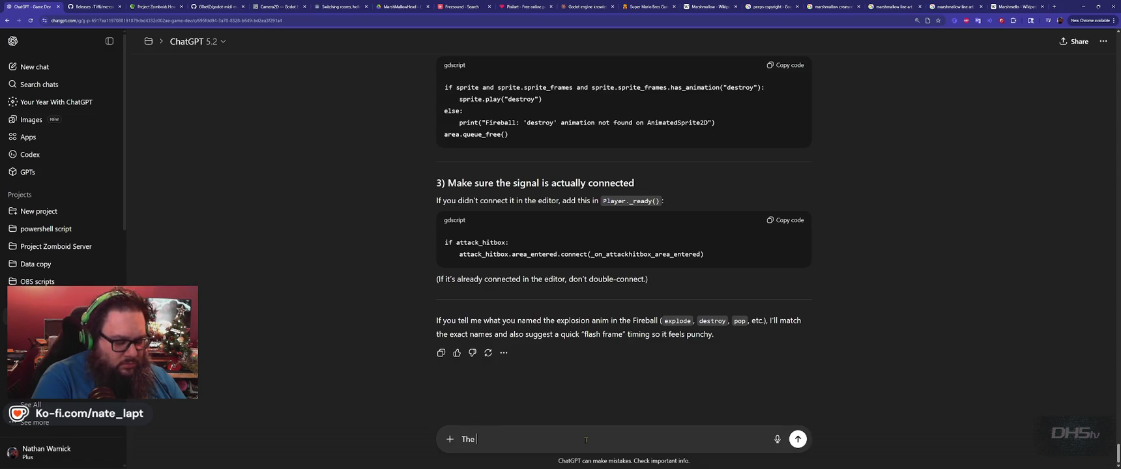
type("destroy ")
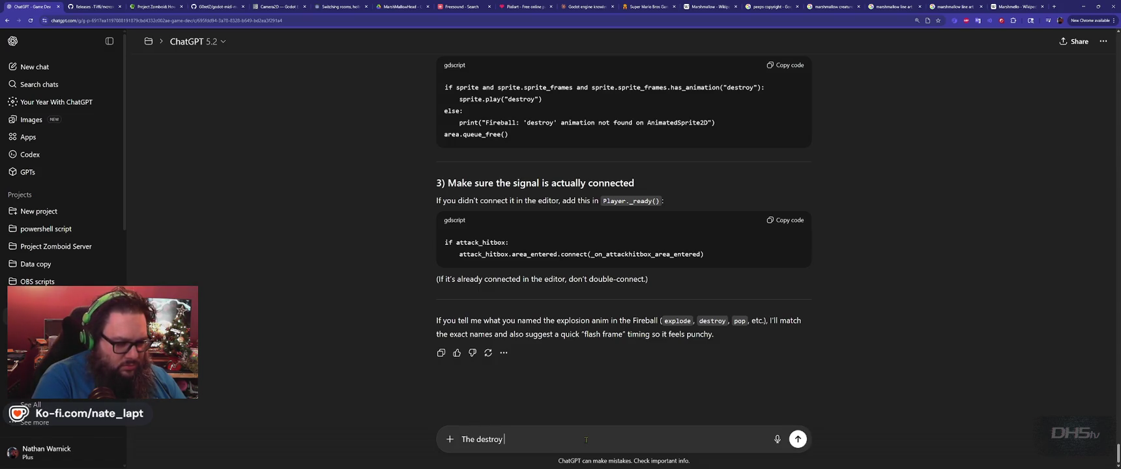
type("animation didn't play")
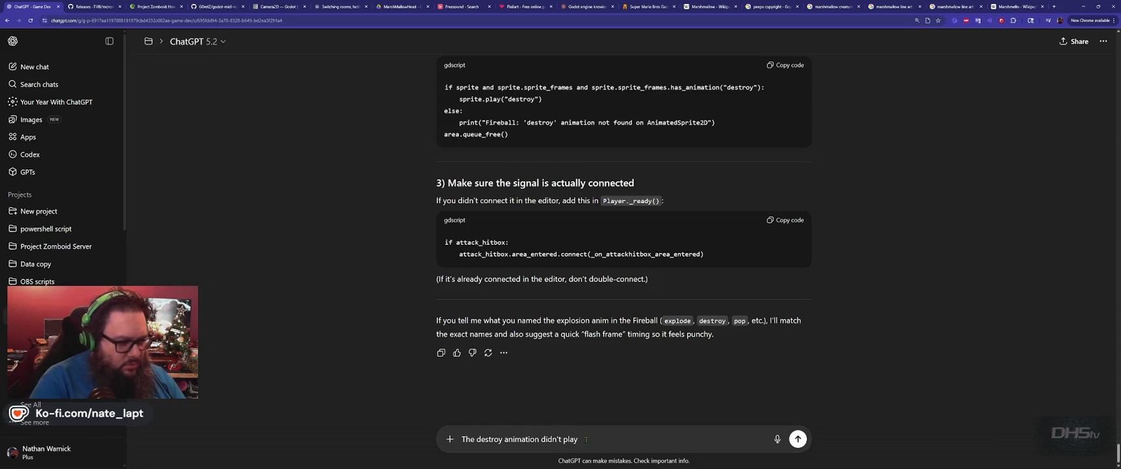
- Search fireball.gd in Godot for 'destroy'
key("alt+Tab")
key("ctrl+f")
type("destroy")
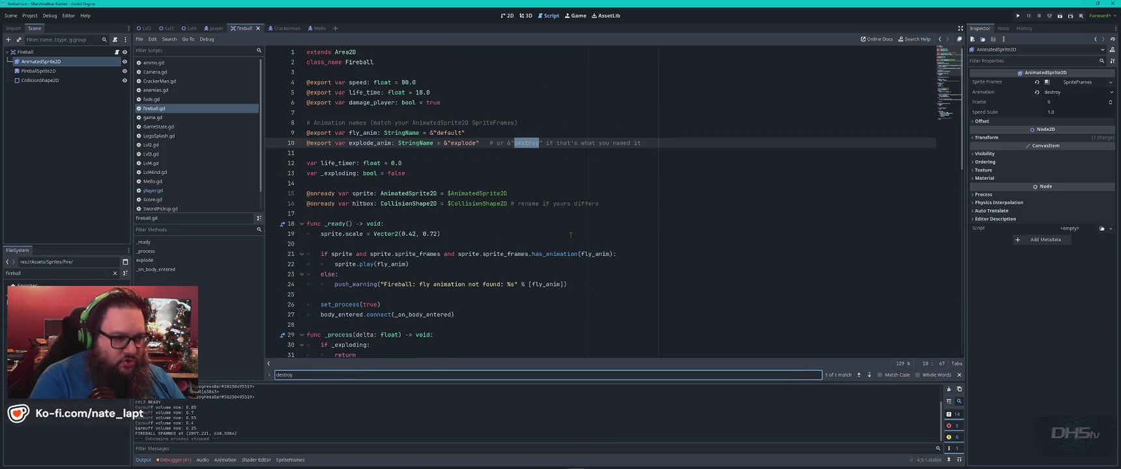
- Close the search and show the AnimatedSprite2D's SpriteFrames in the Animation panel
key("Escape")
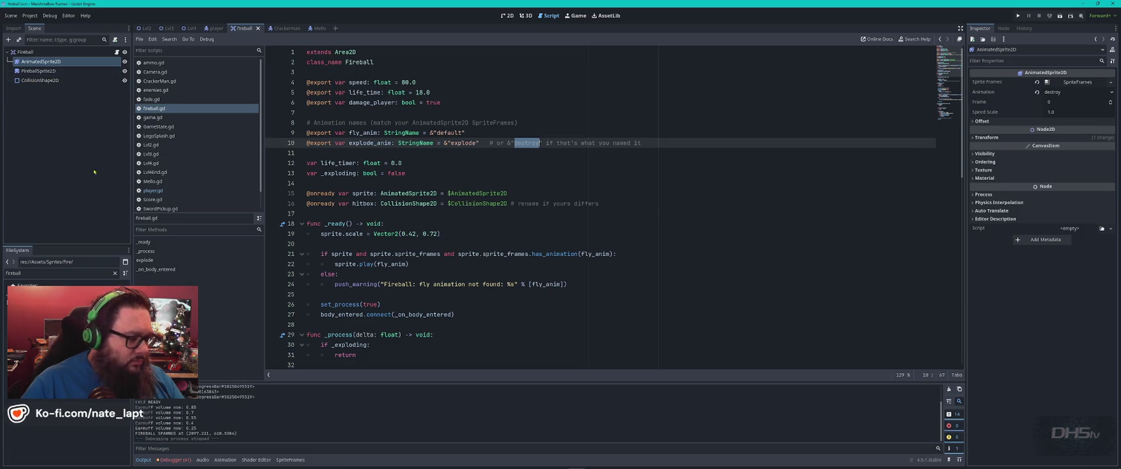
left_click(224, 459)
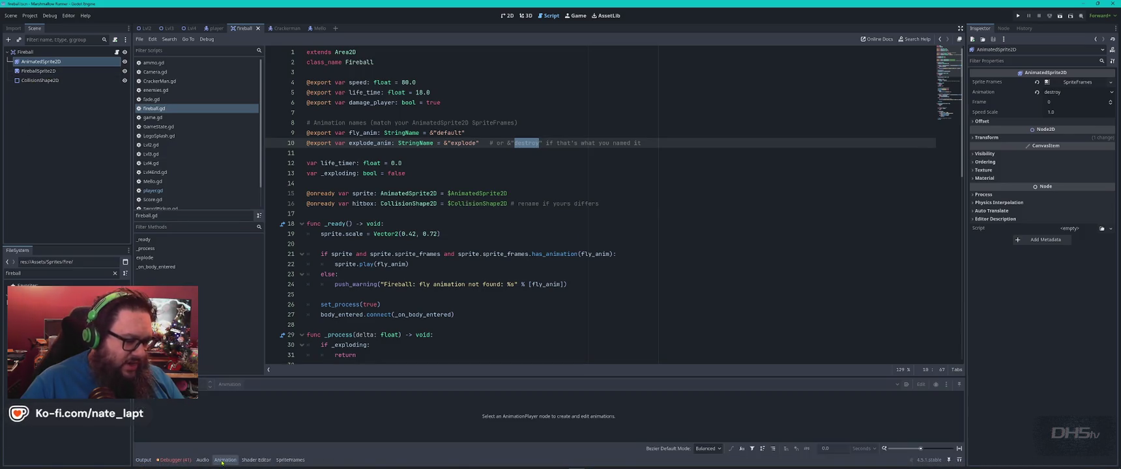
left_click(41, 70)
left_click(47, 62)
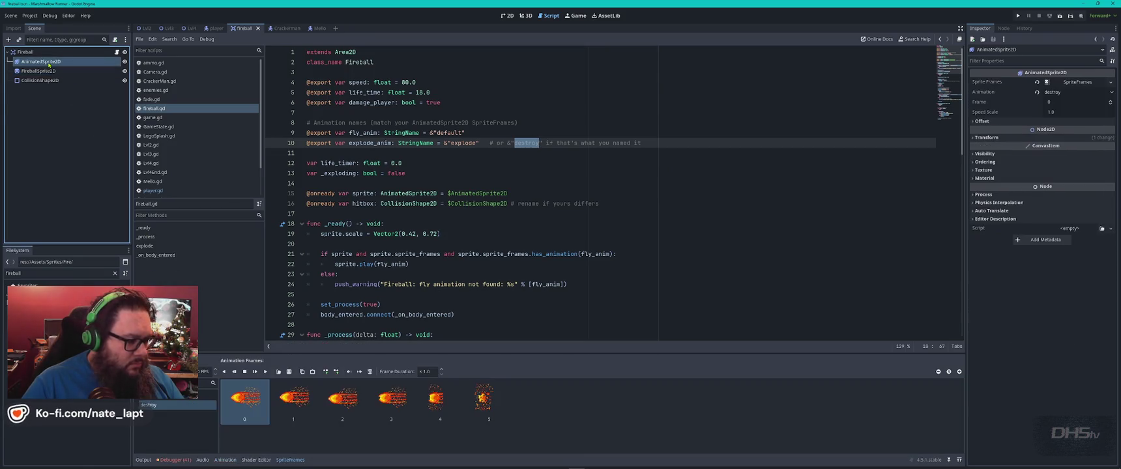
- Capture a screenshot of the animation frames panel
key("super")
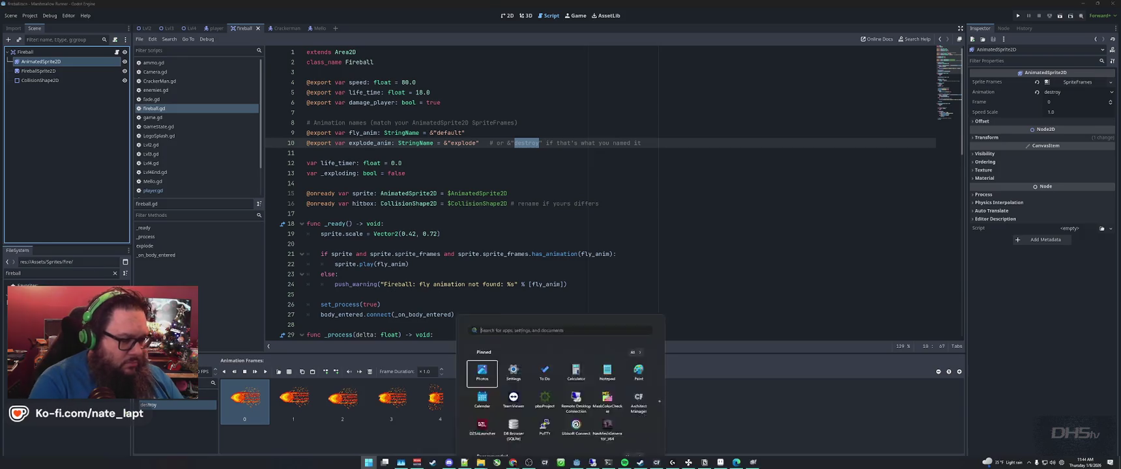
key("Escape")
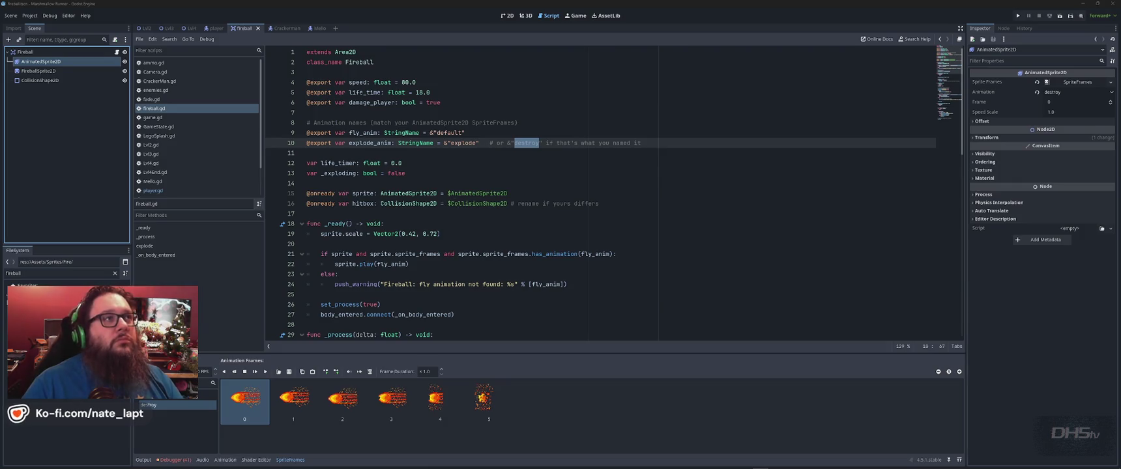
key("super+shift+s")
mouse_move(130, 354)
left_mouse_down()
mouse_move(453, 452)
mouse_move(526, 455)
left_mouse_up()
- Add 'Did you rename the animation? I have default, and destroy' plus the frames screenshot to the draft
key("alt+Tab")
key("Tab")
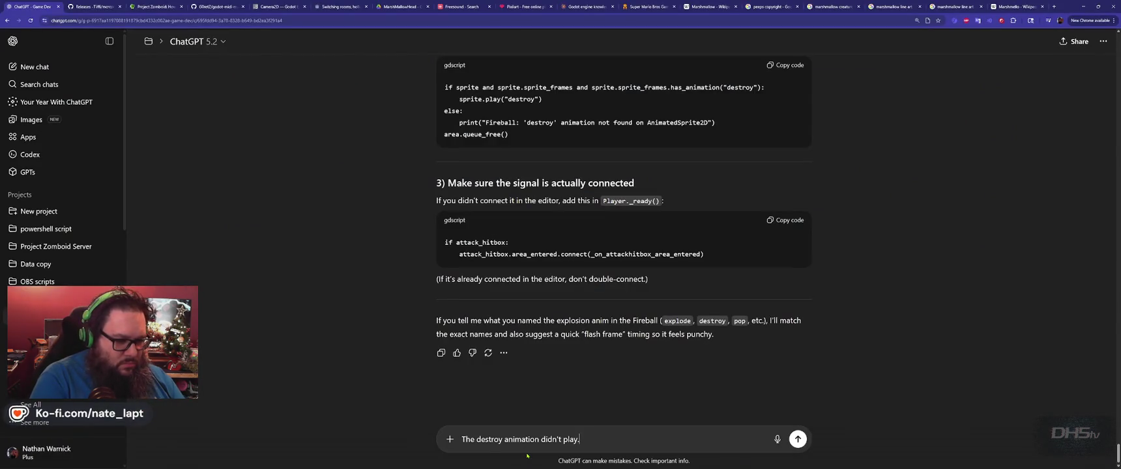
key("shift+Return")
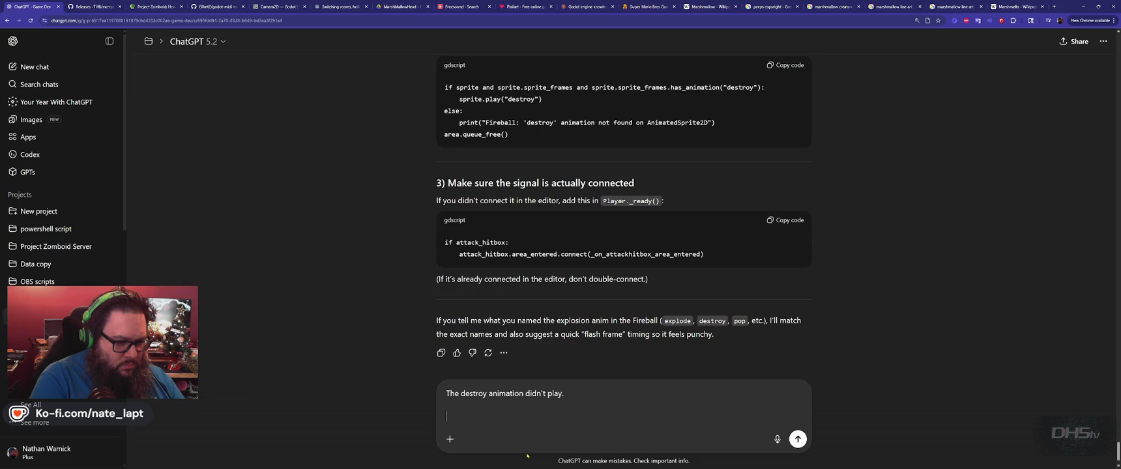
type("Did you rename the animation?")
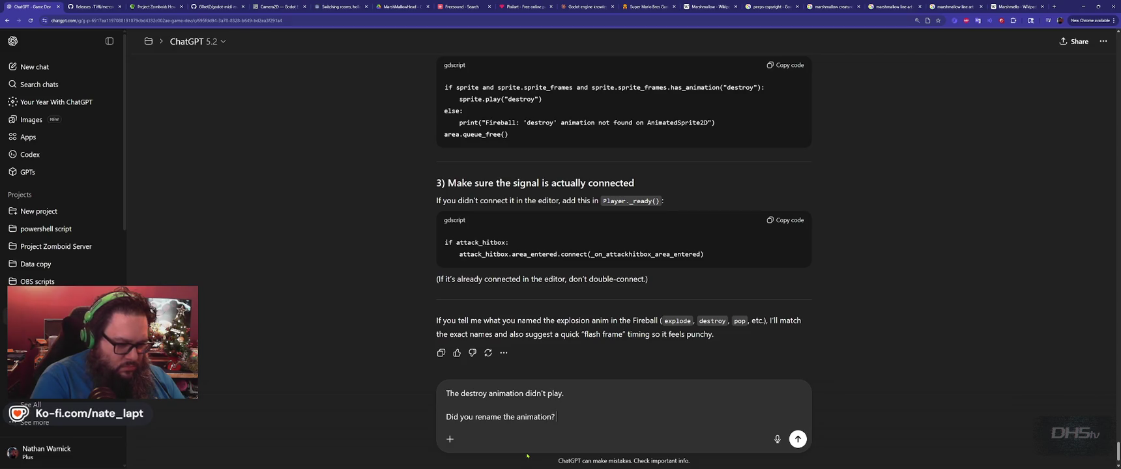
key("ctrl+v")
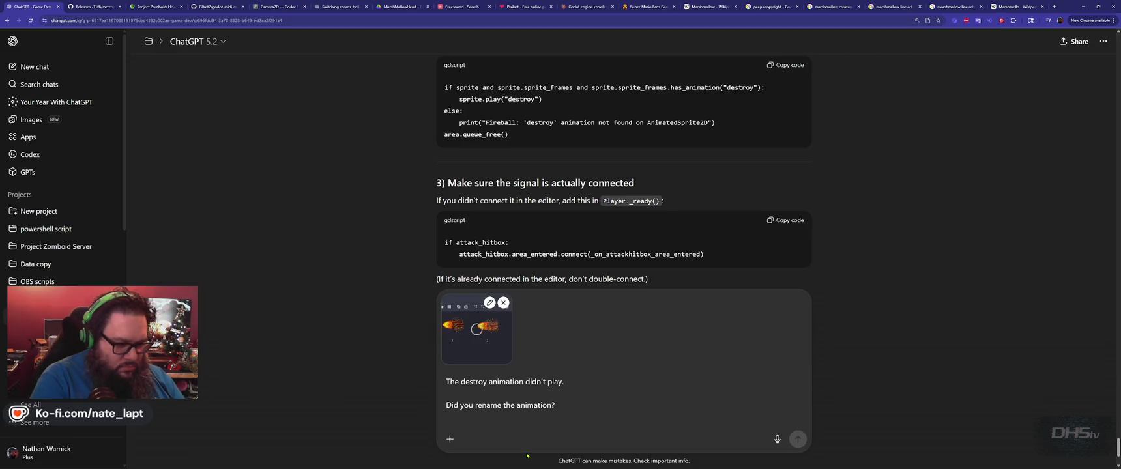
type("I have default, and destroy")
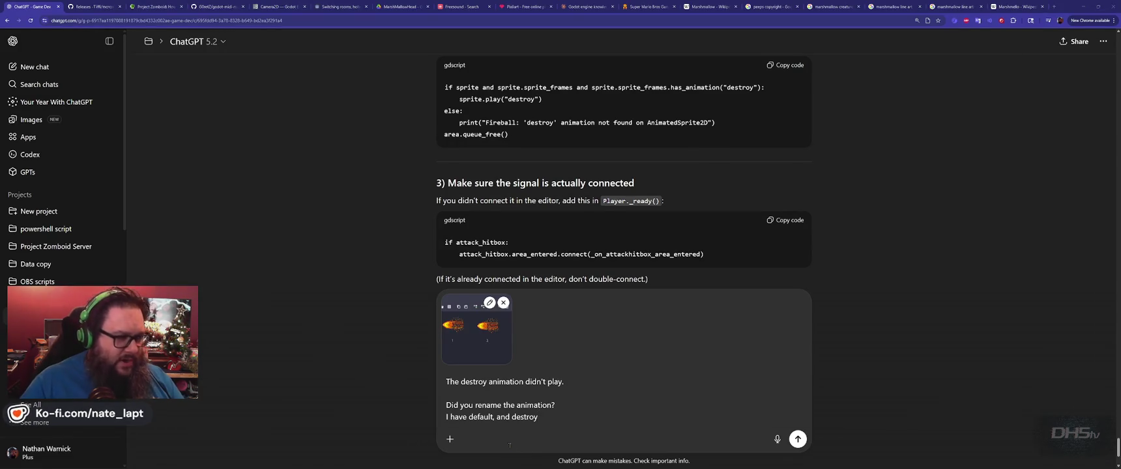
key("alt+Tab")
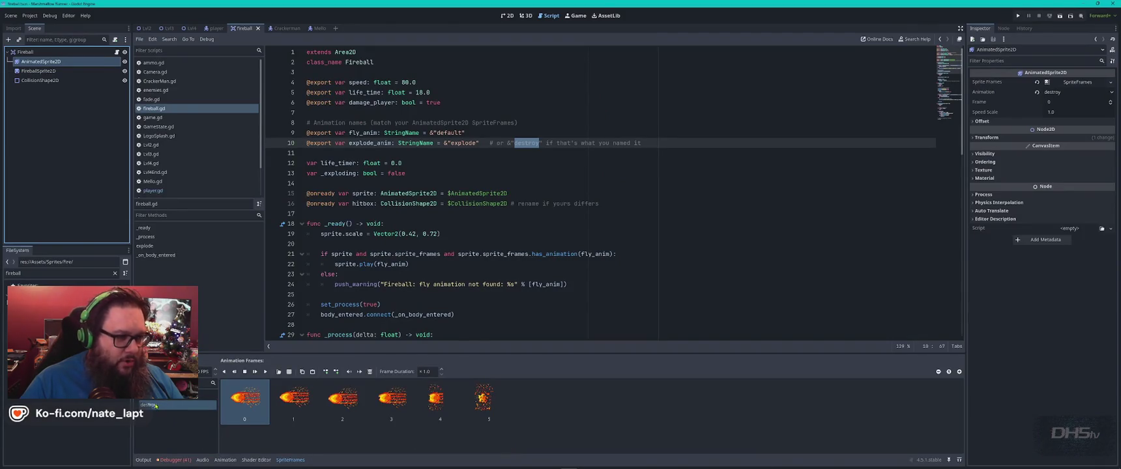
- Relaunch the game, start from the menu, and move right to grab the sword, reaching score 400
key("F5")
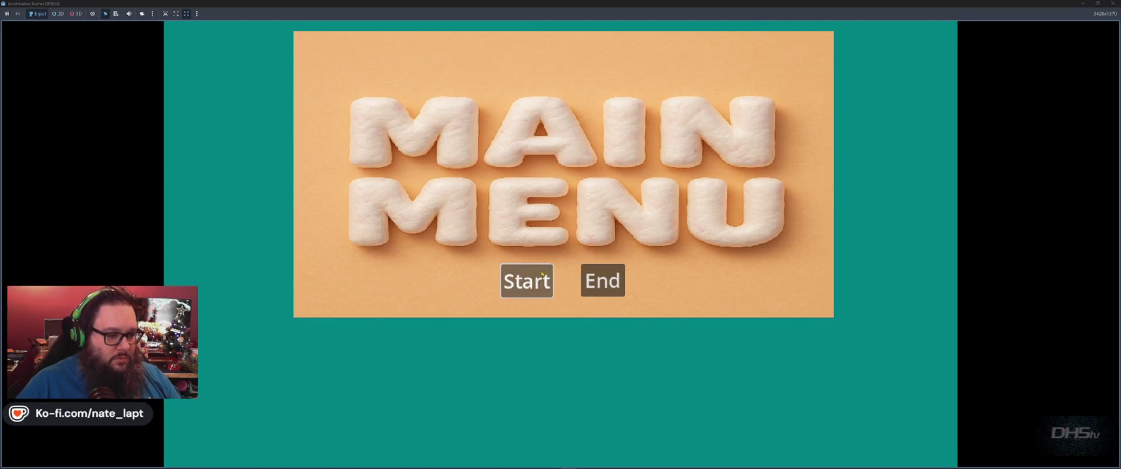
key("Return")
key("Right")
key("space")
key("Right")
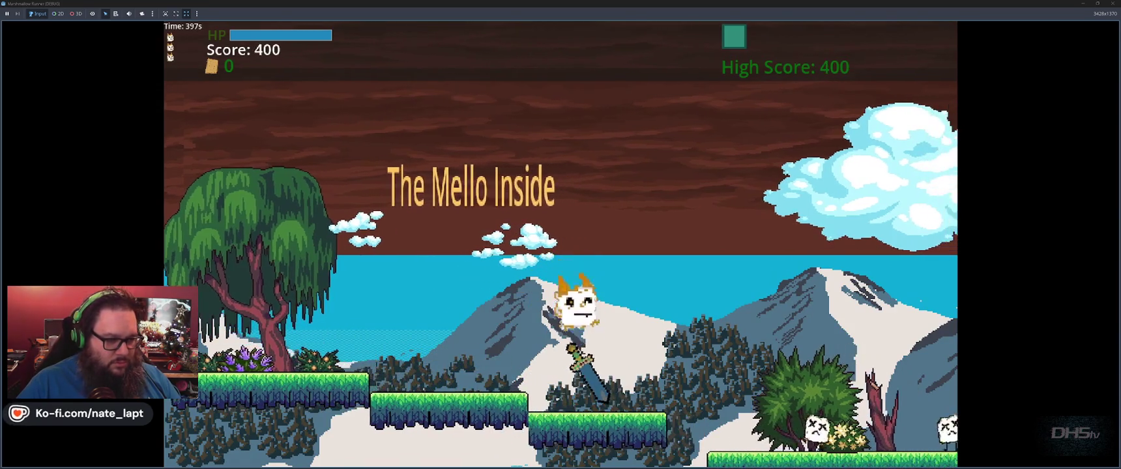
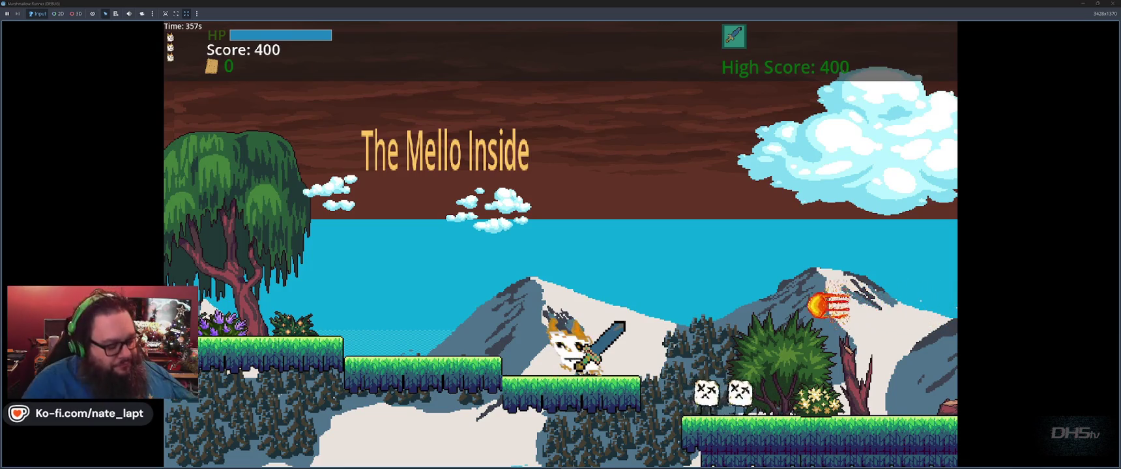
- Stop the fireball test run and switch to the ChatGPT draft about the destroy animation
key("space")
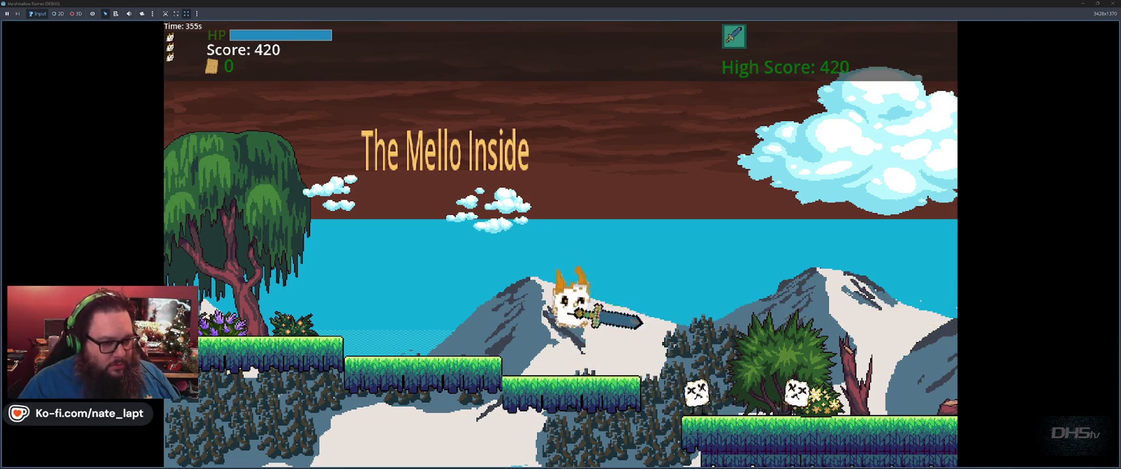
key("F8")
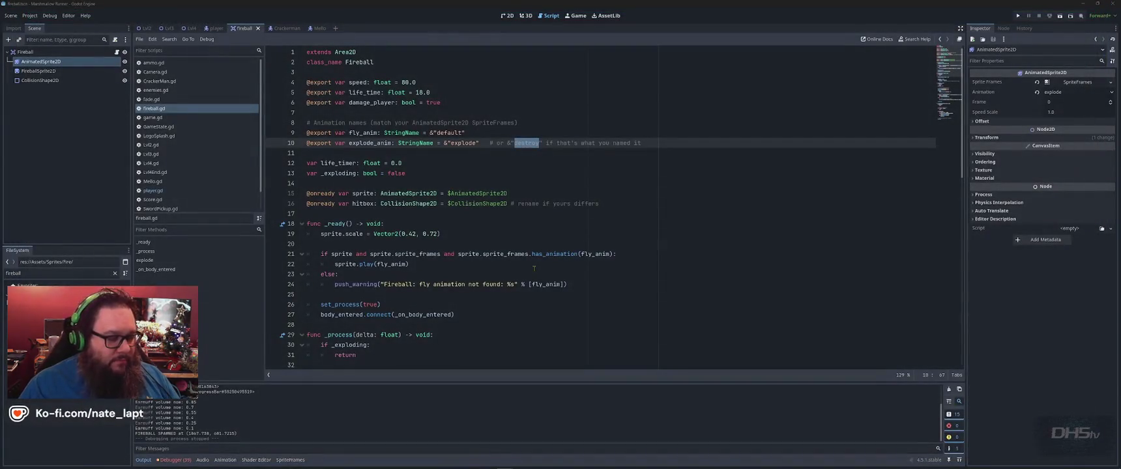
key("alt+Tab")
key("Tab")
key("Tab")
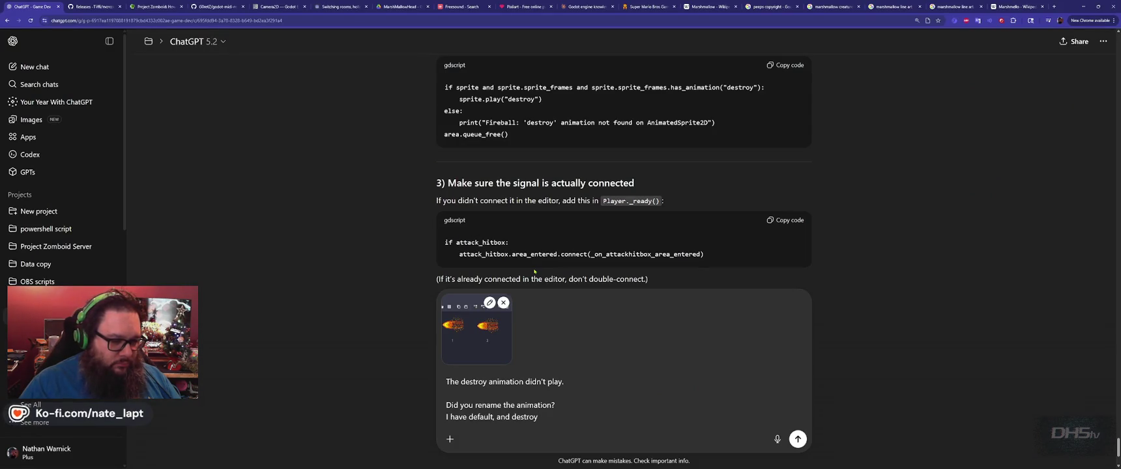
- Send the destroy-animation question with its screenshot and review ChatGPT's revised Fireball script
key("Return")
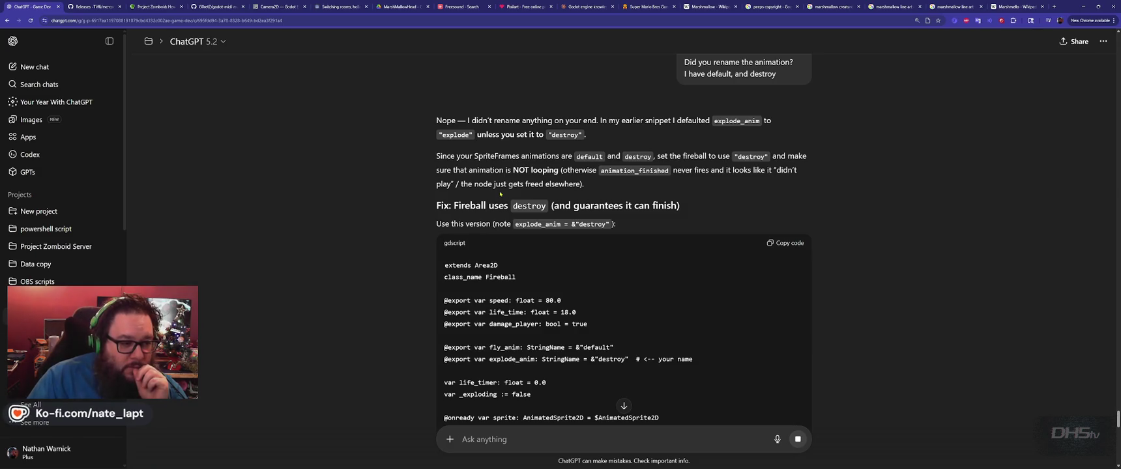
scroll(500, 193, "down", 8)
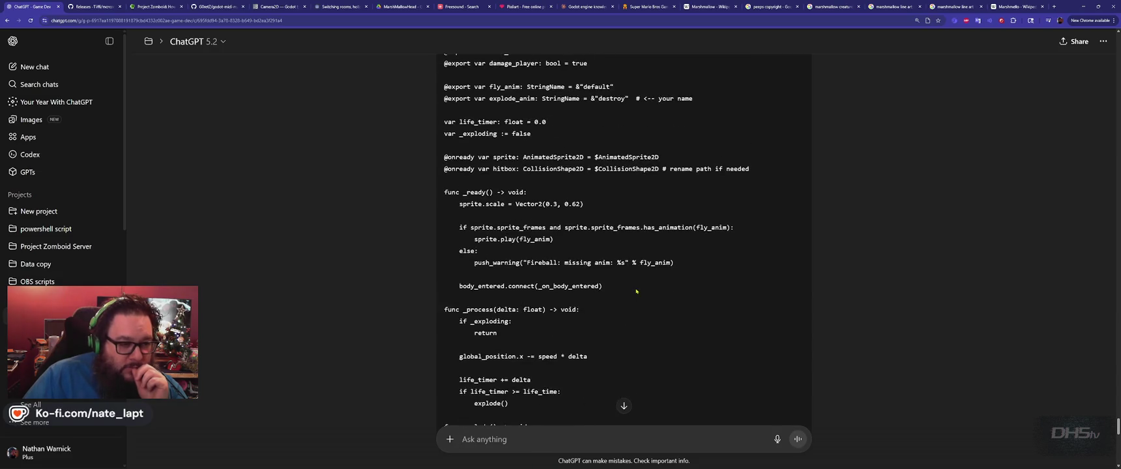
scroll(651, 298, "down", 8)
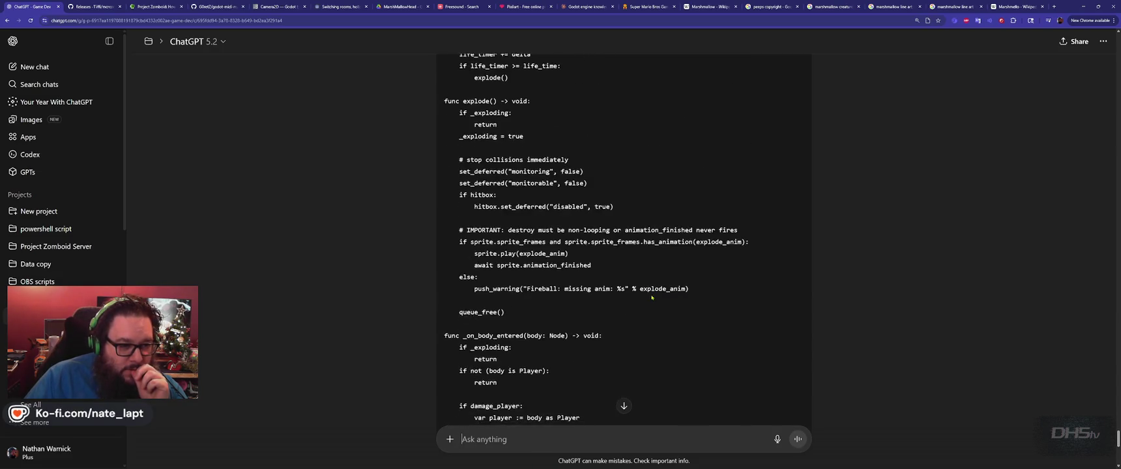
scroll(652, 298, "up", 1)
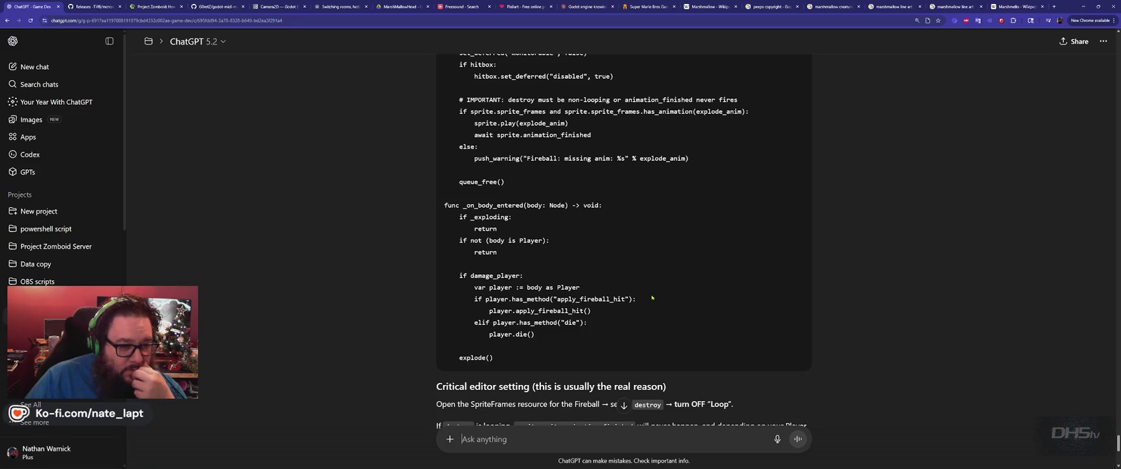
scroll(665, 316, "up", 4)
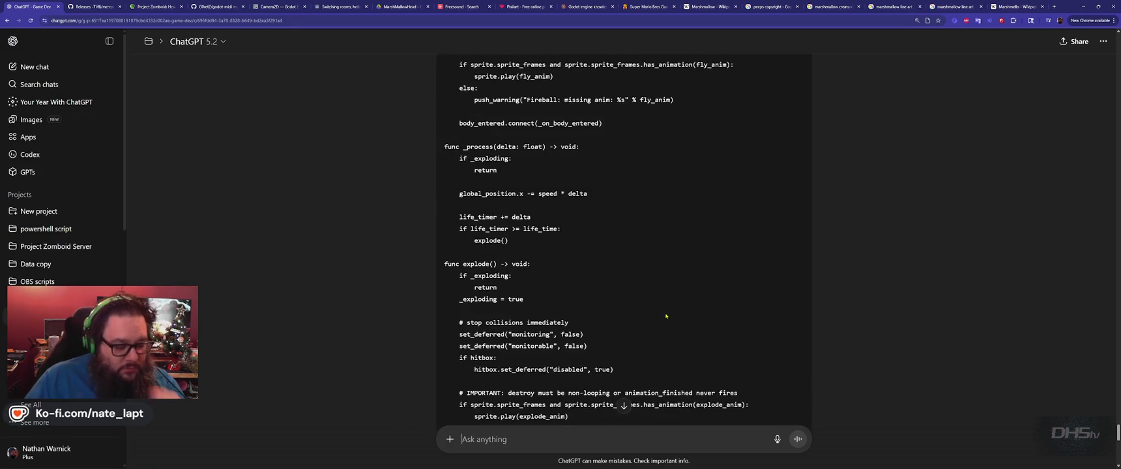
key("alt+Tab")
key("alt+Tab")
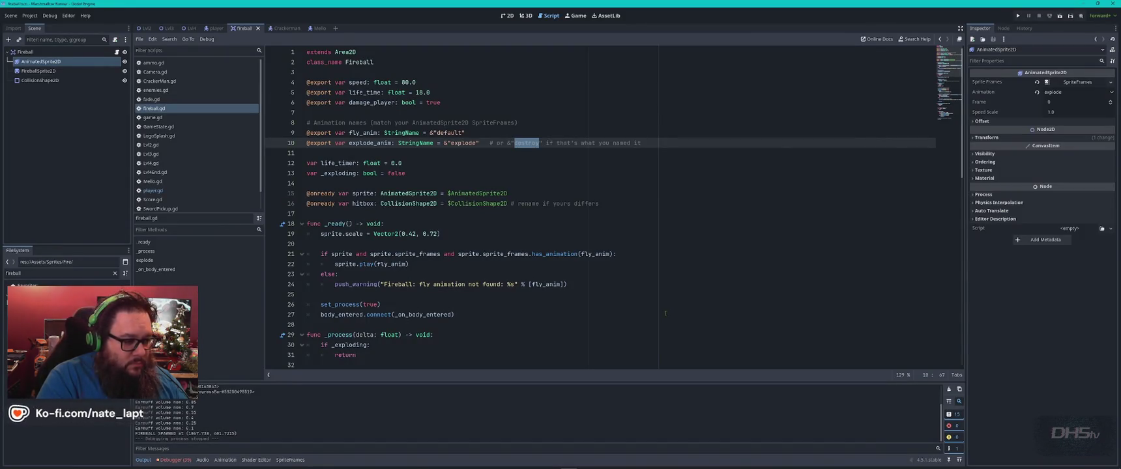
- Find the explode_anim animation name in the fireball script by searching for 'explo'
left_click(665, 313)
key("ctrl+f")
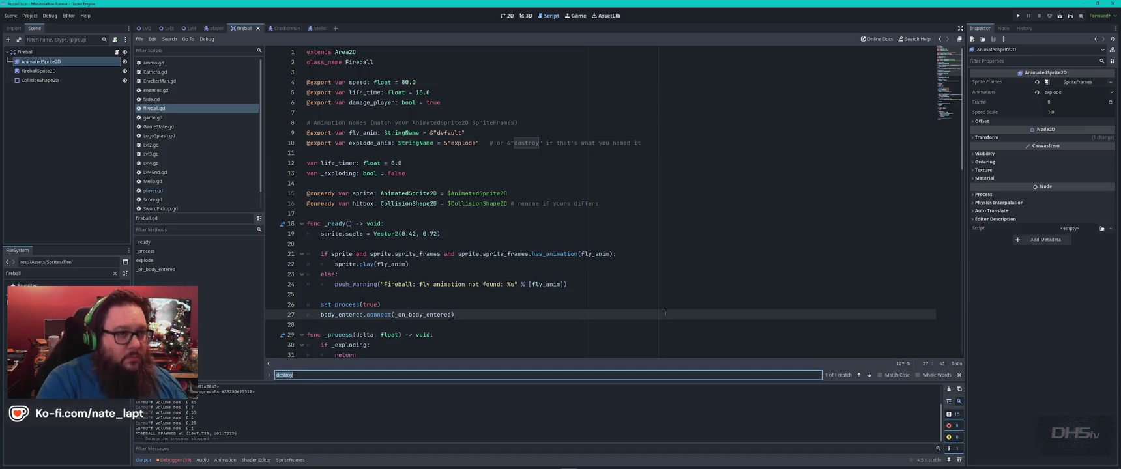
type("explo")
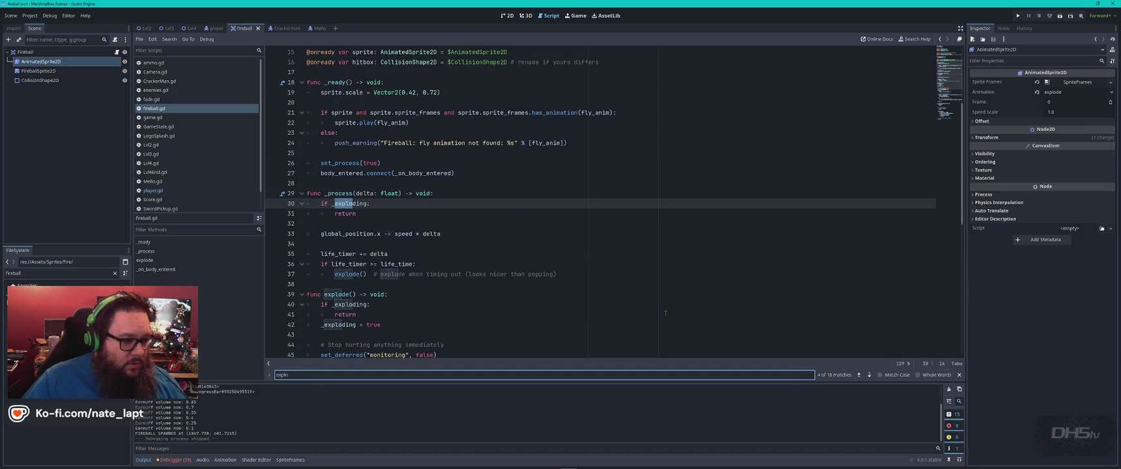
key("Return")
key("Return")
key("Return")
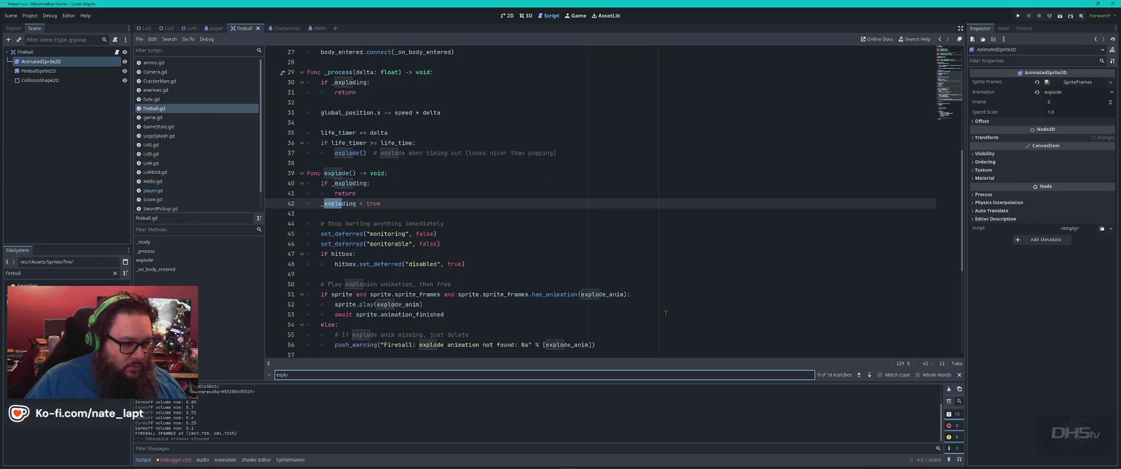
key("Return")
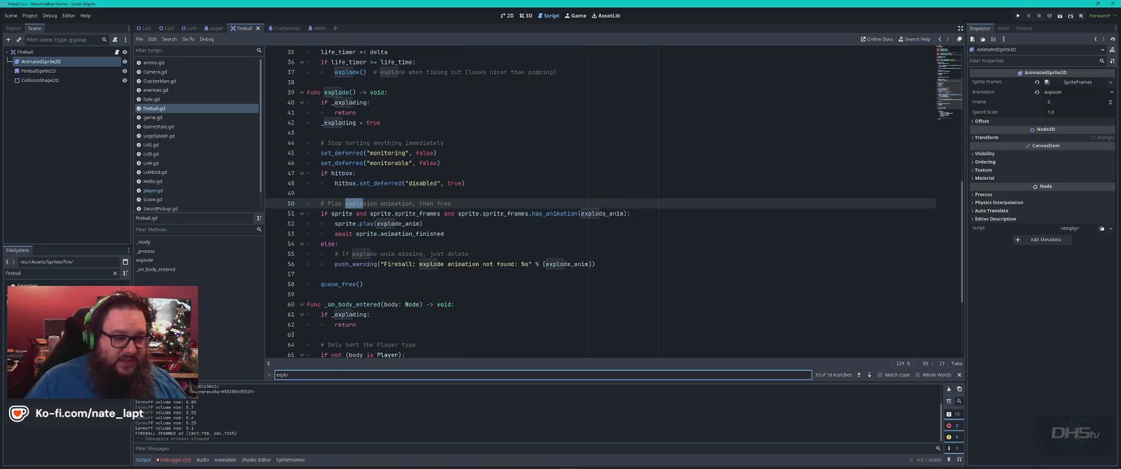
double_click(604, 213)
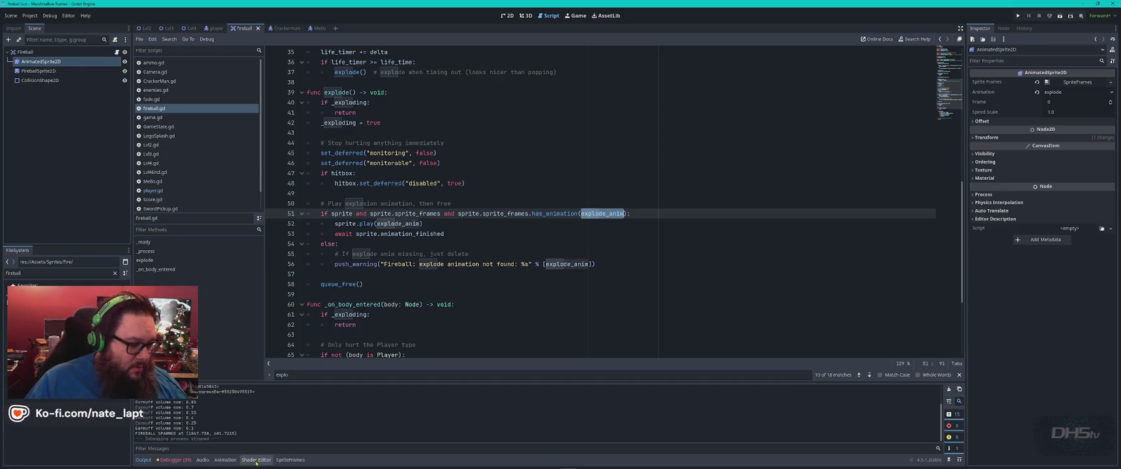
- Rename the fireball's explode animation to explode_anim in SpriteFrames and run the game
left_click(224, 460)
left_click(39, 61)
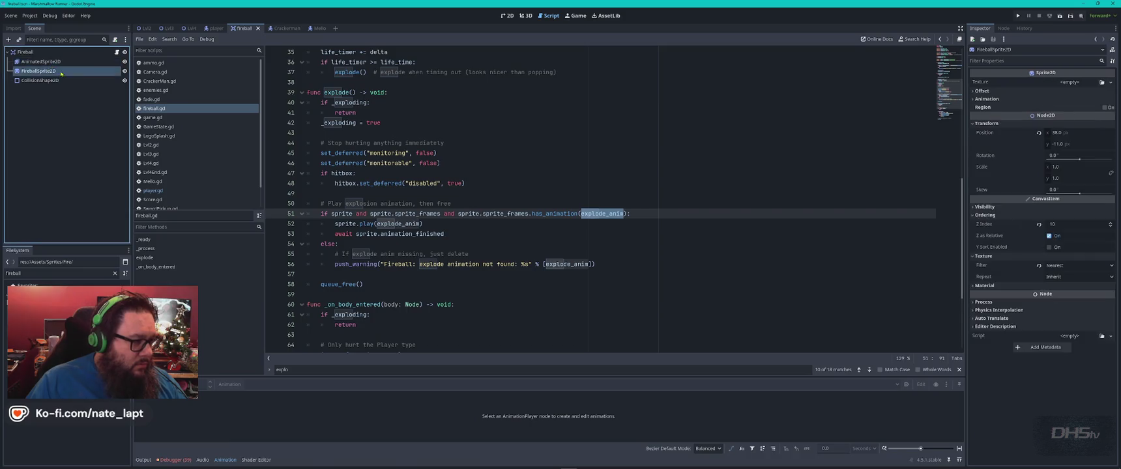
left_click(153, 411)
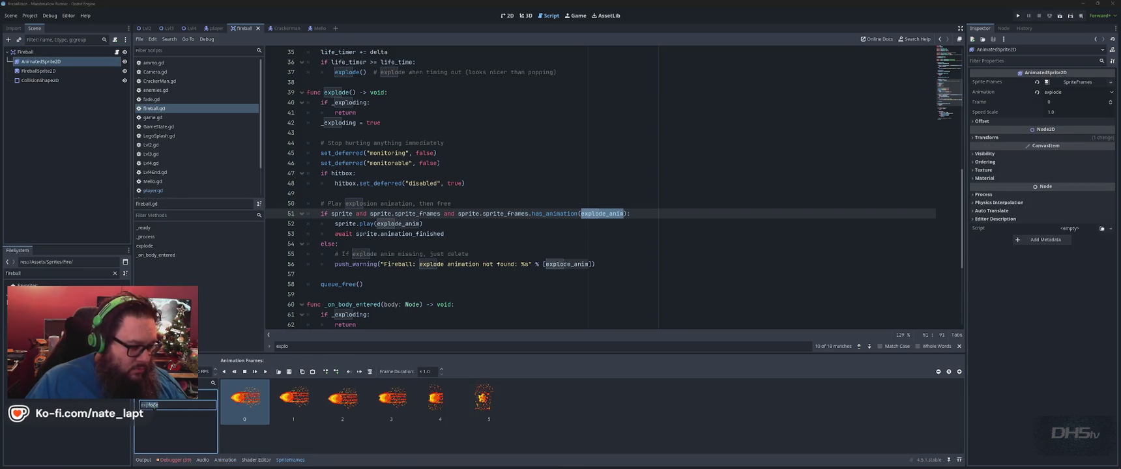
key("Return")
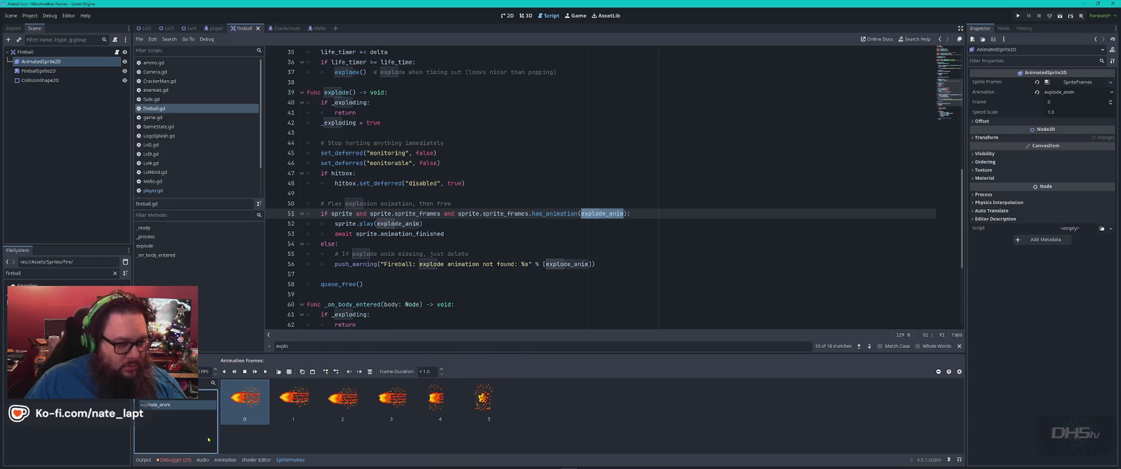
key("F5")
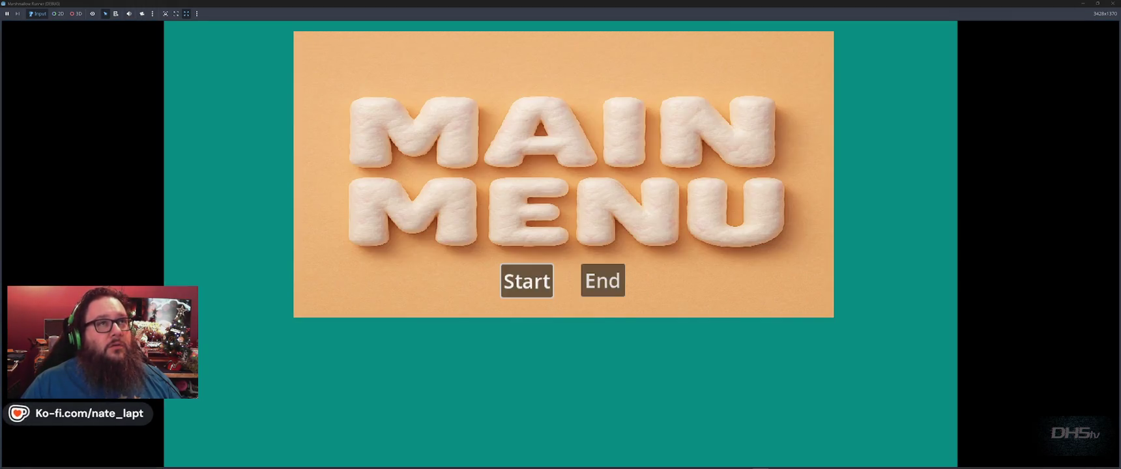
- Start the game and run right, jumping across platforms and swinging the sword at enemies
left_click(543, 266)
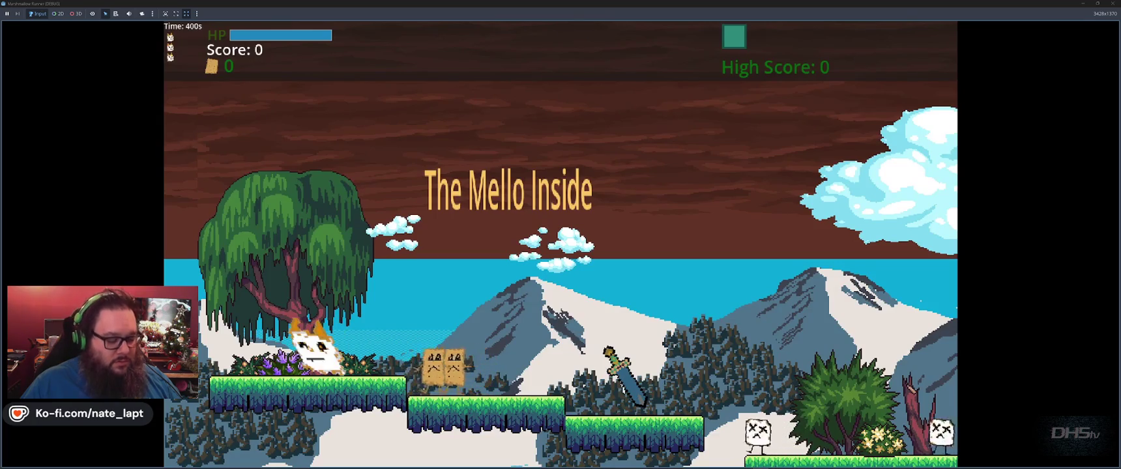
key("space")
key("space")
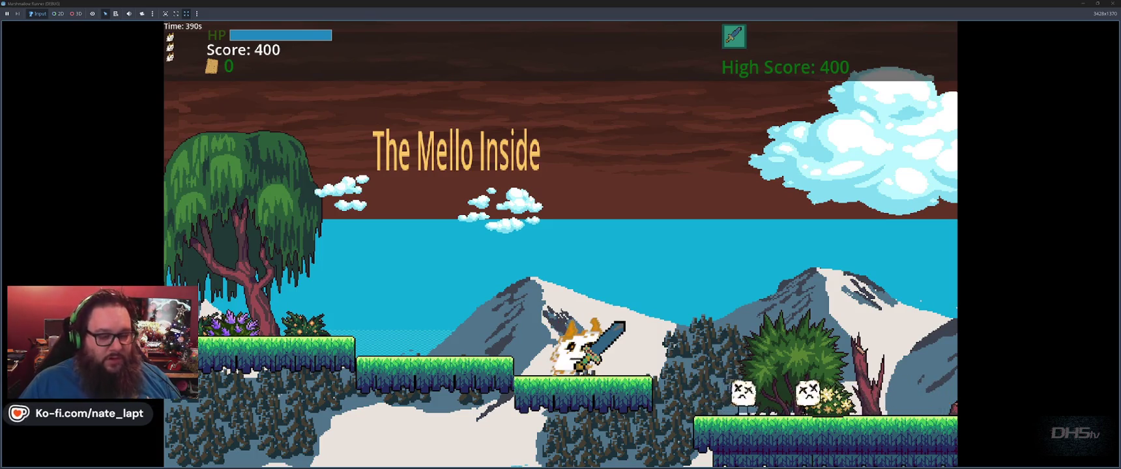
key("Right")
key("space")
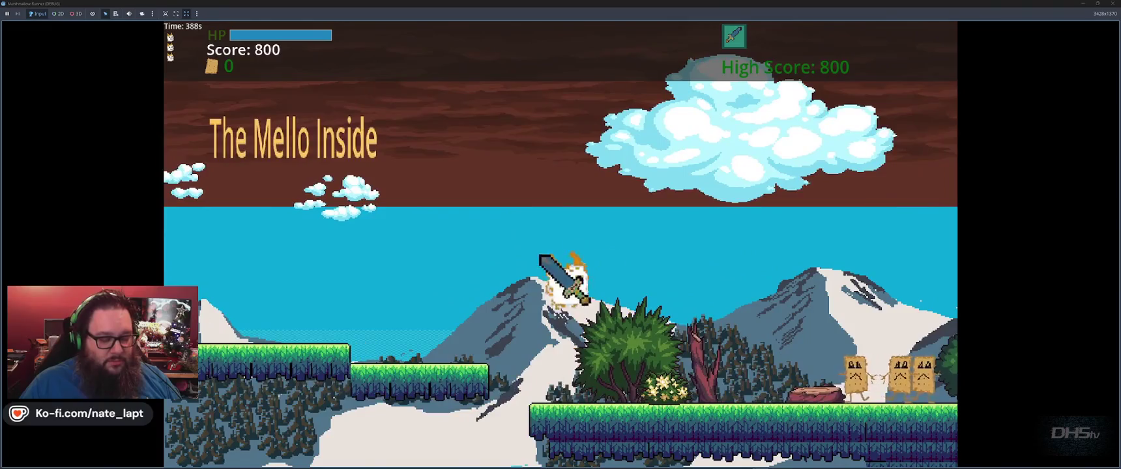
key("space")
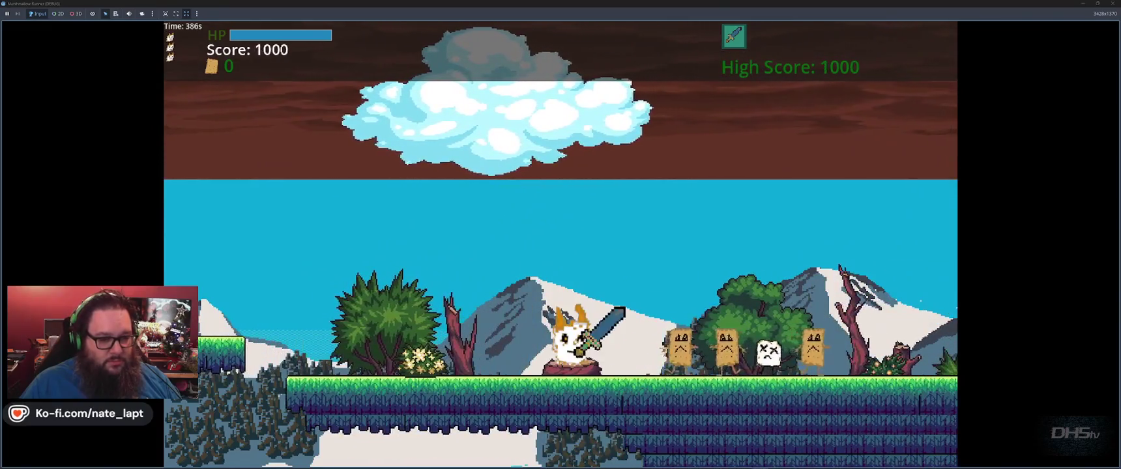
key("z")
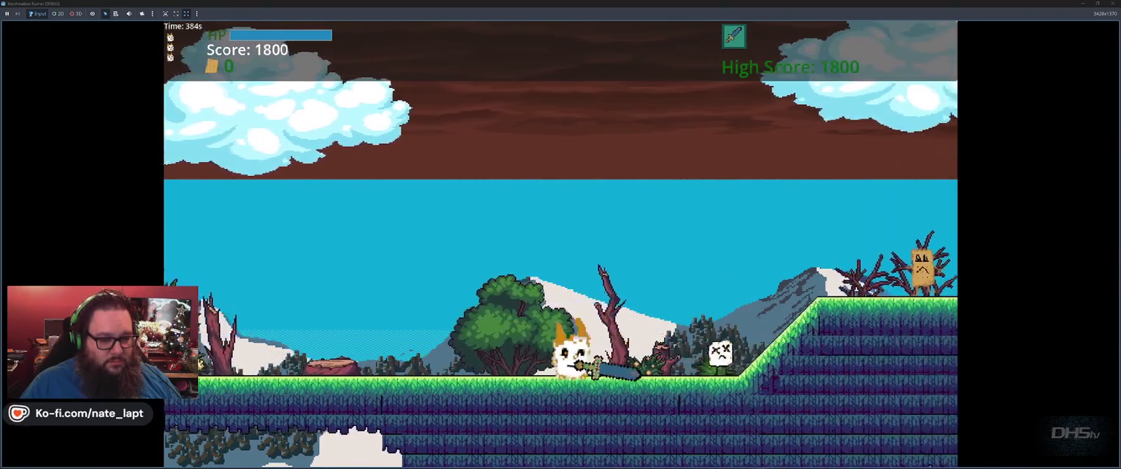
key("space")
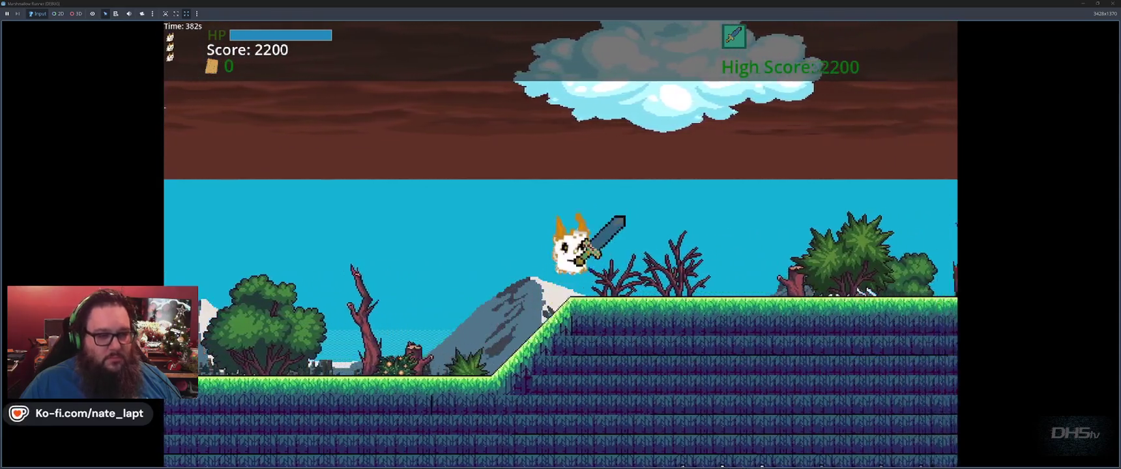
key("space")
key("space")
key("space")
key("space")
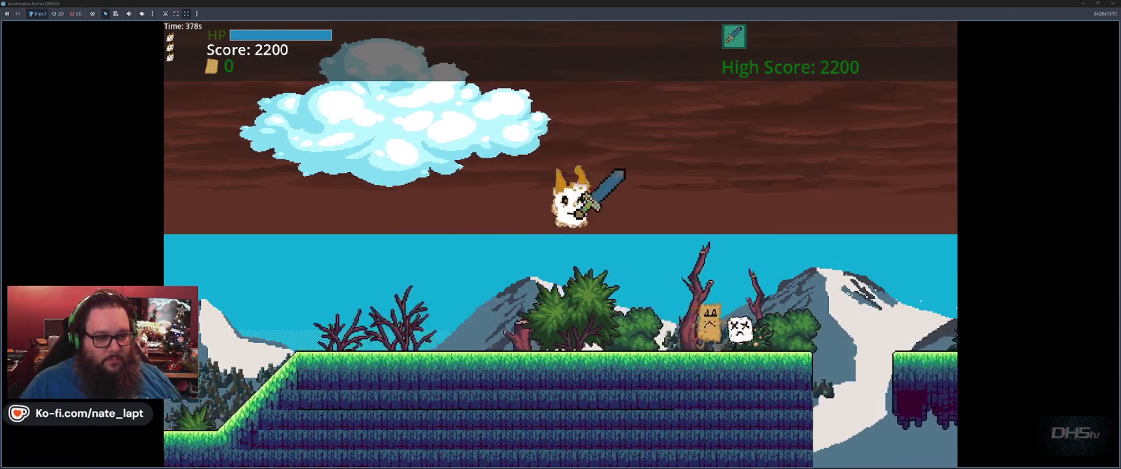
- Jump onto the floating platforms toward the fireball, then stop the test run
key("Left")
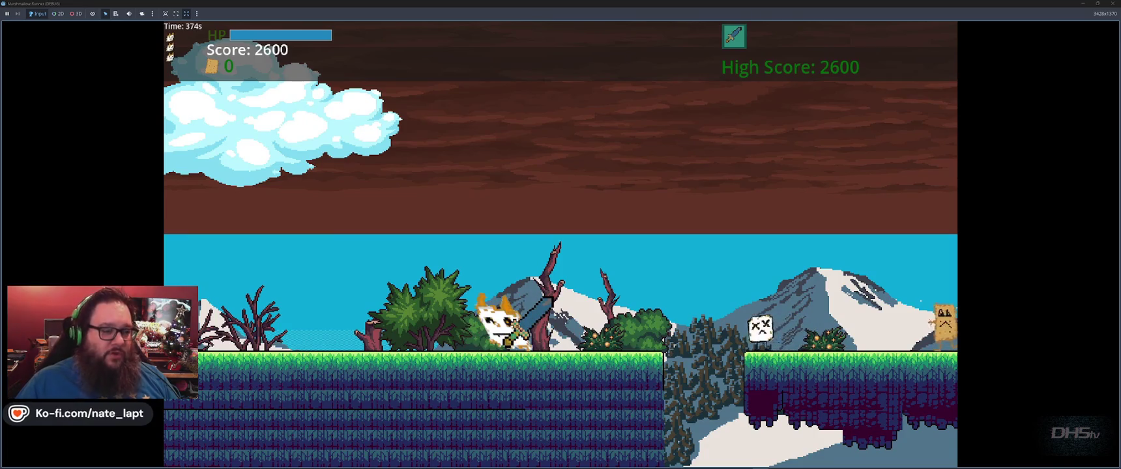
key("Right")
key("space")
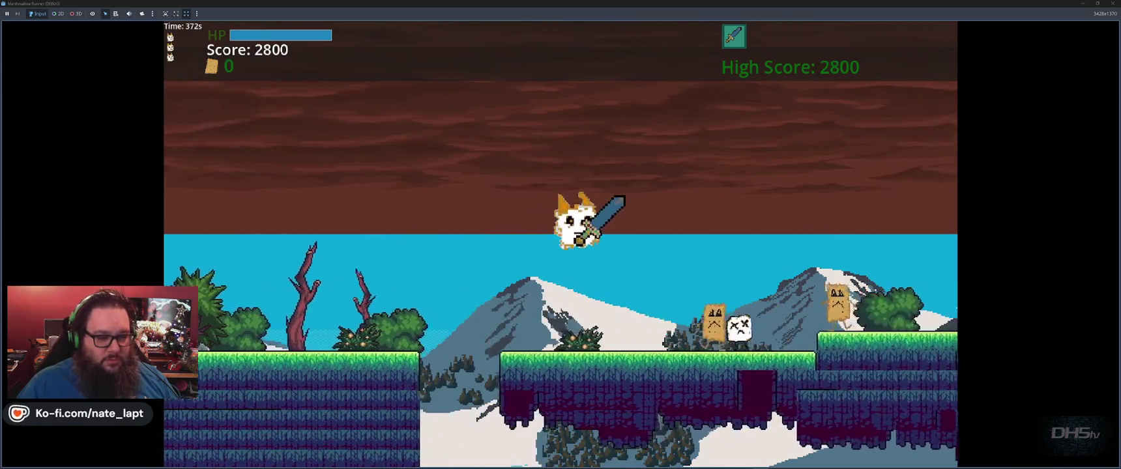
key("space")
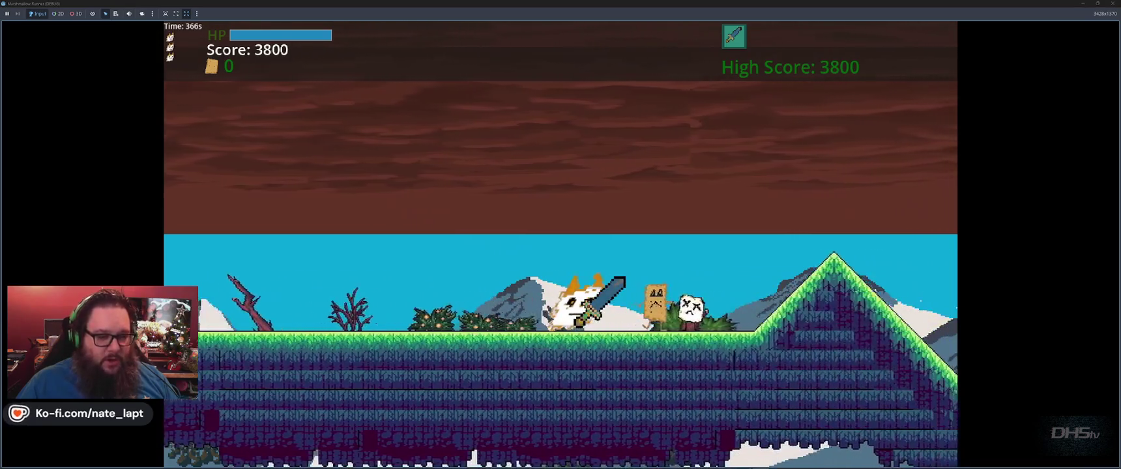
key("space")
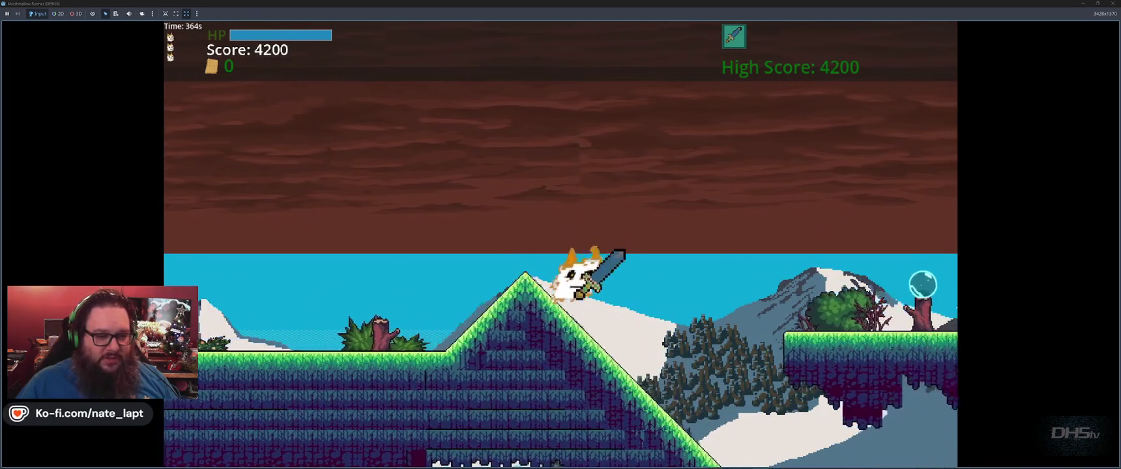
key("space")
key("space")
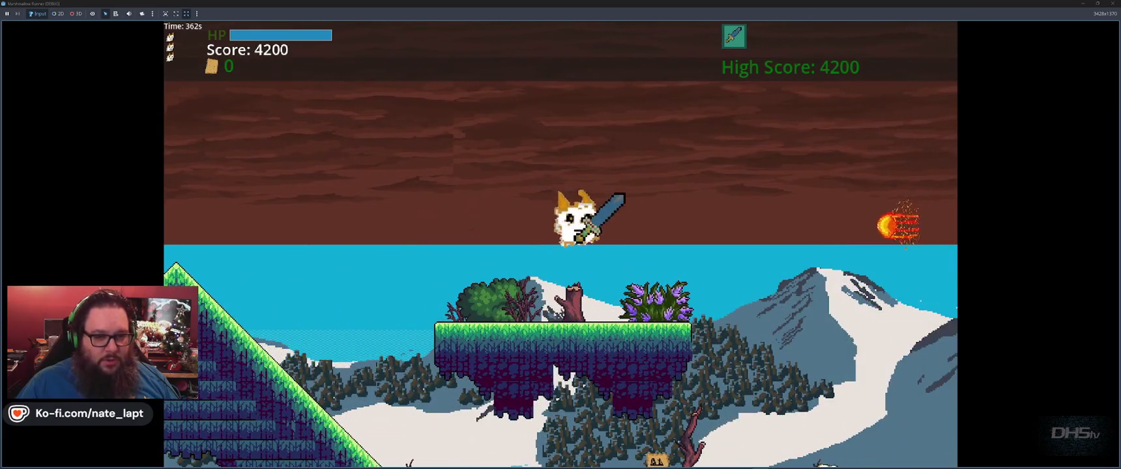
key("space")
key("F8")
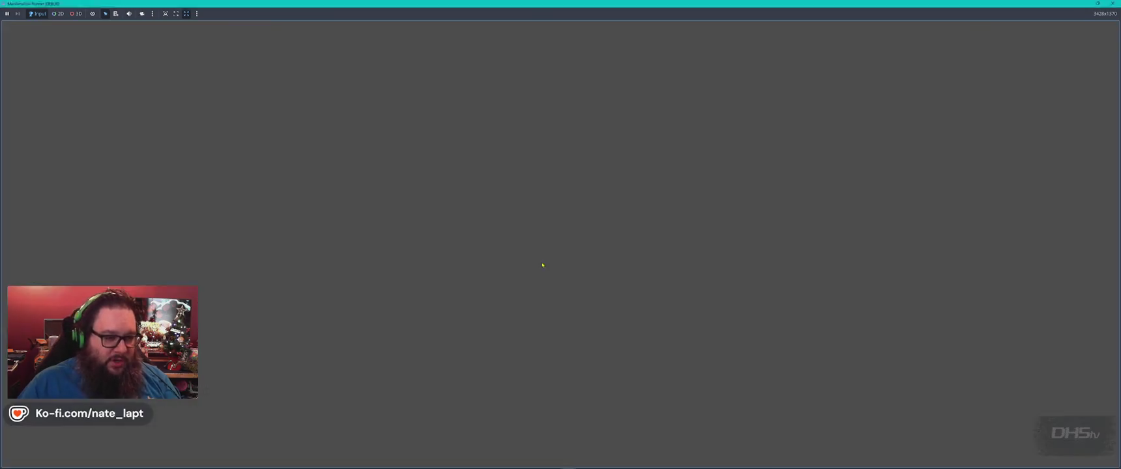
- Rename the fireball's explode_anim animation to destroy in SpriteFrames
left_click(658, 253)
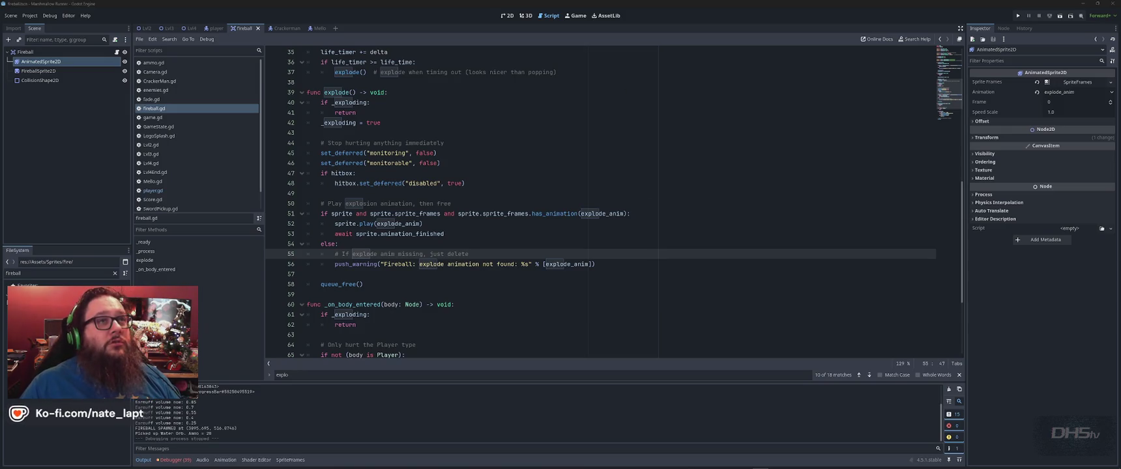
left_click(41, 61)
double_click(159, 405)
type("destroy")
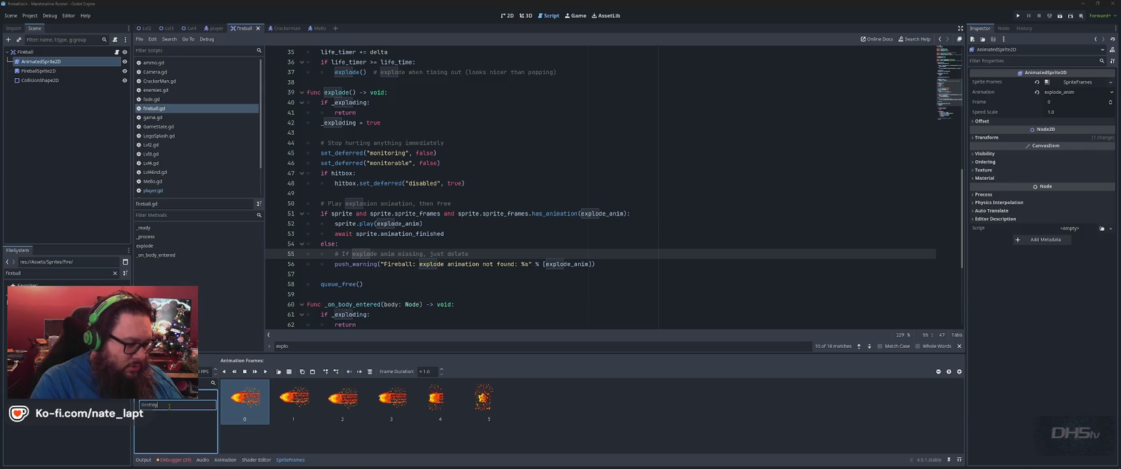
- Replace fireball.gd with ChatGPT's updated script, save it, and reread the loop-disabling advice
key("alt+Tab")
key("alt+Tab")
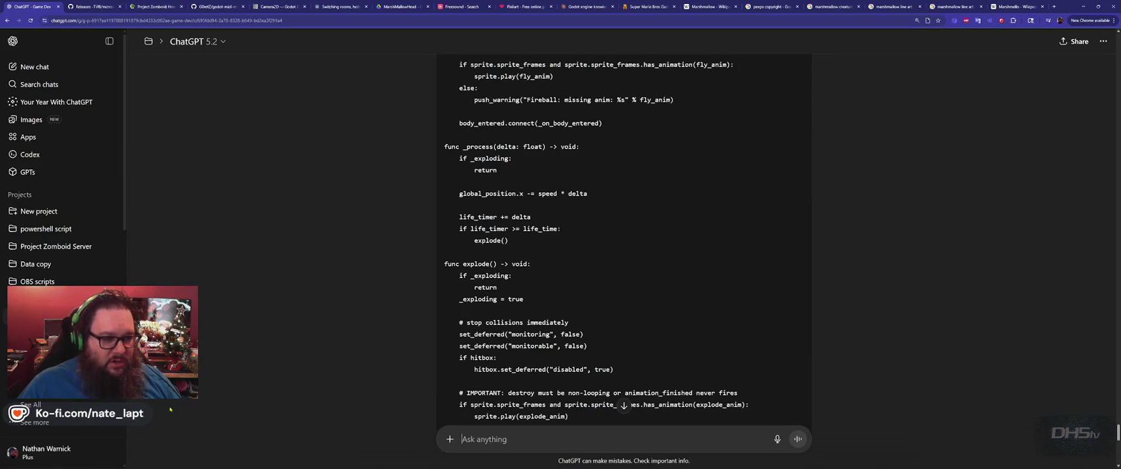
scroll(770, 193, "down", 7)
scroll(771, 192, "up", 10)
scroll(771, 193, "up", 3)
left_click(791, 275)
key("alt+Tab")
left_click(588, 175)
key("ctrl+a")
key("ctrl+v")
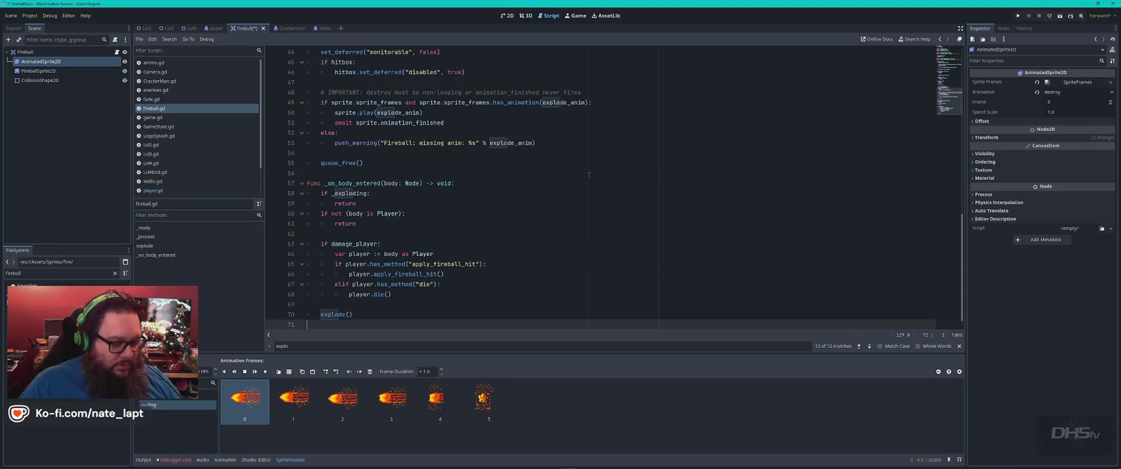
key("ctrl+s")
key("alt+Tab")
scroll(588, 176, "down", 15)
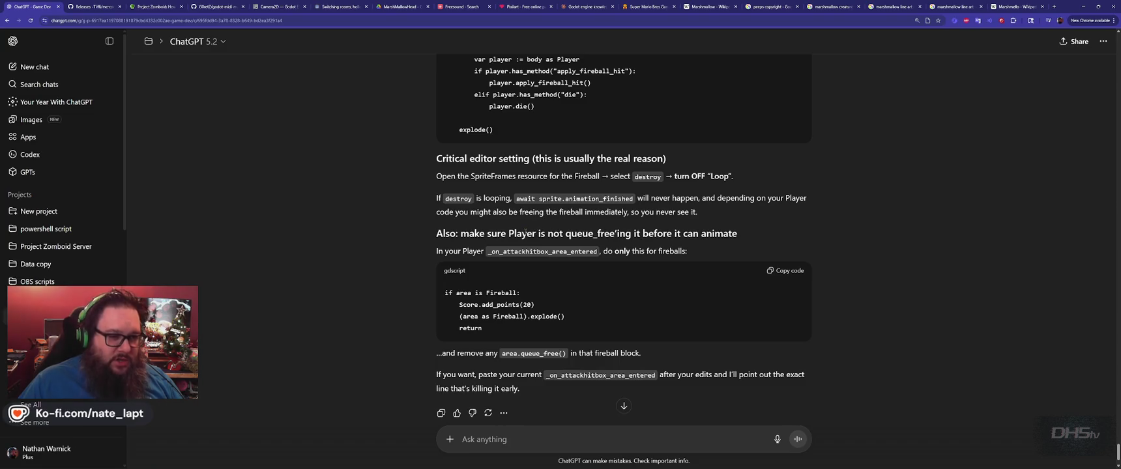
- Copy the 'if area is Fireball:' line from ChatGPT's reply
double_click(593, 234)
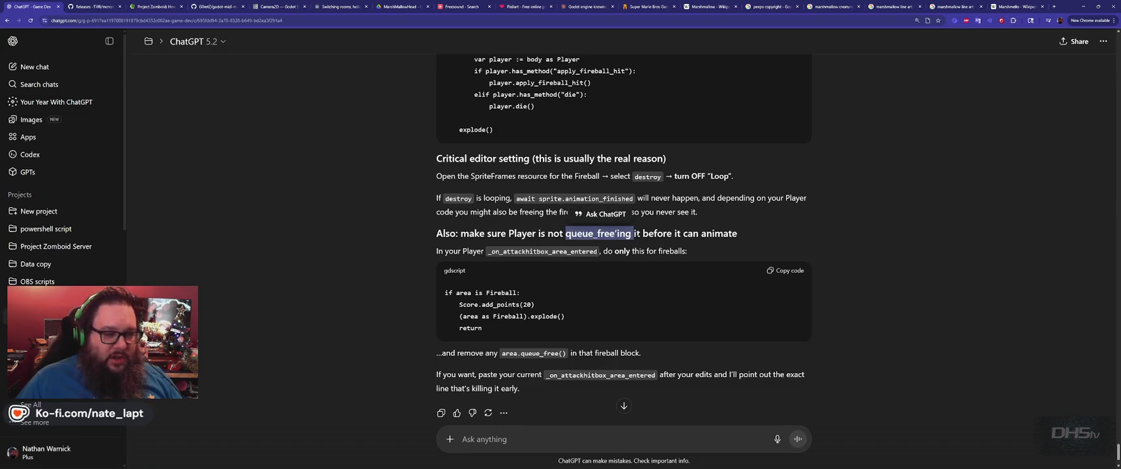
left_click(643, 233)
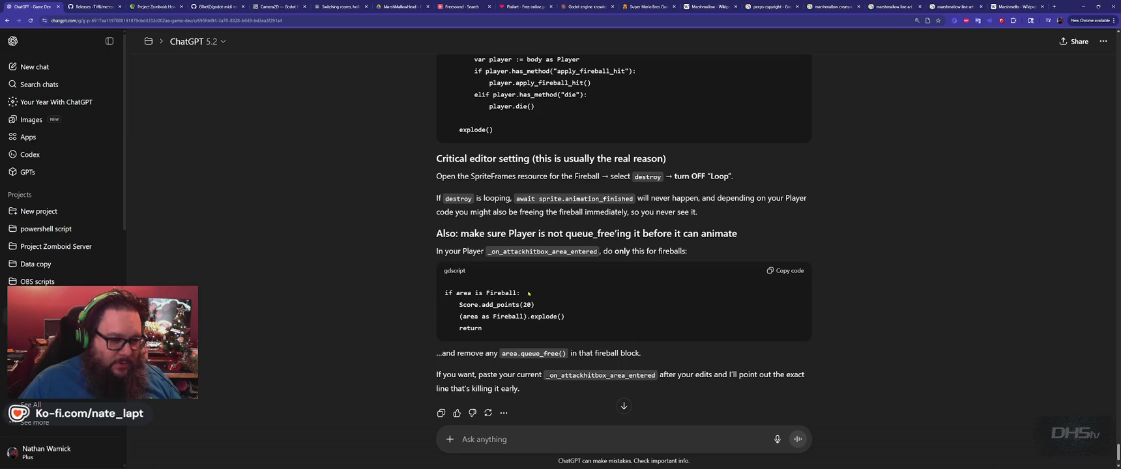
left_click_drag(445, 293, 520, 292)
key("alt+Tab")
- Search player.gd for 'if area is Fireball:' to reach the attack hitbox check
left_click(153, 190)
left_click(499, 193)
key("ctrl+f")
key("ctrl+v")
key("Escape")
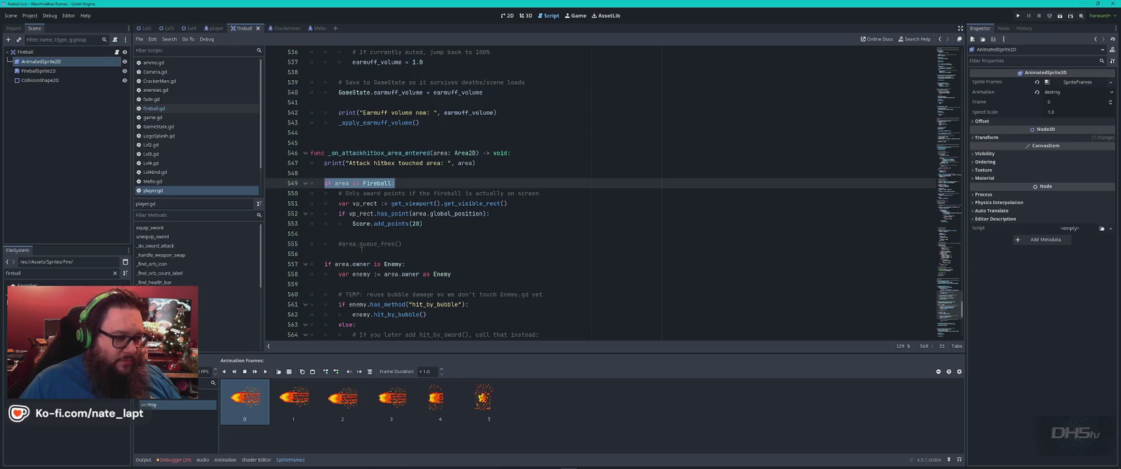
- Compare player.gd's commented-out area.queue_free() with fireball.gd's queue_free() call, then revisit ChatGPT
left_click(359, 243)
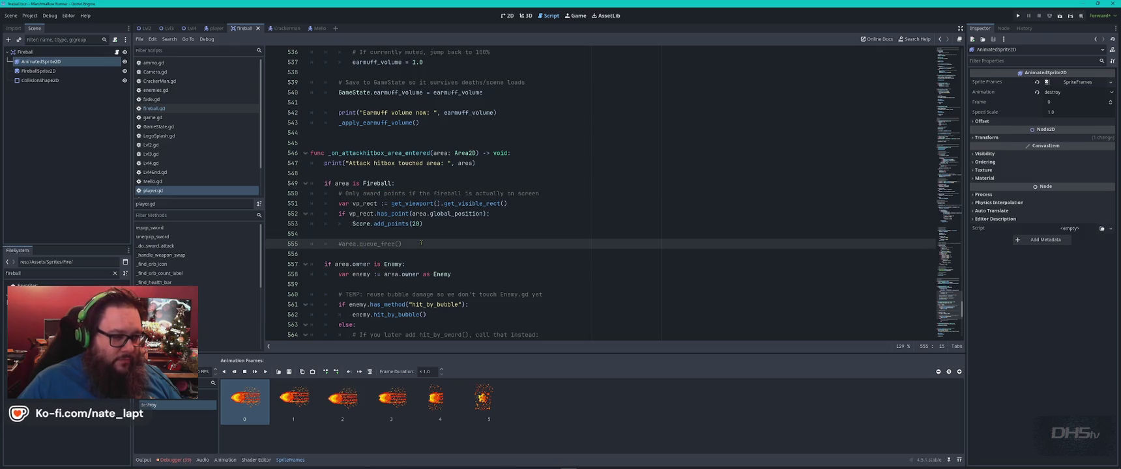
key("F3")
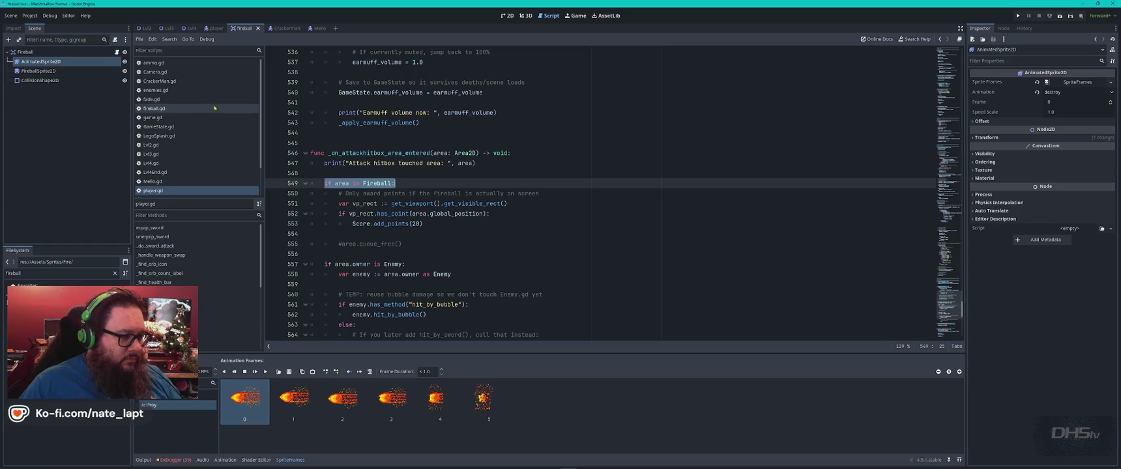
left_click(215, 108)
key("ctrl+f")
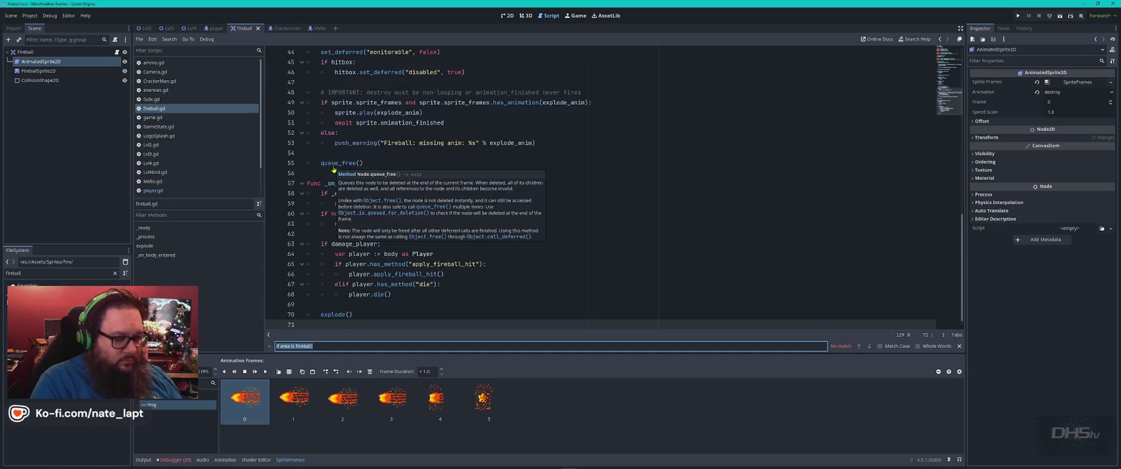
type("queue")
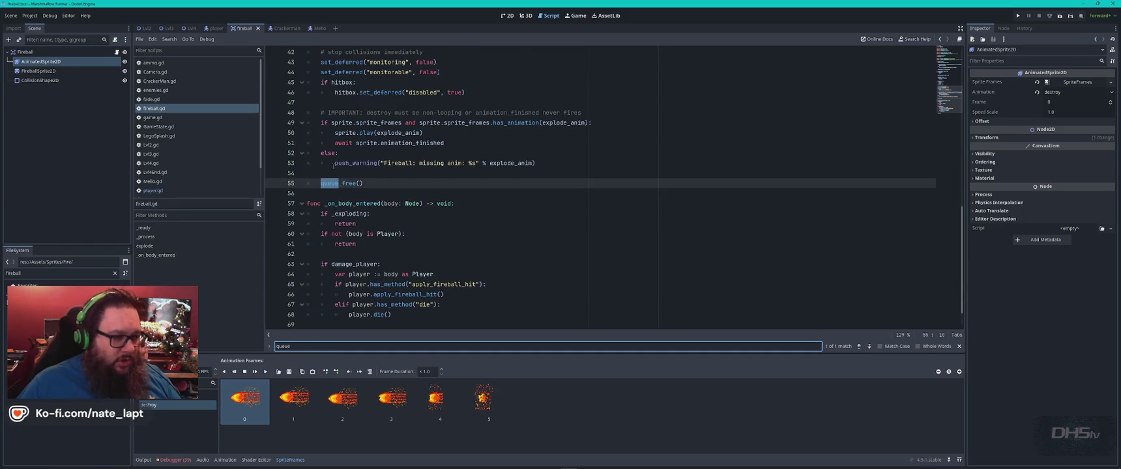
left_click(389, 183)
scroll(402, 189, "up", 1)
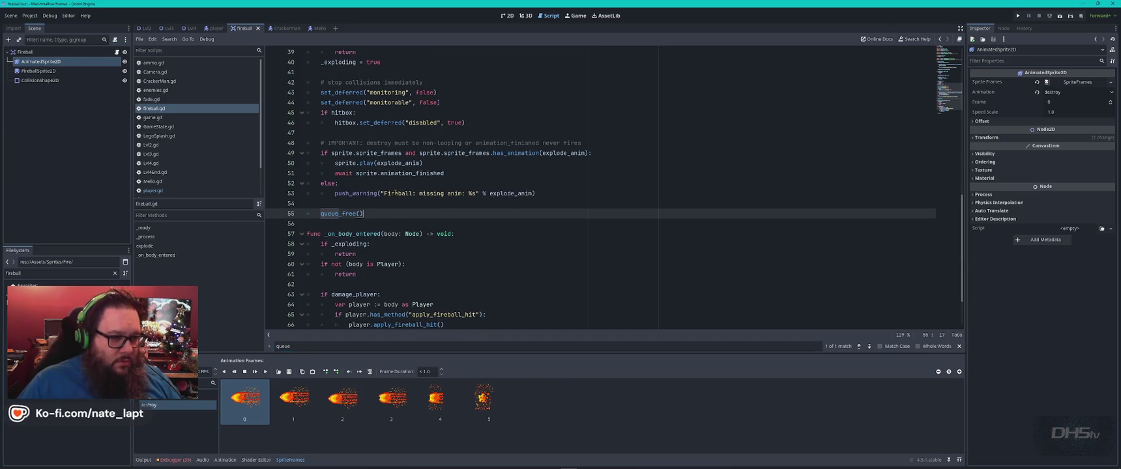
key("alt+Tab")
scroll(538, 324, "down", 1)
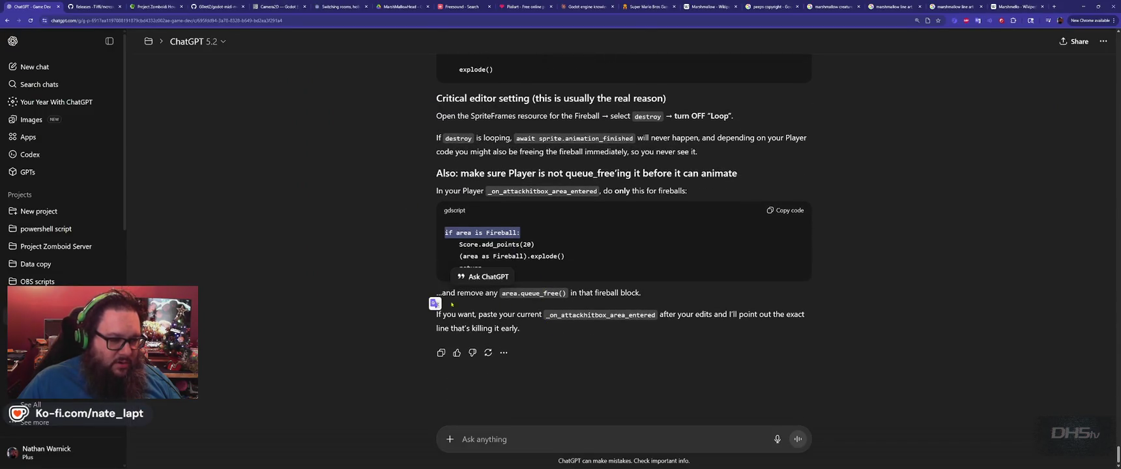
- Search ChatGPT's reply for mentions of queue_free
left_click(456, 308)
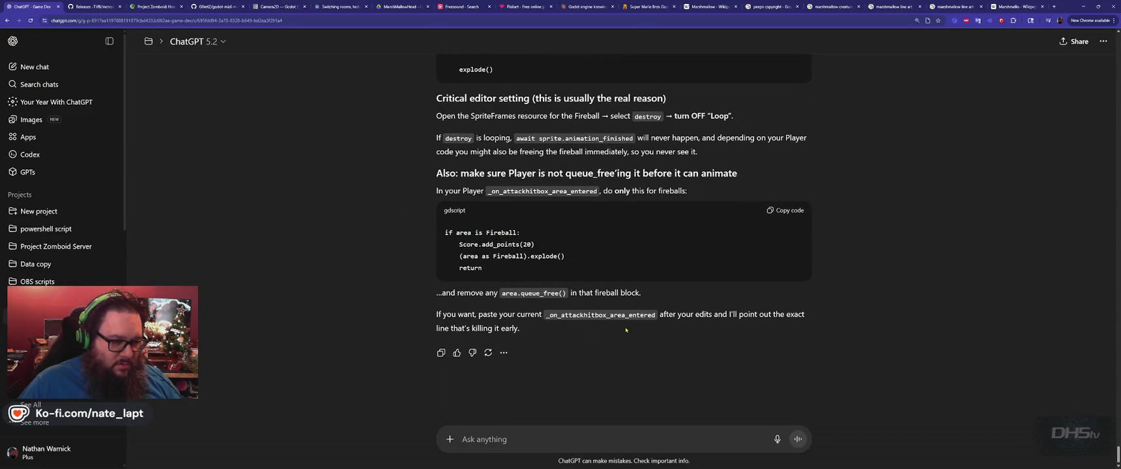
double_click(537, 293)
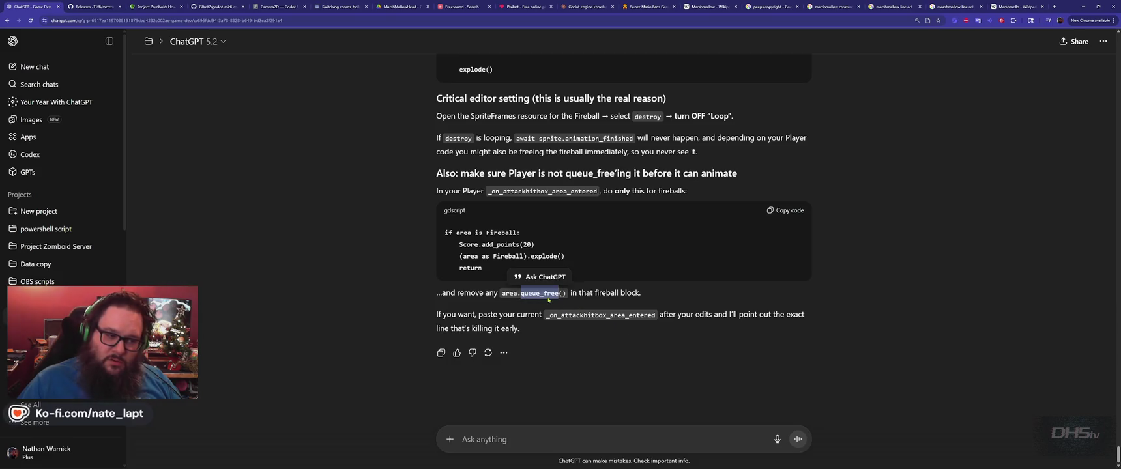
key("ctrl+f")
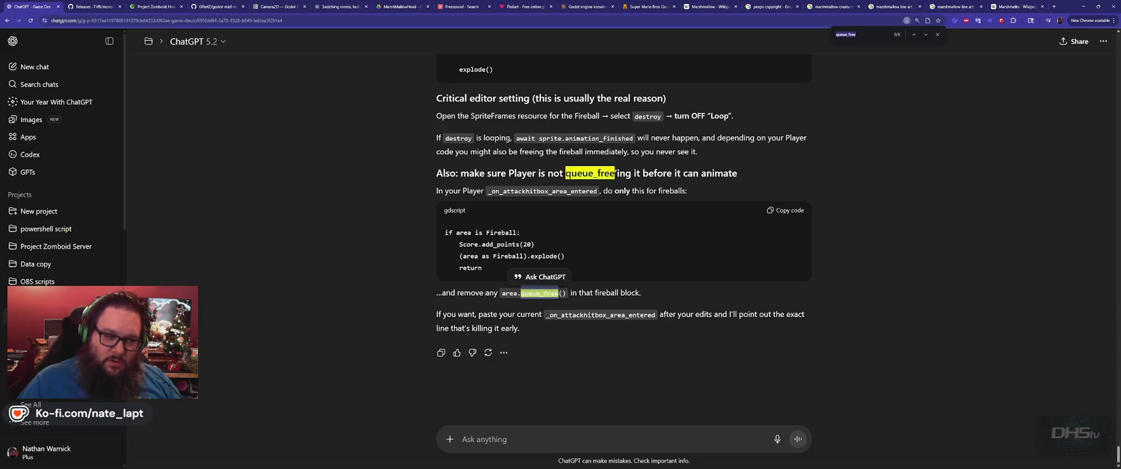
key("Escape")
left_click(614, 293)
- Search fireball.gd for queue_free, then select and copy the whole fireball script
key("alt+Tab")
key("ctrl+f")
key("ctrl+v")
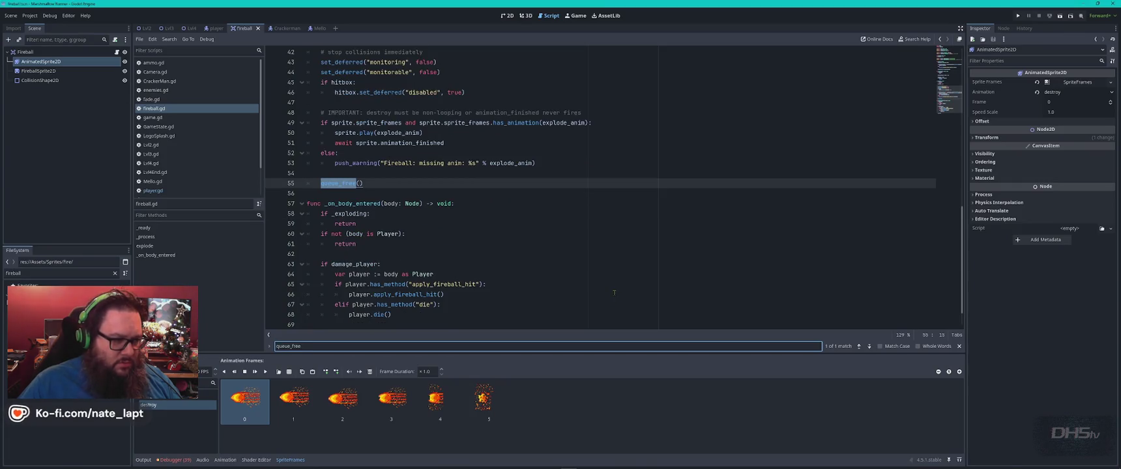
key("alt+Tab")
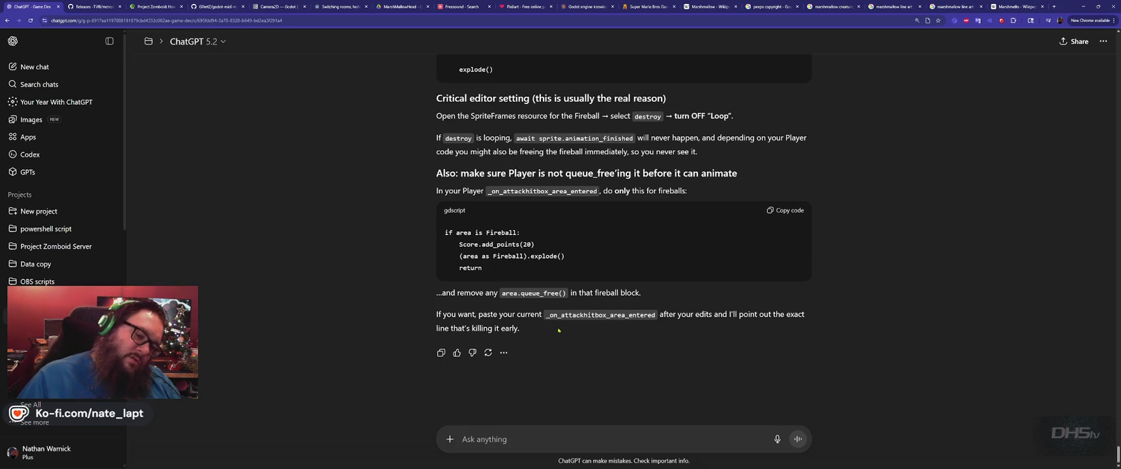
key("alt+Tab")
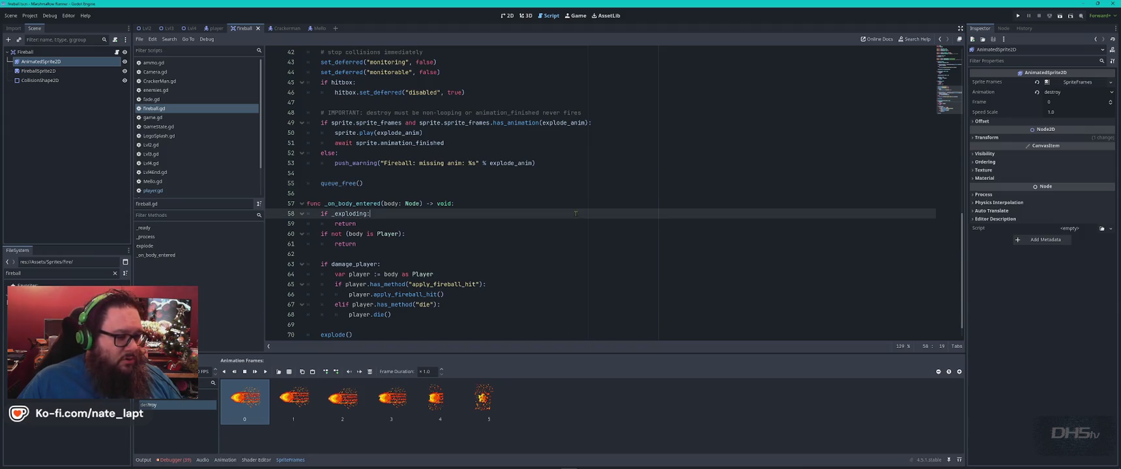
key("ctrl+a")
key("alt+Tab")
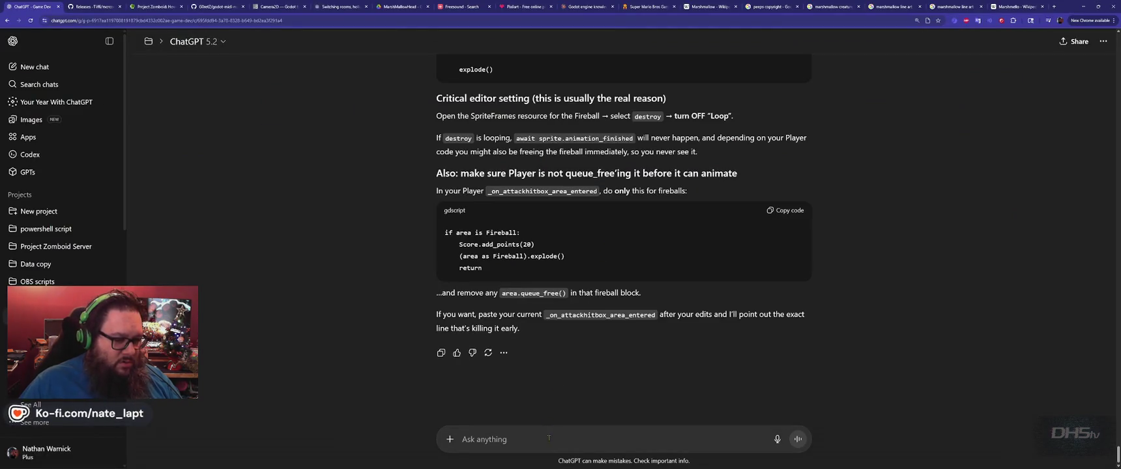
- Draft a ChatGPT message with a 'fireball.gd' label, the pasted script, and a 'player.gd' label
left_click(550, 439)
type("firebal")
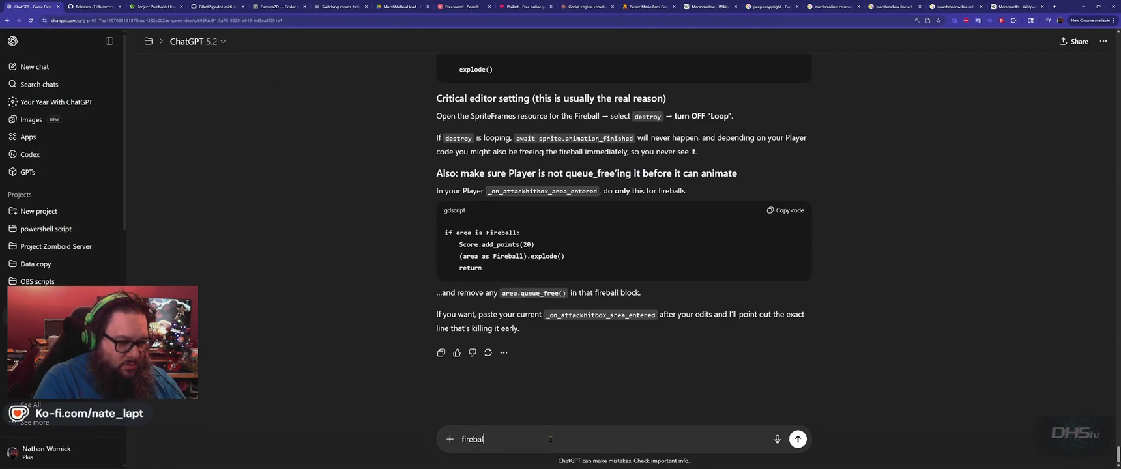
key("shift+Return")
key("shift+Return")
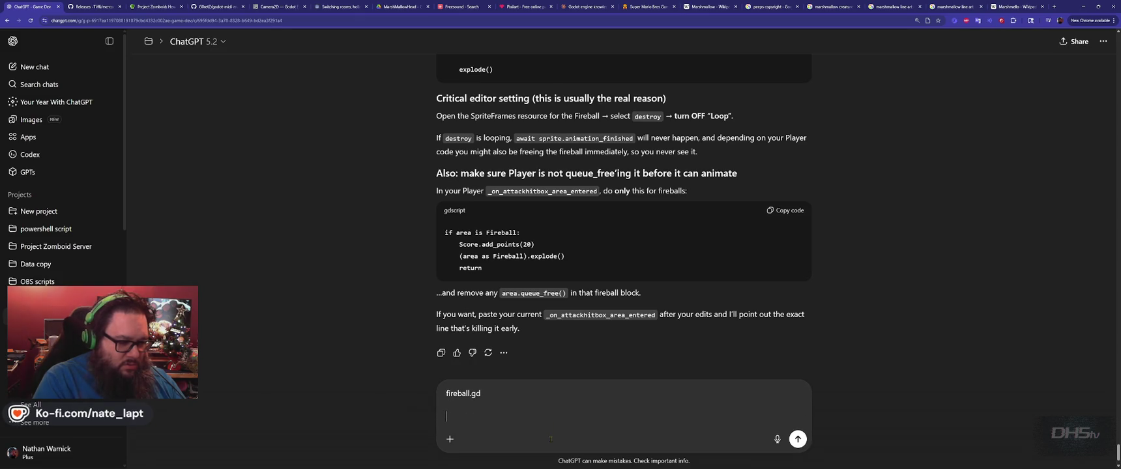
key("ctrl+v")
key("shift+Return")
key("shift+Return")
type("player")
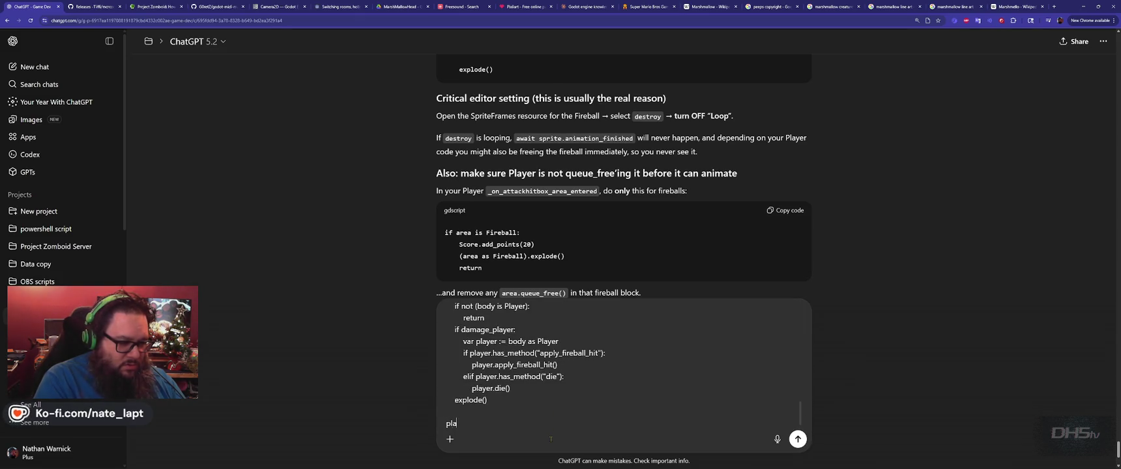
key("shift+Return")
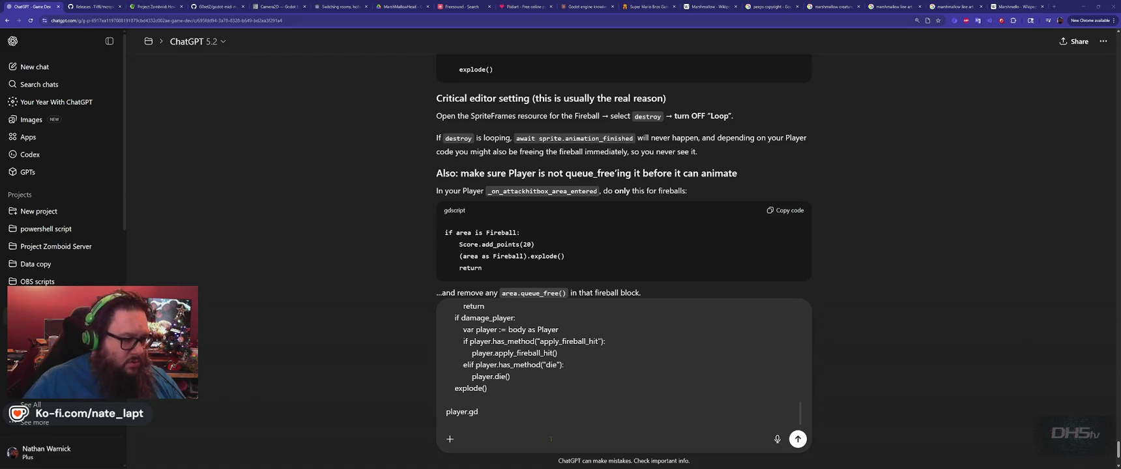
- Copy all of player.gd into the message and send both scripts
key("alt+Tab")
left_click(153, 190)
left_click(540, 203)
key("ctrl+a")
key("ctrl+c")
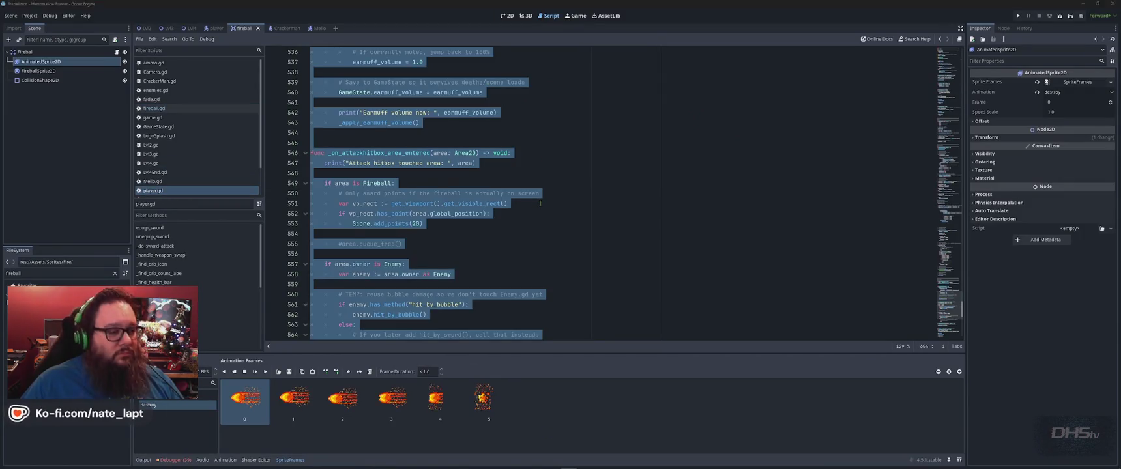
key("alt+Tab")
key("ctrl+v")
key("Return")
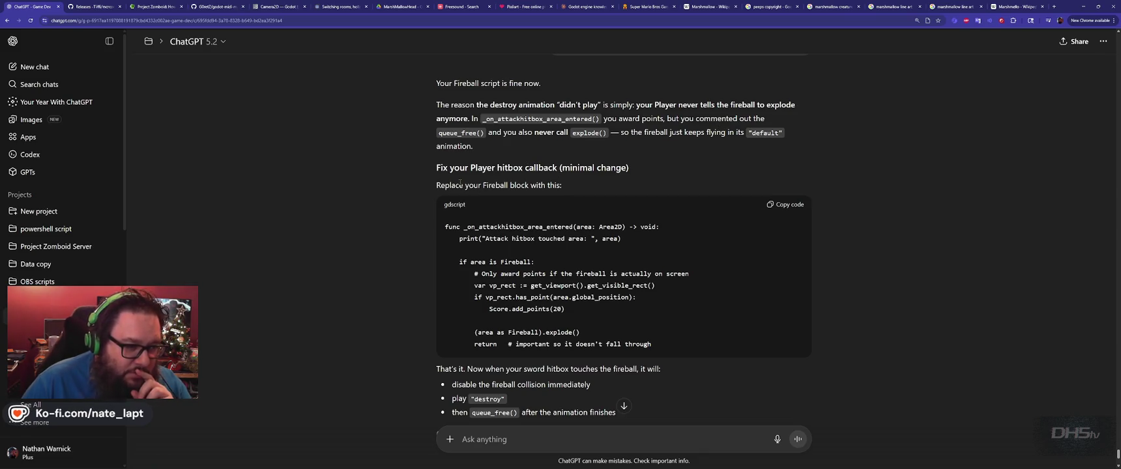
- Locate _on_attackhitbox_area_entered in player.gd and copy ChatGPT's suggested Fireball block
scroll(406, 231, "down", 2)
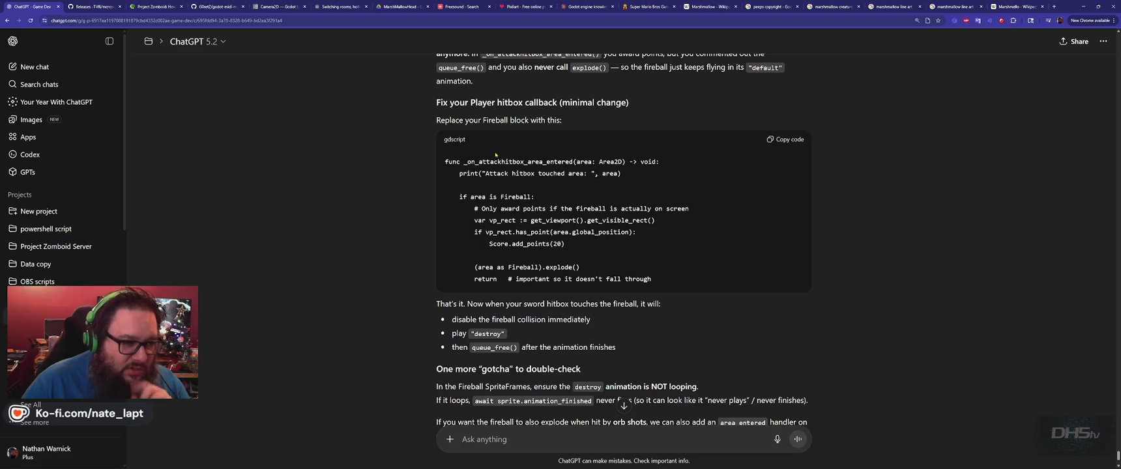
double_click(515, 162)
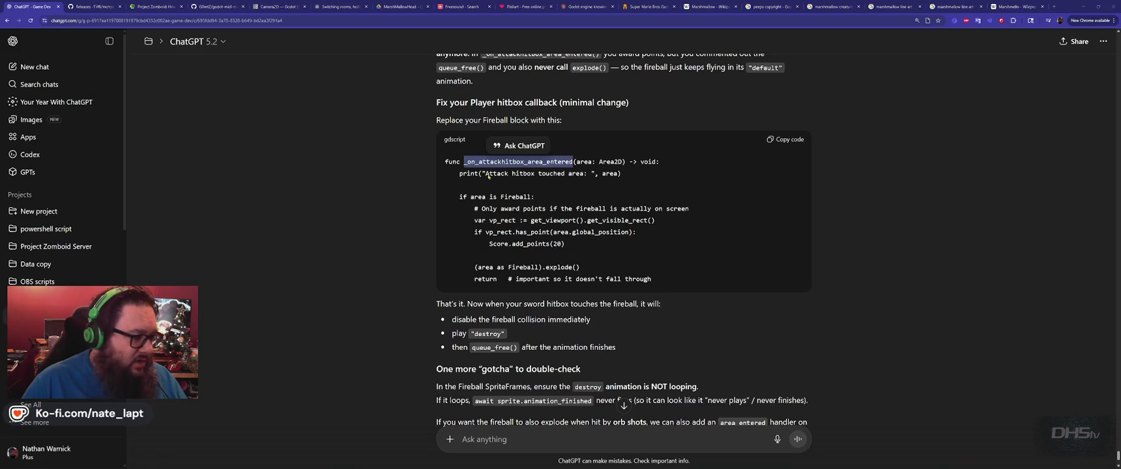
key("alt+Tab")
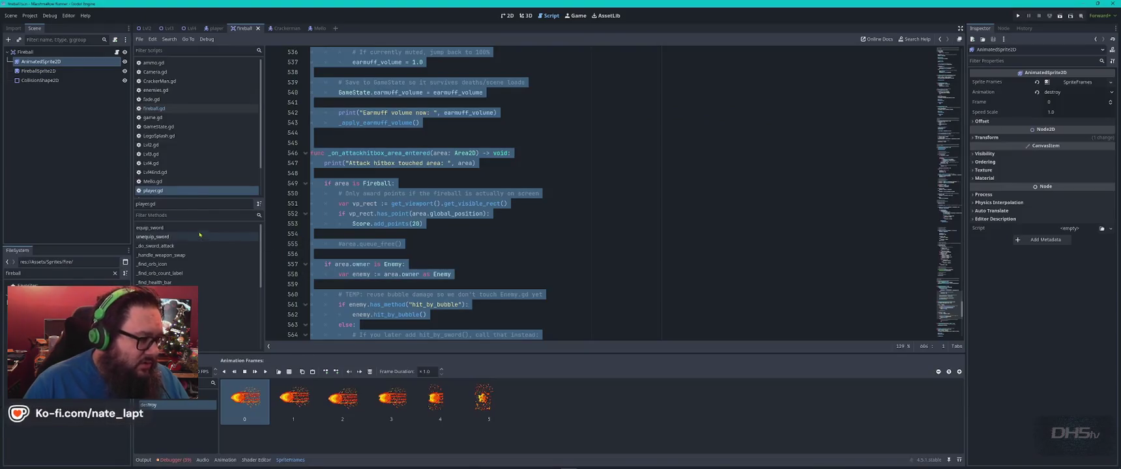
left_click(528, 223)
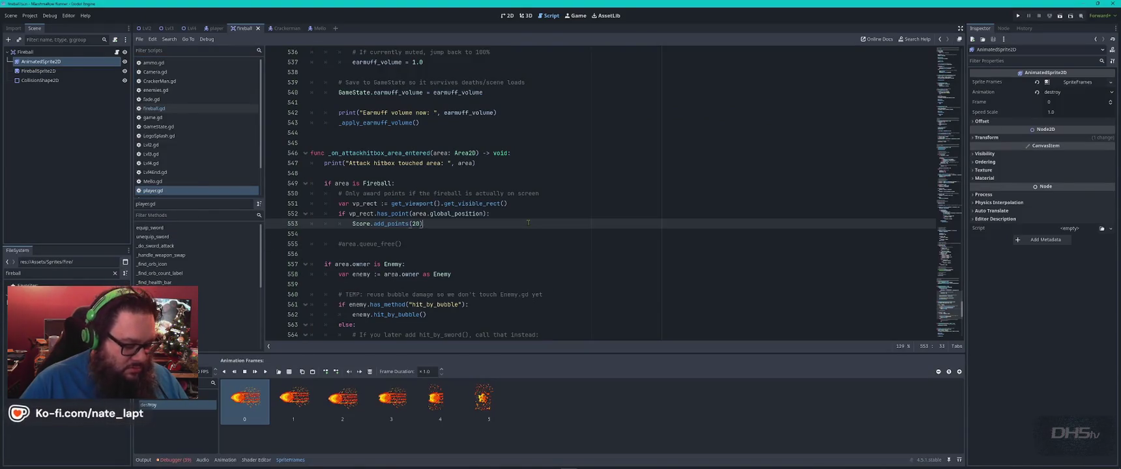
key("F3")
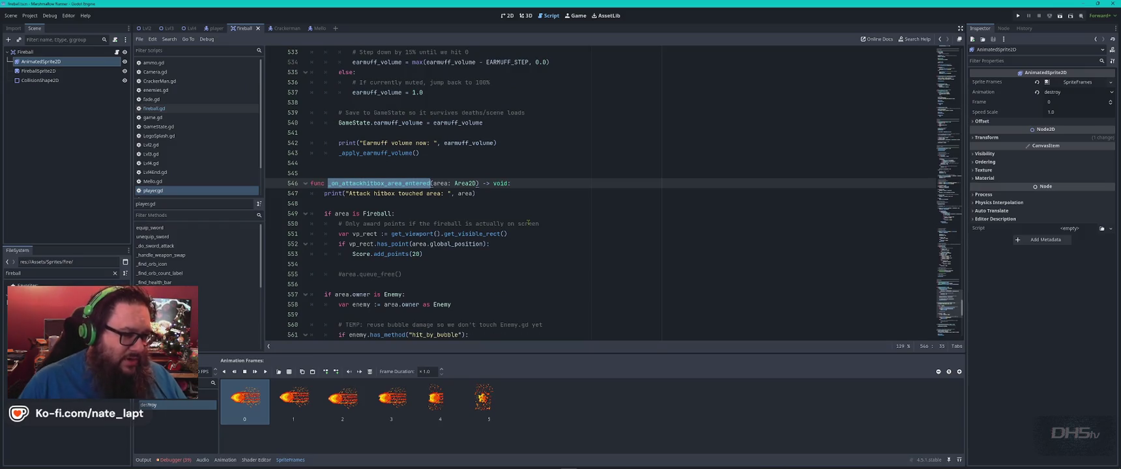
key("alt+Tab")
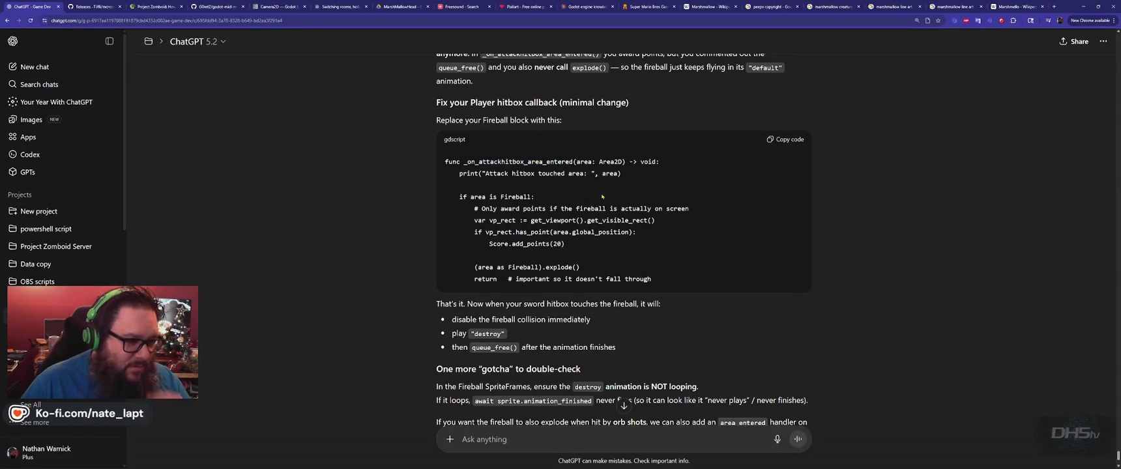
left_click(786, 140)
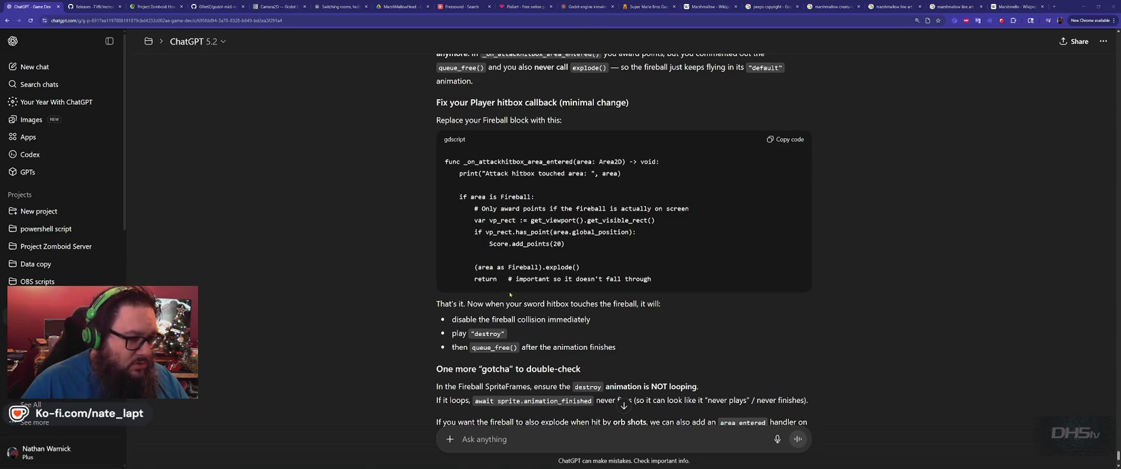
- Paste the explode() Fireball block over the old lines 546–555 in player.gd
key("alt+Tab")
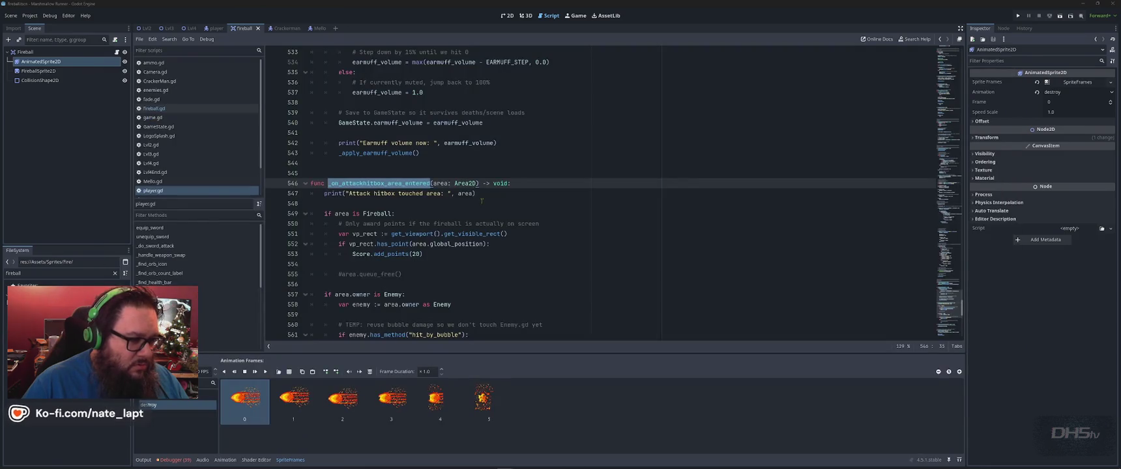
key("alt+Tab")
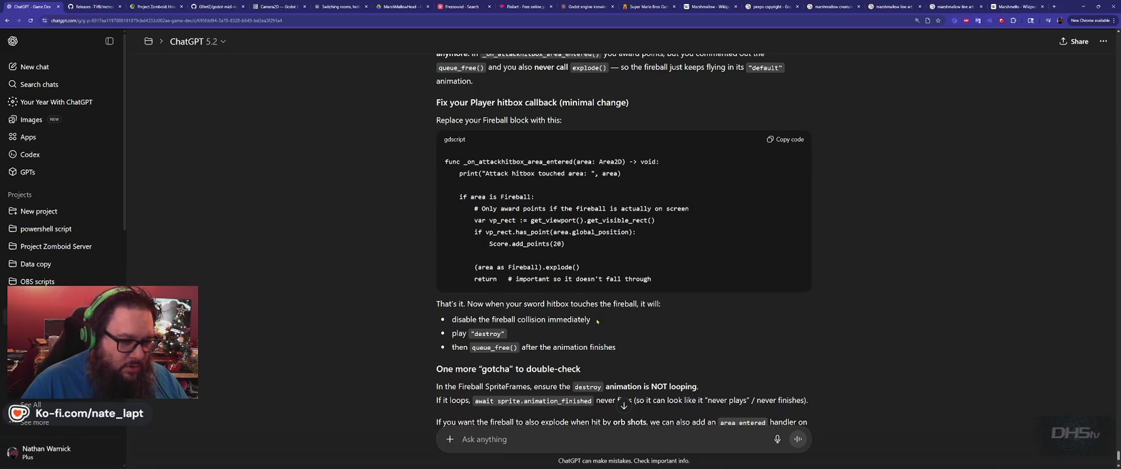
key("alt+Tab")
key("Tab")
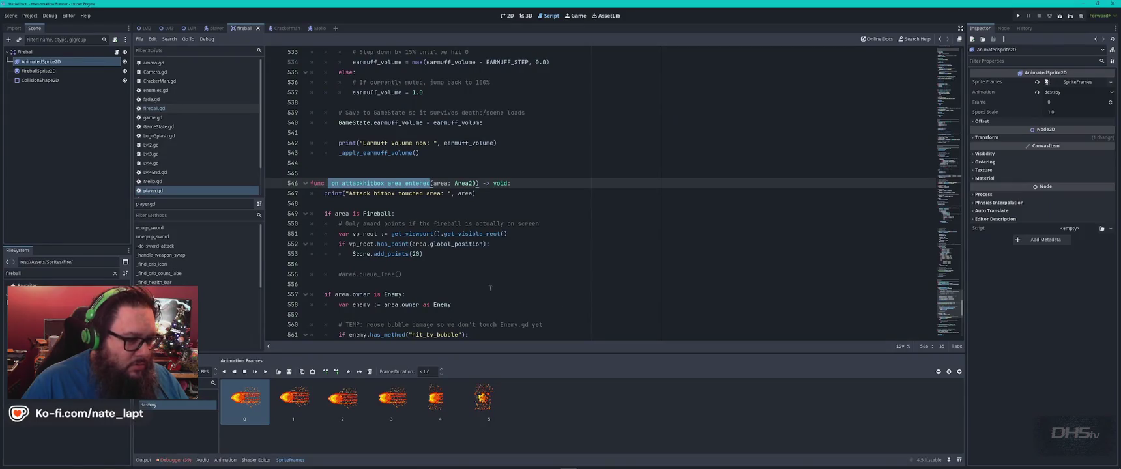
scroll(417, 264, "down", 2)
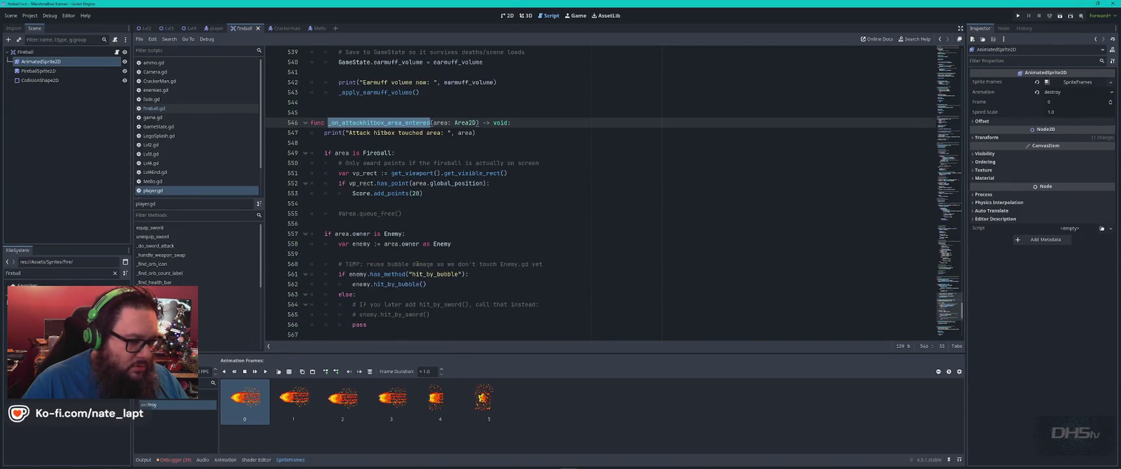
key("alt+Tab")
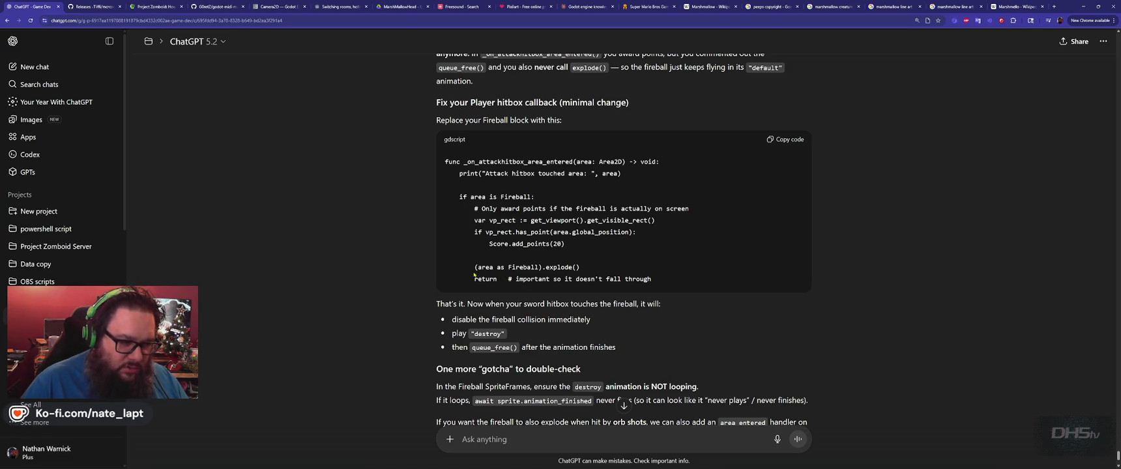
key("alt+Tab")
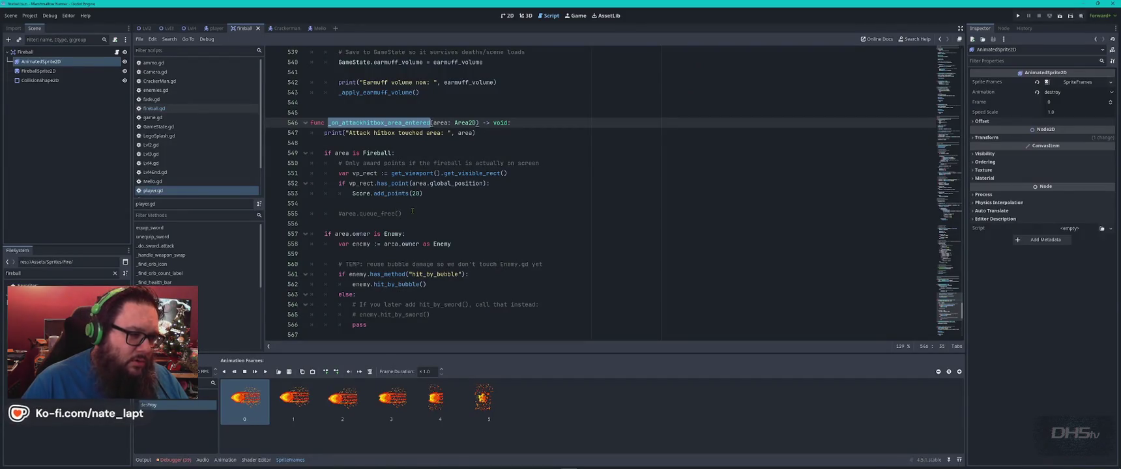
mouse_move(411, 211)
left_mouse_down()
mouse_move(365, 213)
mouse_move(313, 163)
mouse_move(297, 133)
mouse_move(310, 122)
left_mouse_up()
key("ctrl+v")
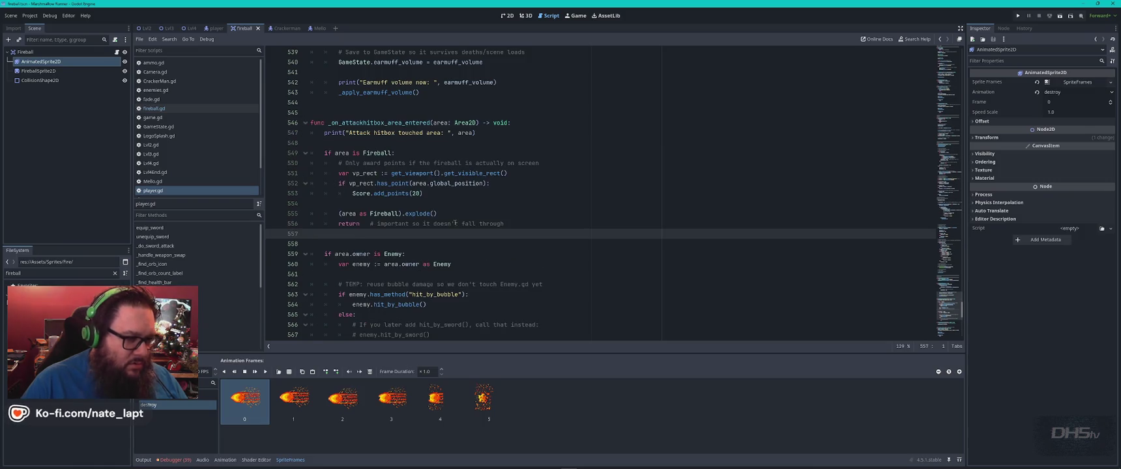
key("alt+Tab")
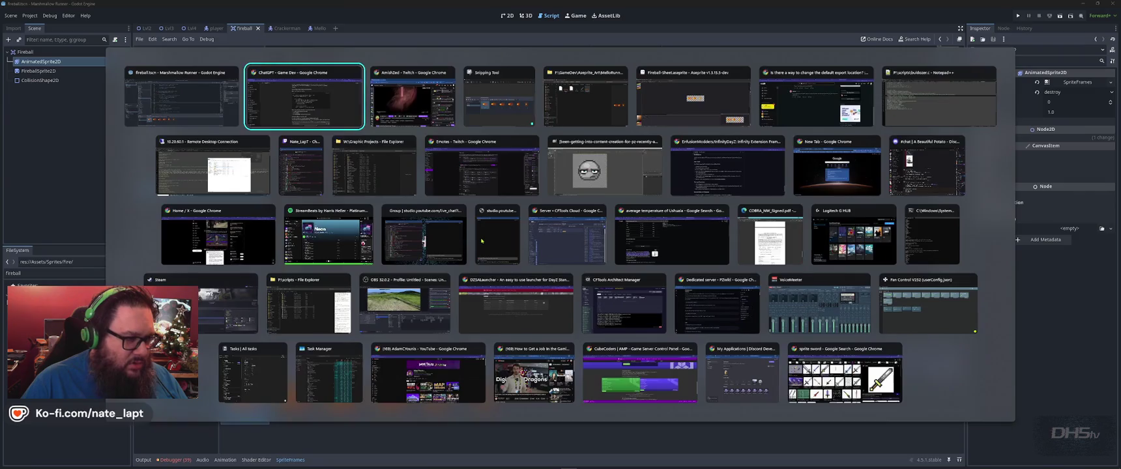
- Launch the game from Godot with F5 and start it from the main menu
scroll(496, 238, "down", 2)
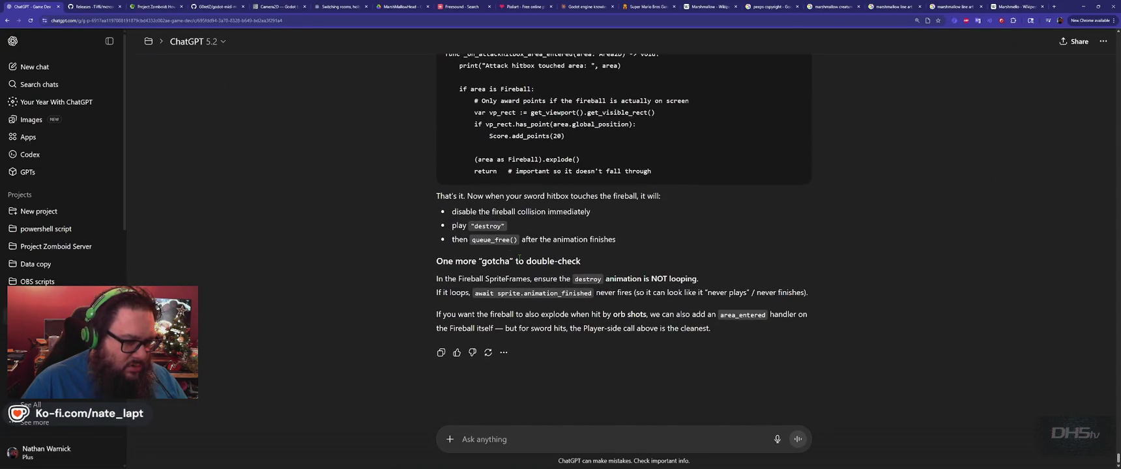
key("alt+Tab")
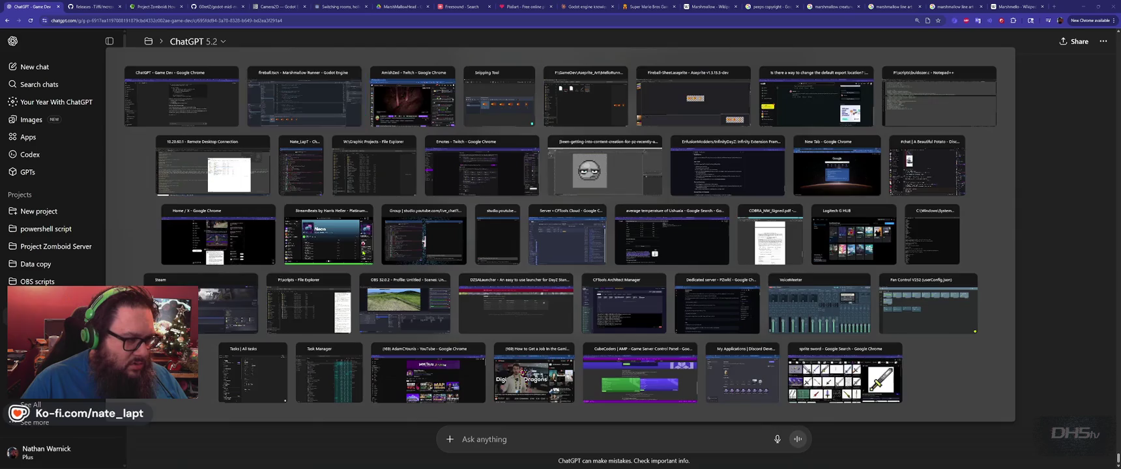
key("F5")
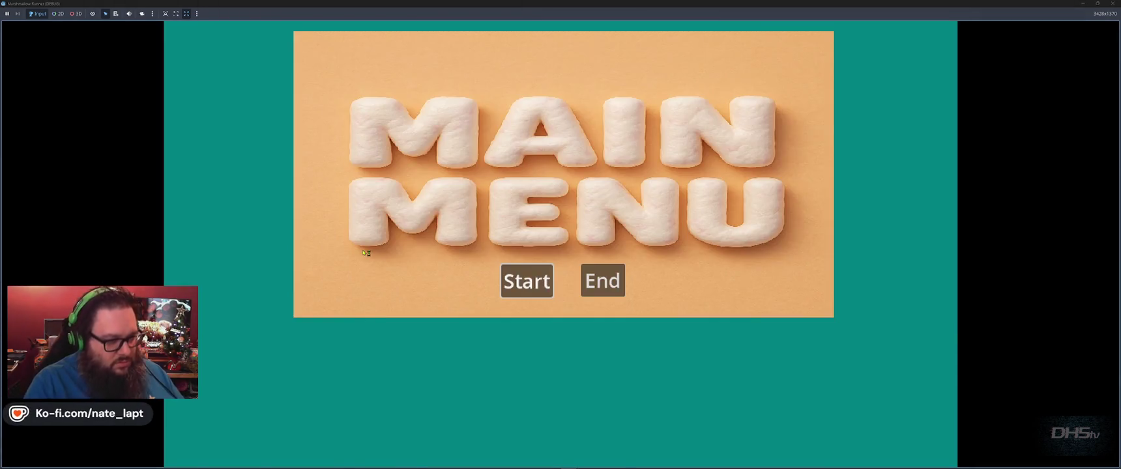
left_click(525, 282)
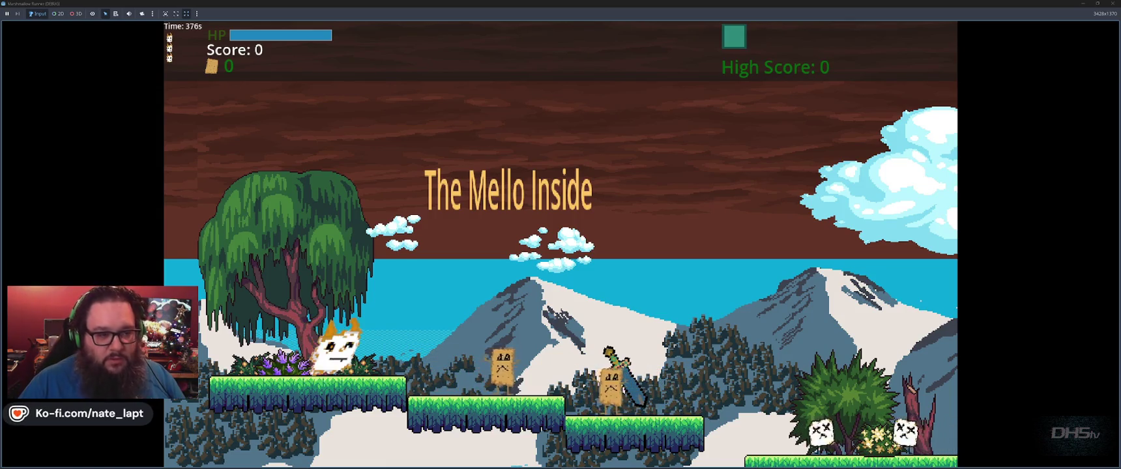
- Grab the sword, jump and slash marshmallow enemies, then close the game
key("space")
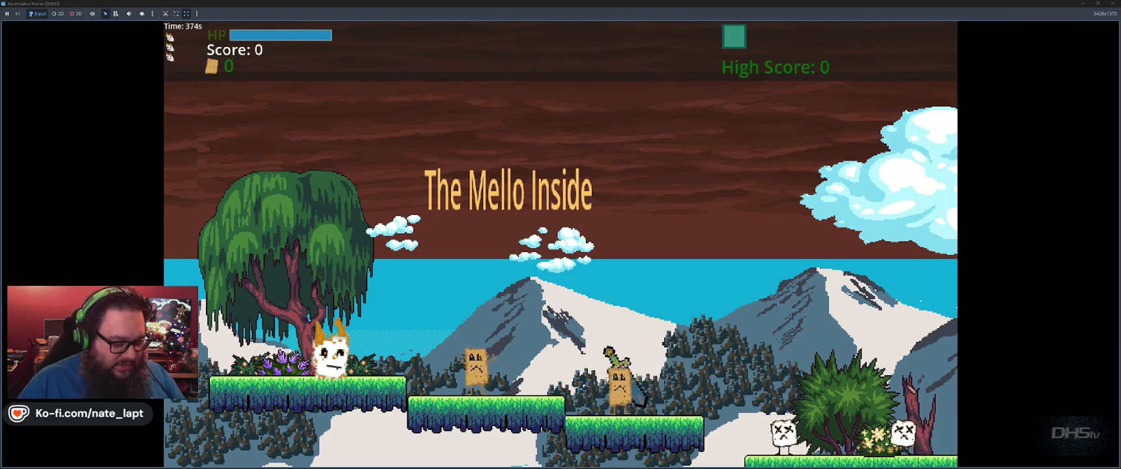
key("space")
key("Right")
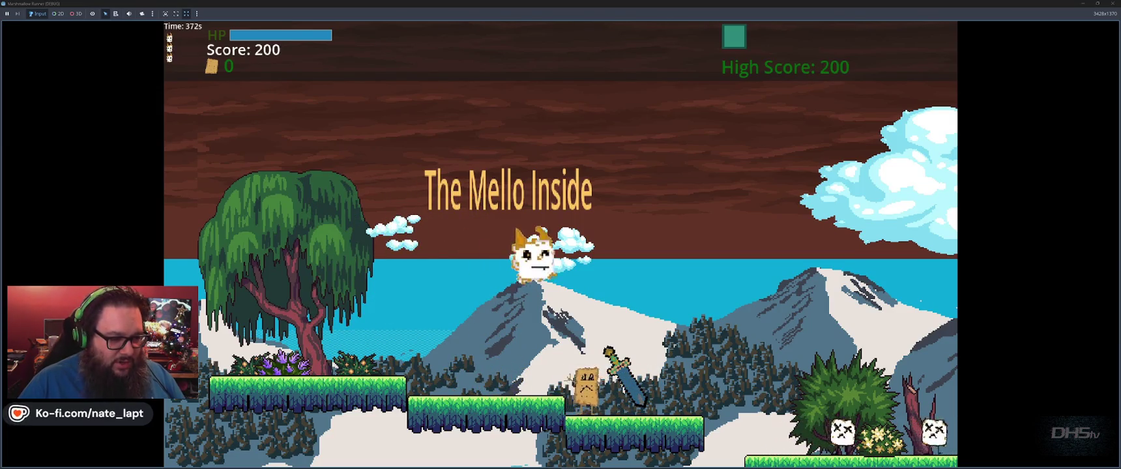
key("space")
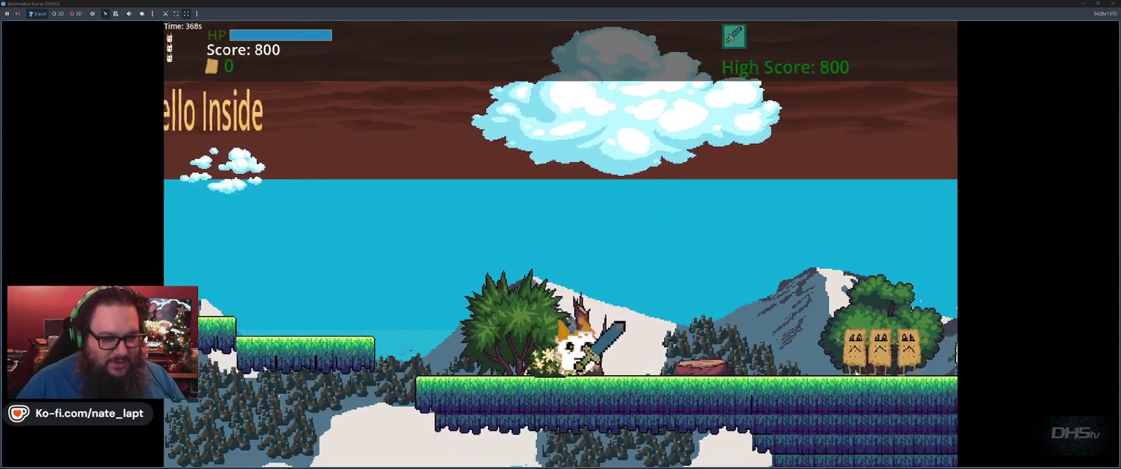
key("space")
key("space")
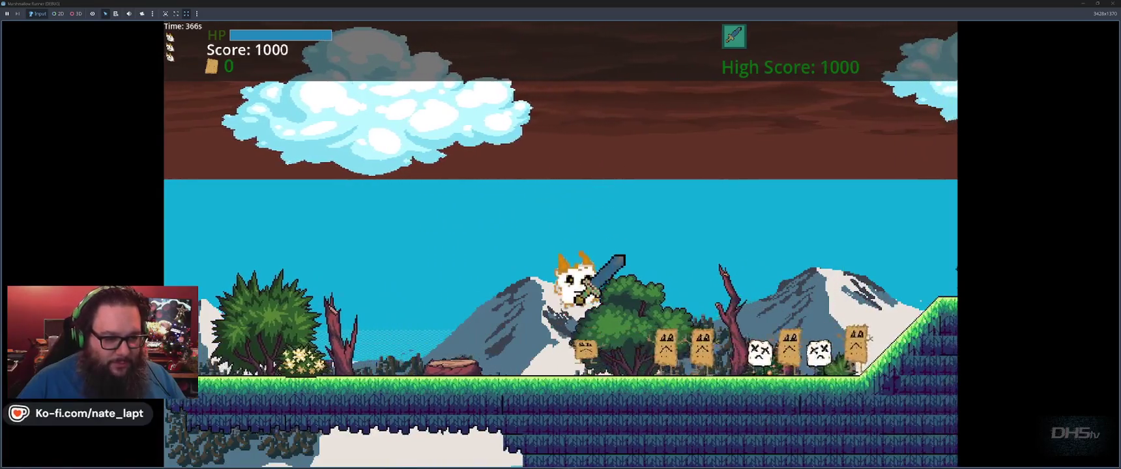
key("space")
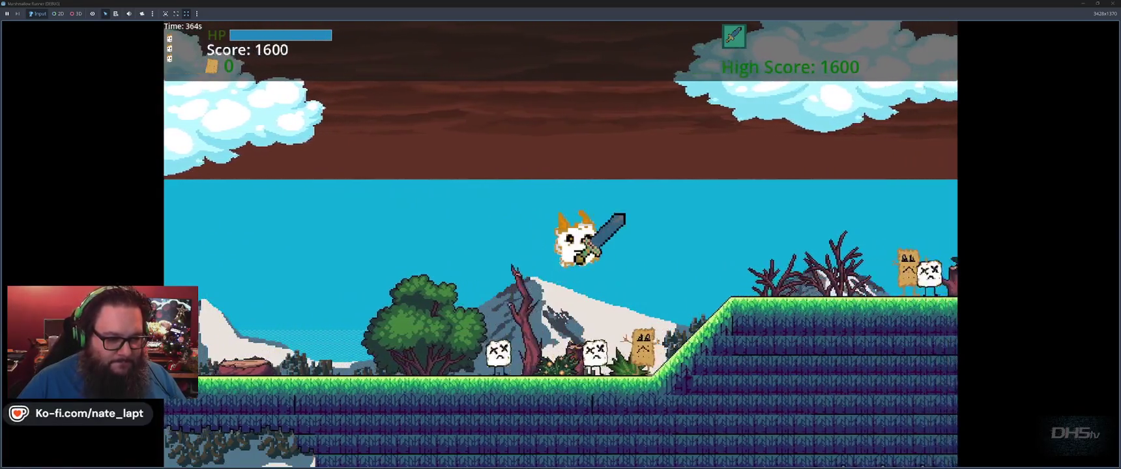
key("space")
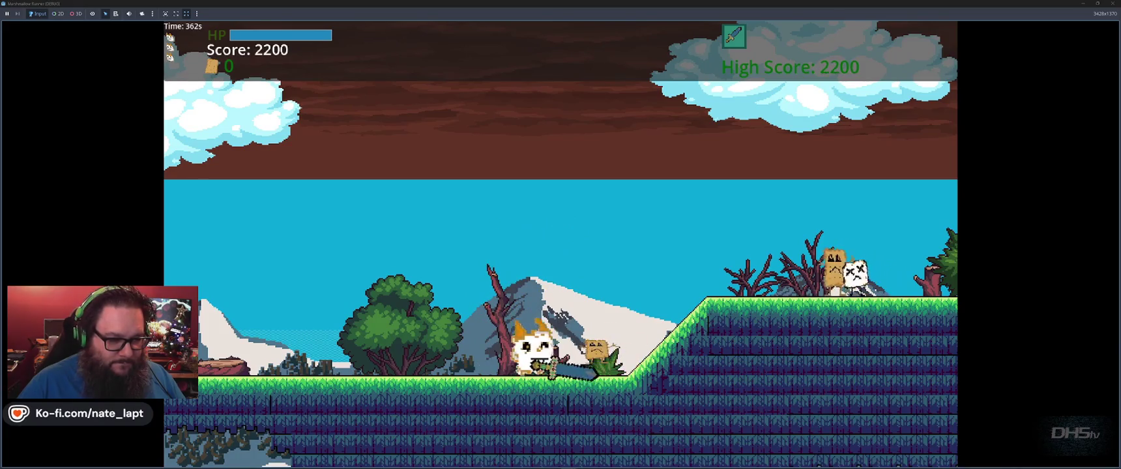
key("space")
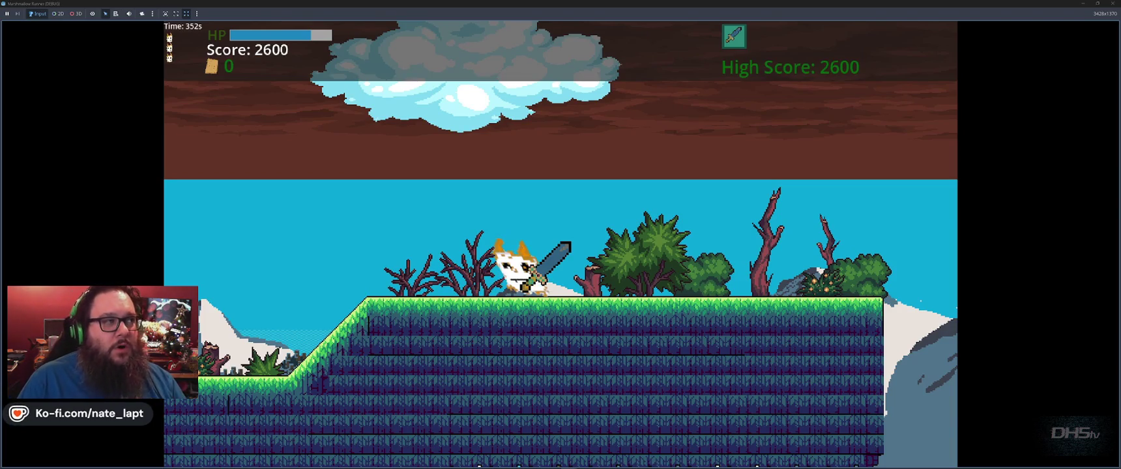
key("alt+F4")
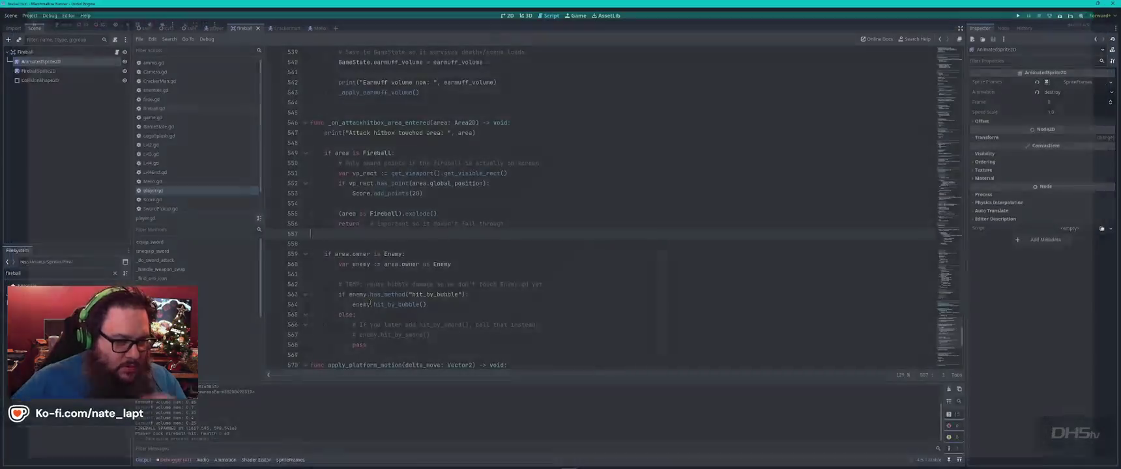
- Enlarge and nudge the fireball's rectangular collision shape upward, then save the scene
left_click(486, 233)
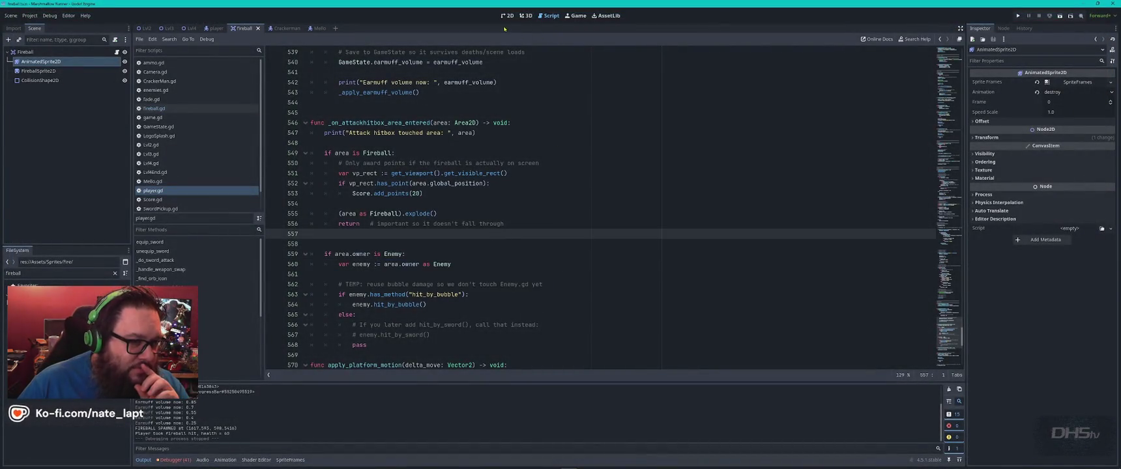
left_click(507, 15)
left_click(626, 261)
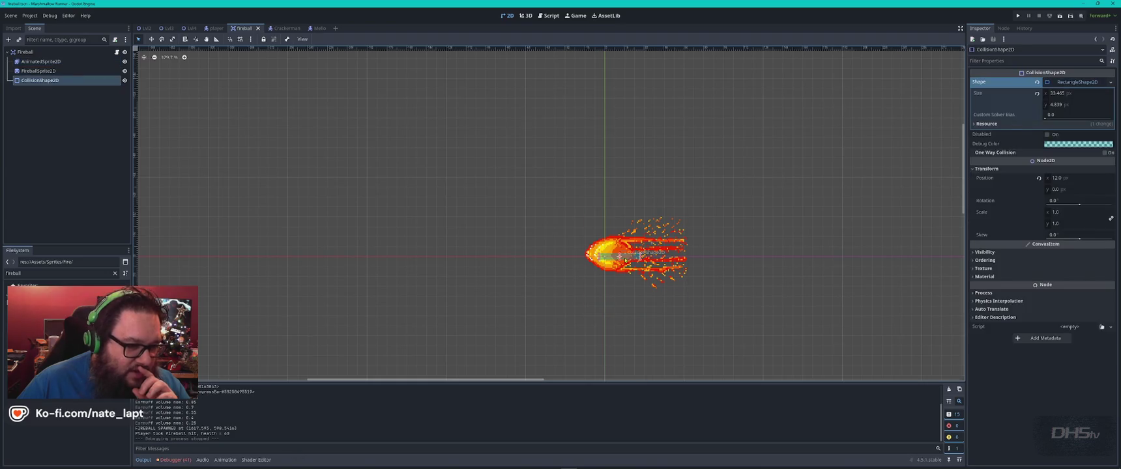
scroll(640, 255, "up", 5)
mouse_move(640, 258)
left_mouse_down()
mouse_move(686, 236)
mouse_move(659, 255)
left_mouse_up()
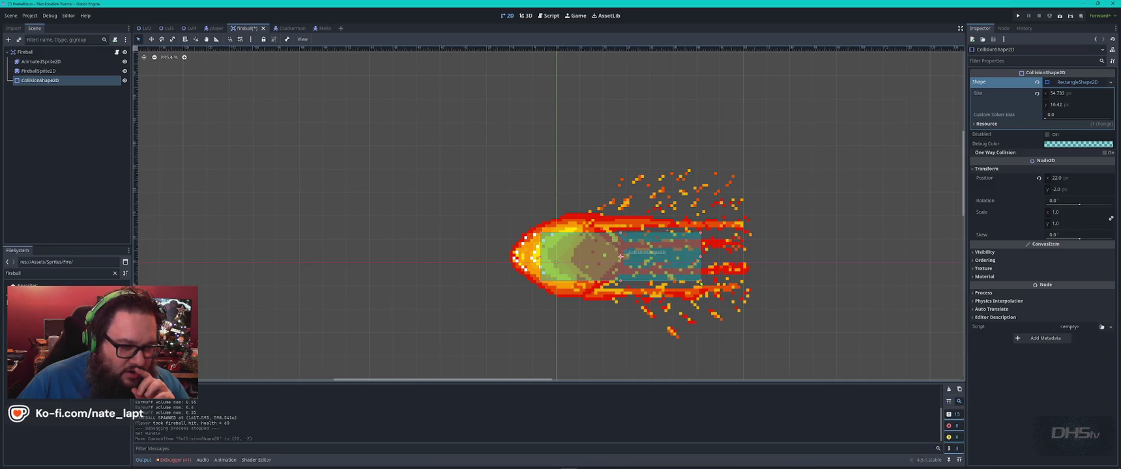
left_click_drag(687, 278, 681, 269)
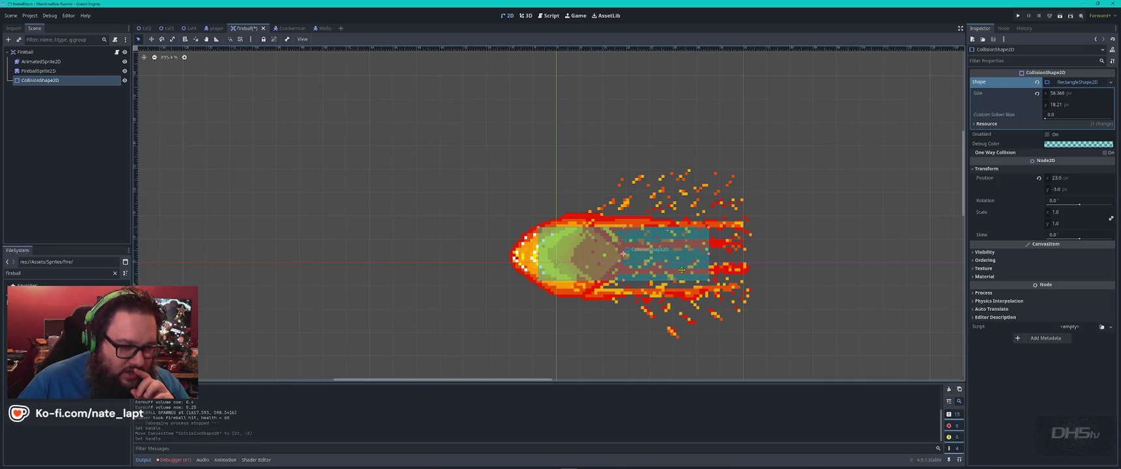
left_click(400, 255)
key("ctrl+s")
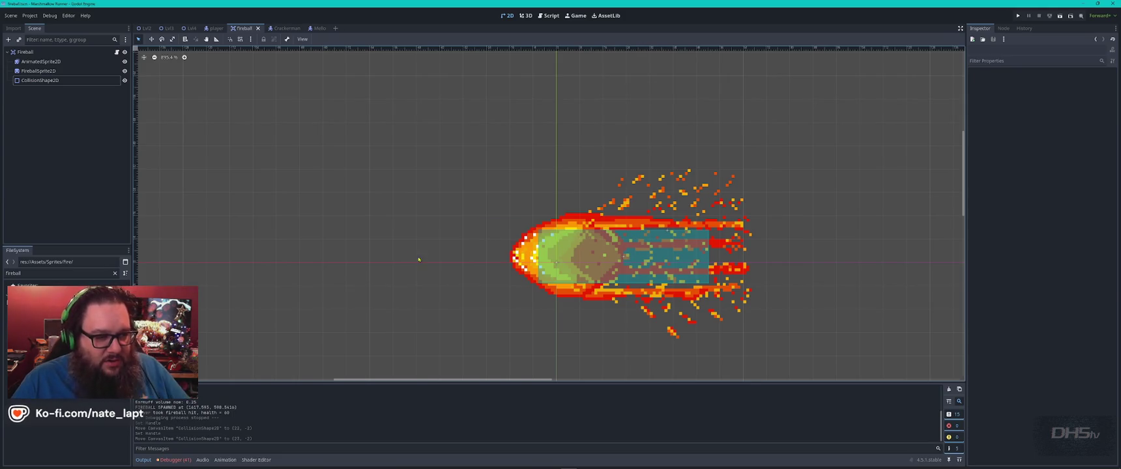
- Switch the collision to a CircleShape2D on the fireball head, save, and run the game
left_click(579, 264)
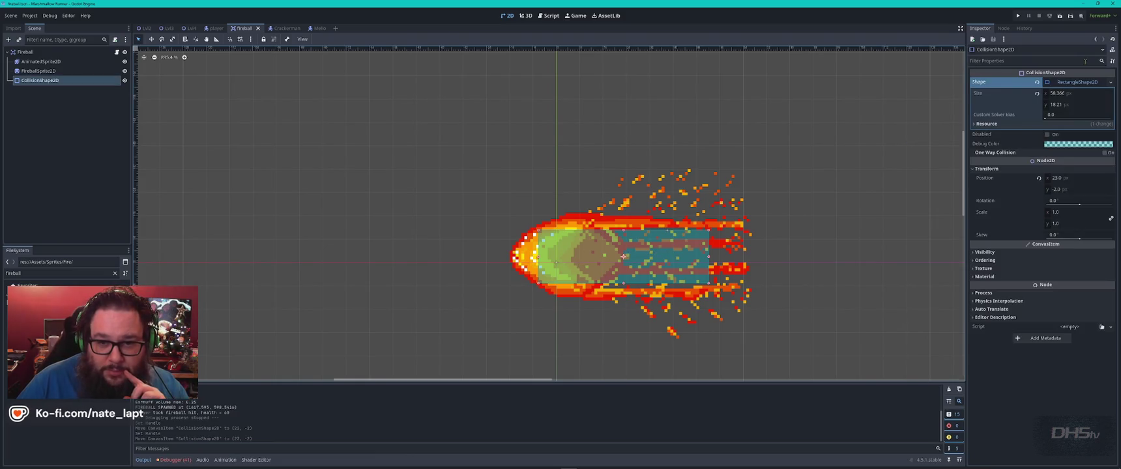
left_click(1111, 83)
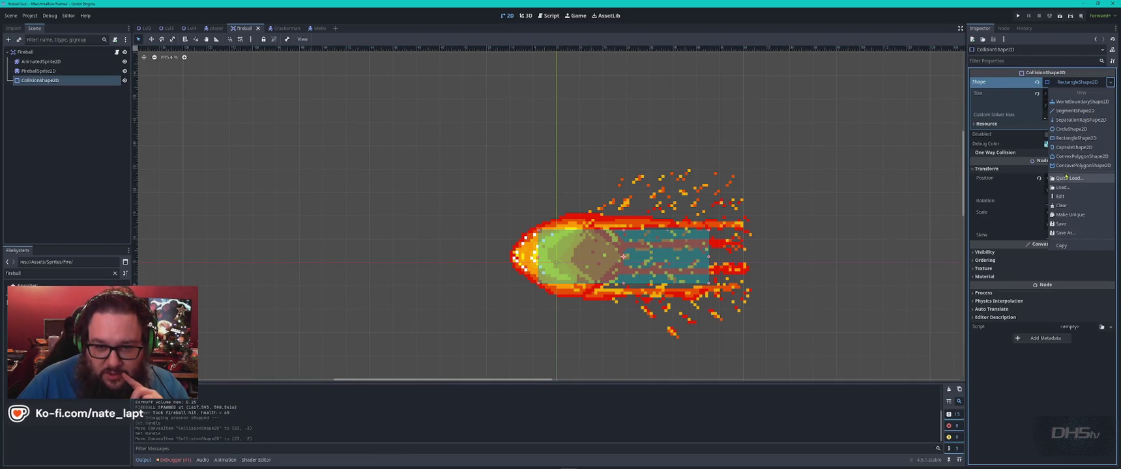
left_click(1071, 129)
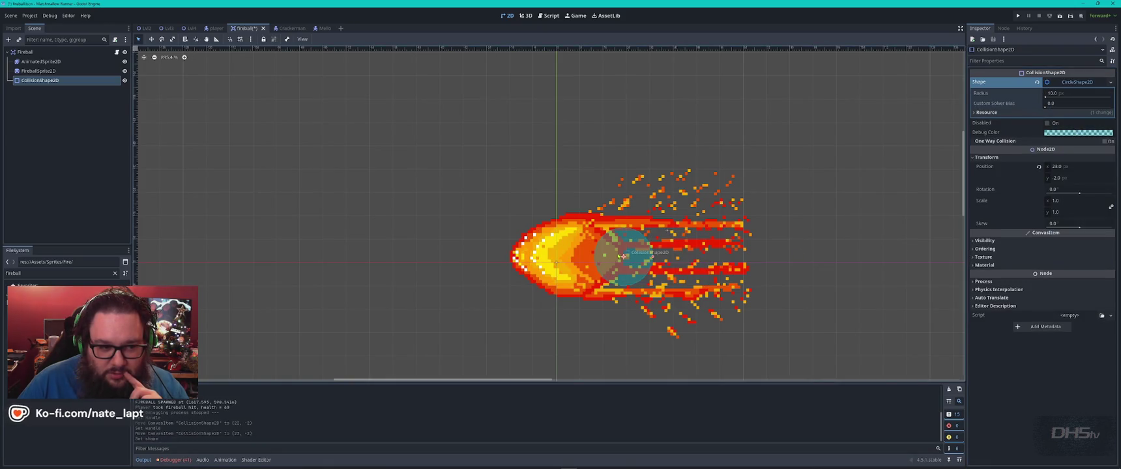
left_click_drag(621, 257, 565, 253)
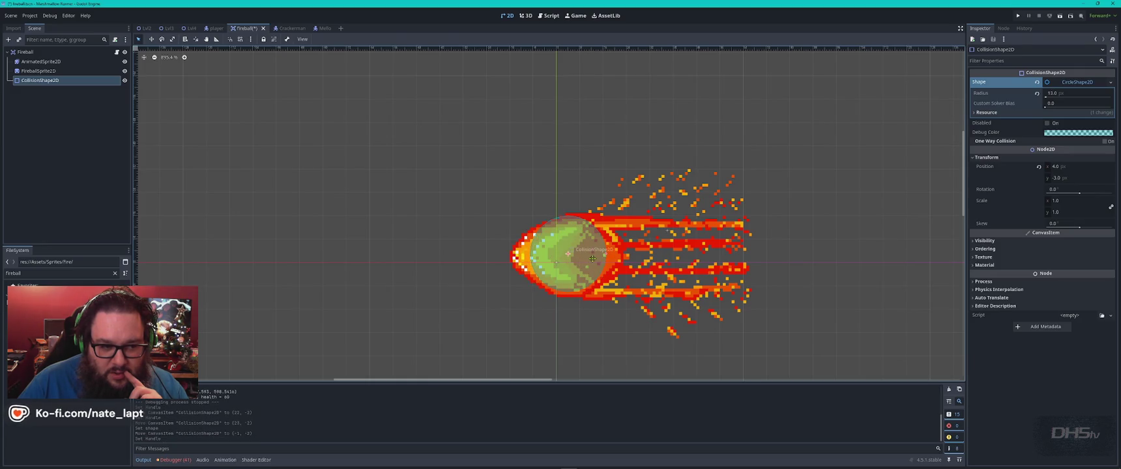
left_click(631, 295)
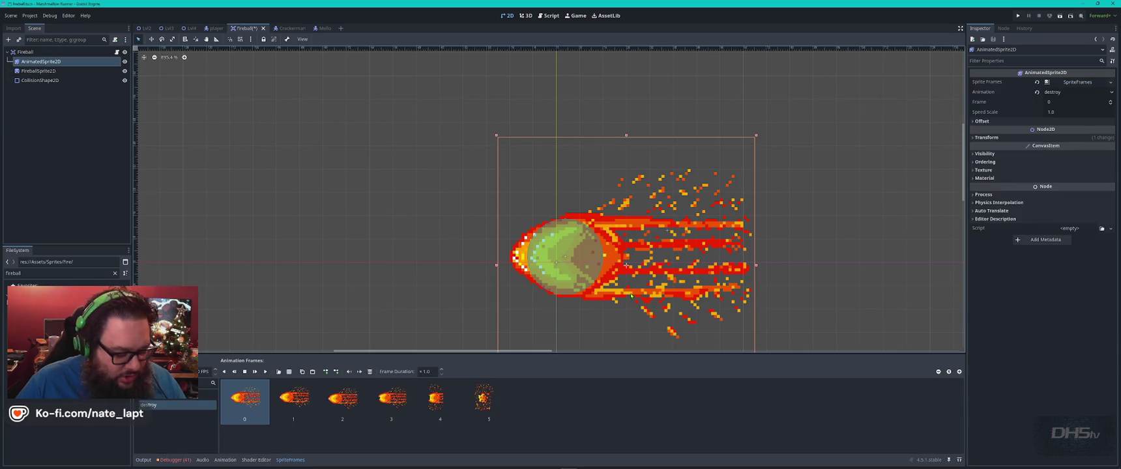
left_click(469, 282)
key("ctrl+s")
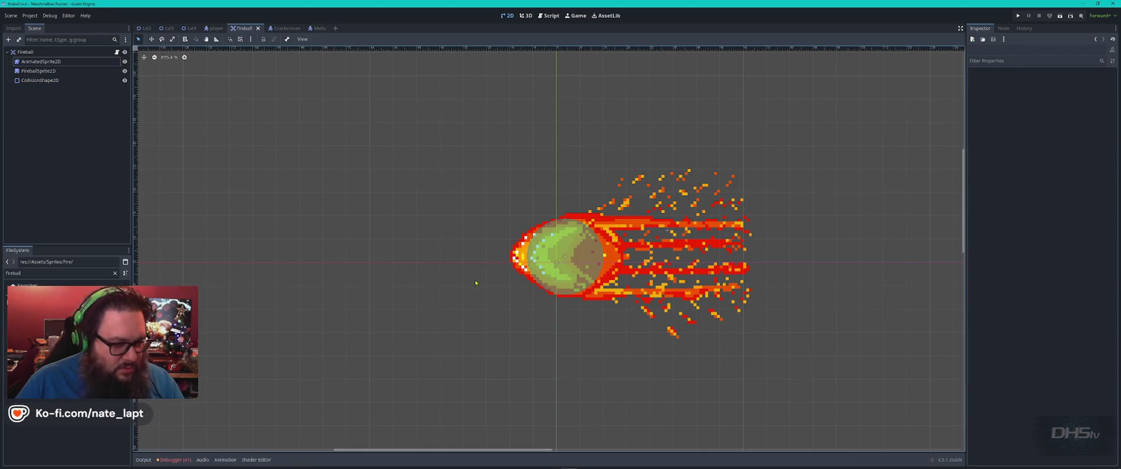
key("F5")
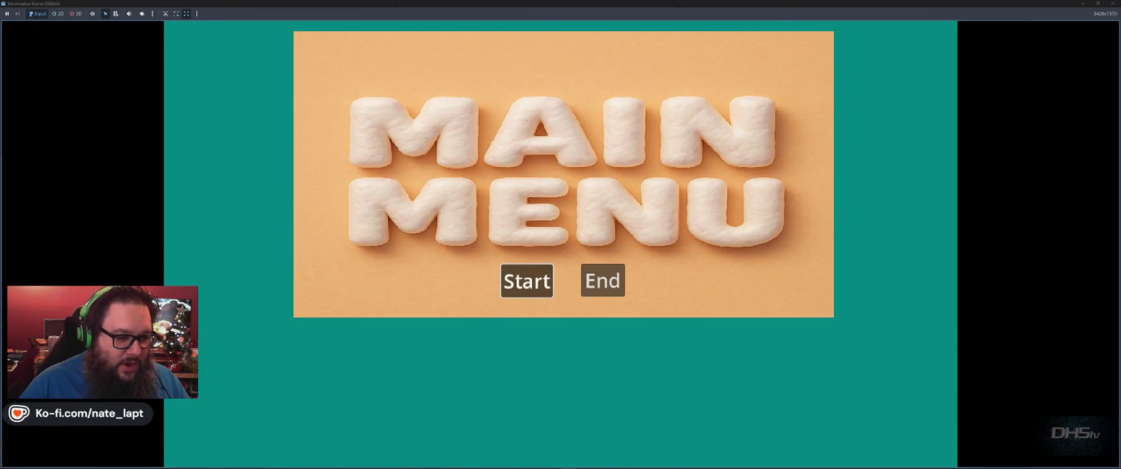
- Start the game, stomp the sword enemy for its sword, and slash the first marshmallows
left_click(525, 298)
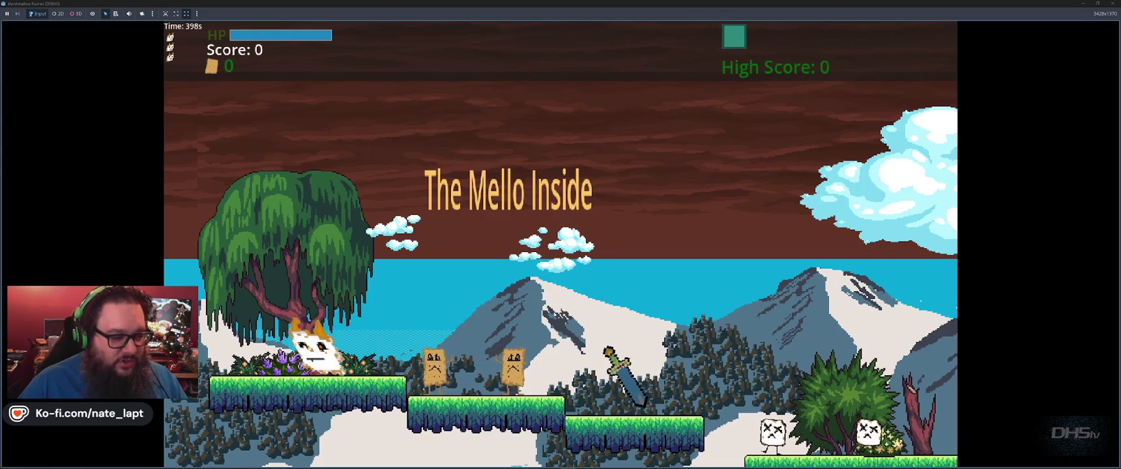
key("Right")
key("space")
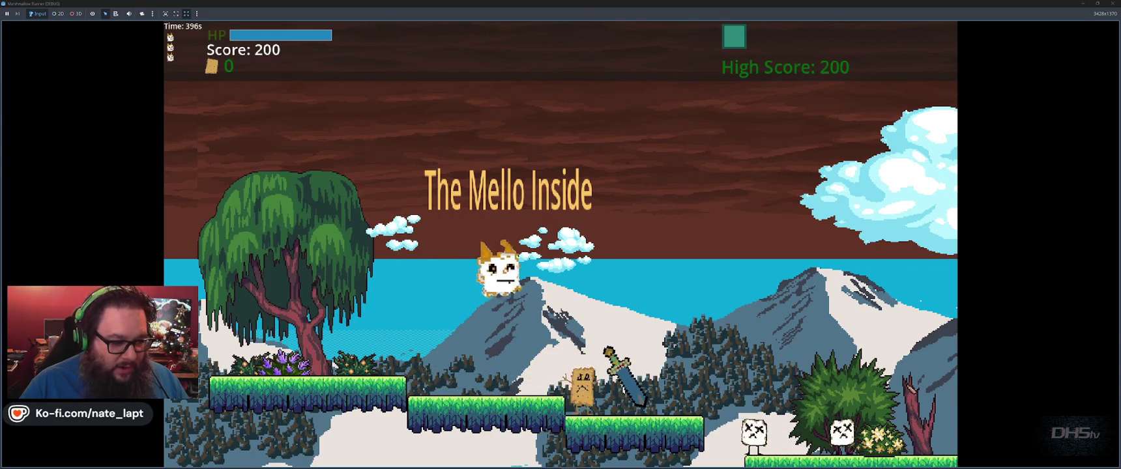
key("Right")
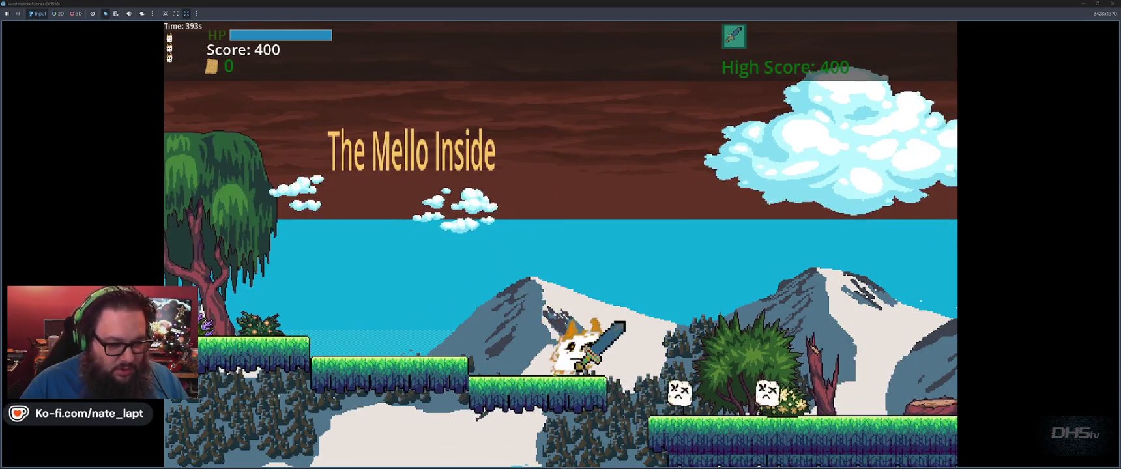
key("Right")
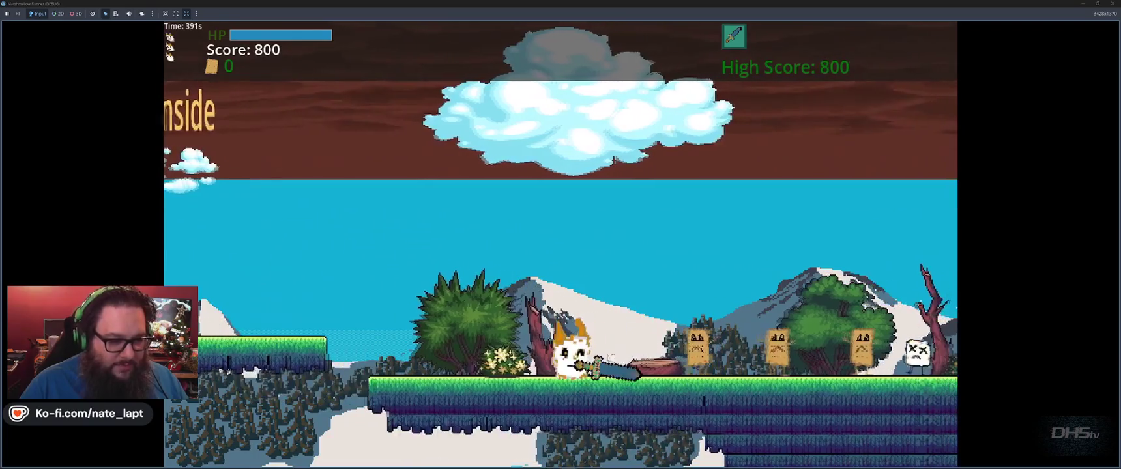
key("Right")
key("space")
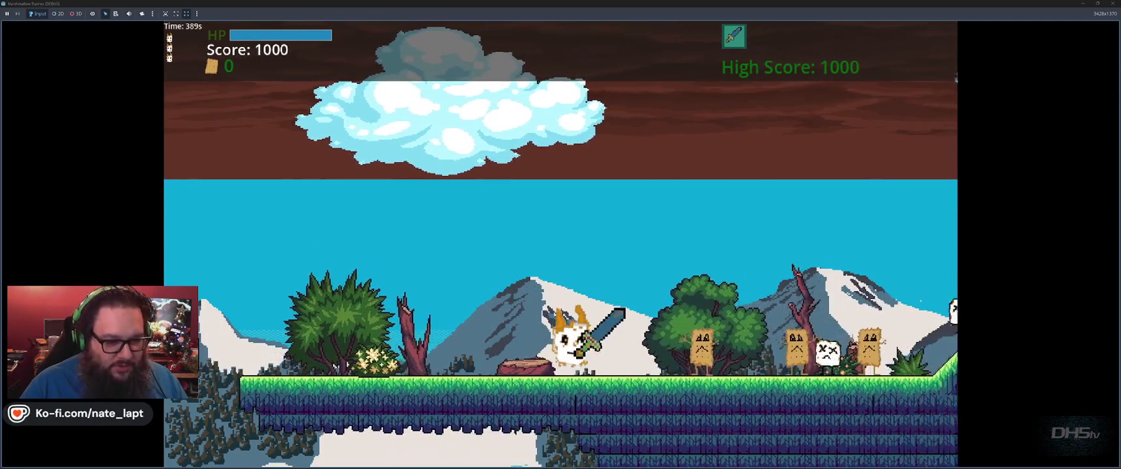
key("Right")
key("space")
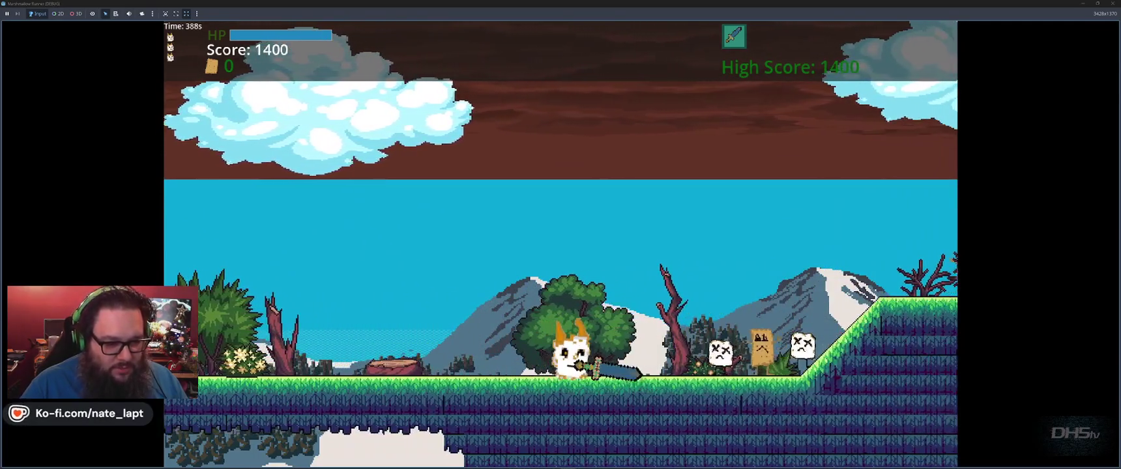
- Run right over ledges and gaps, slashing more enemies along the way
key("Right")
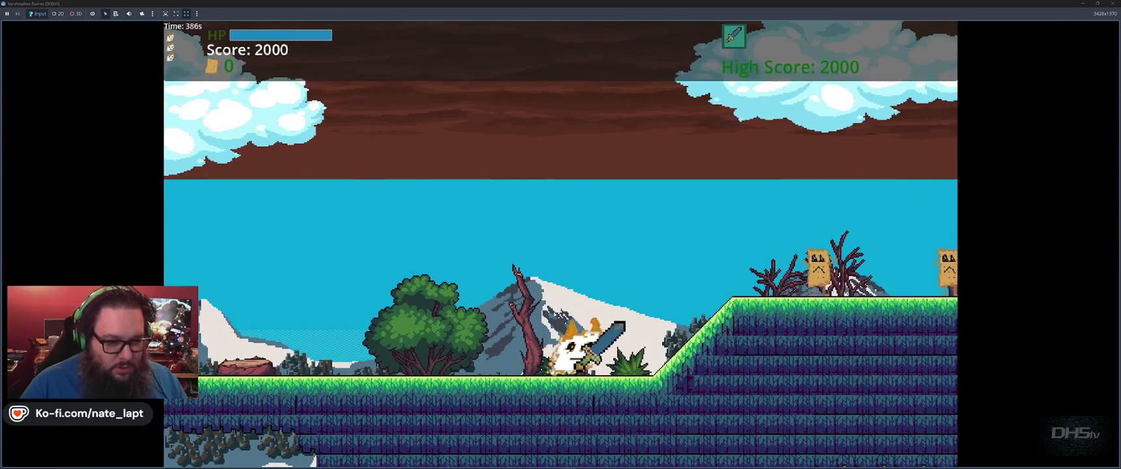
key("Right")
key("space")
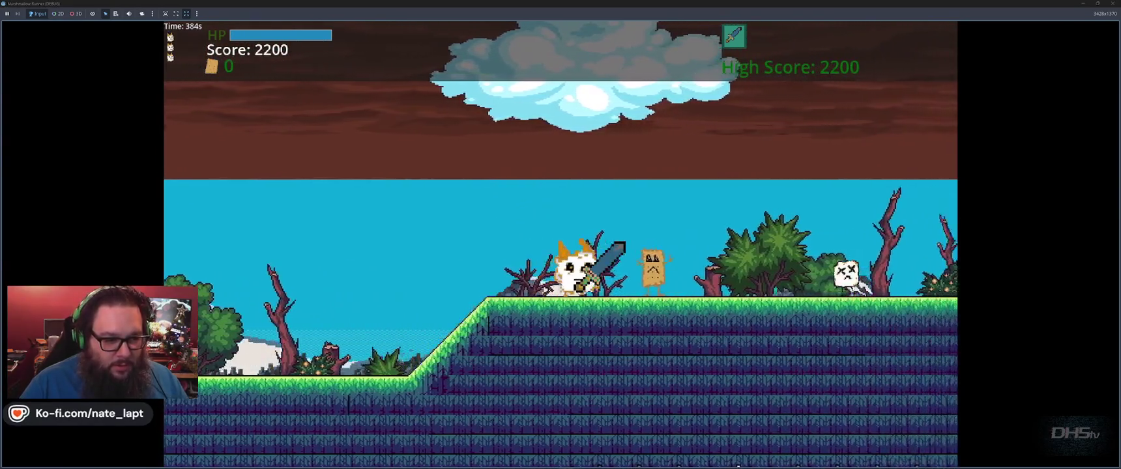
key("Right")
key("space")
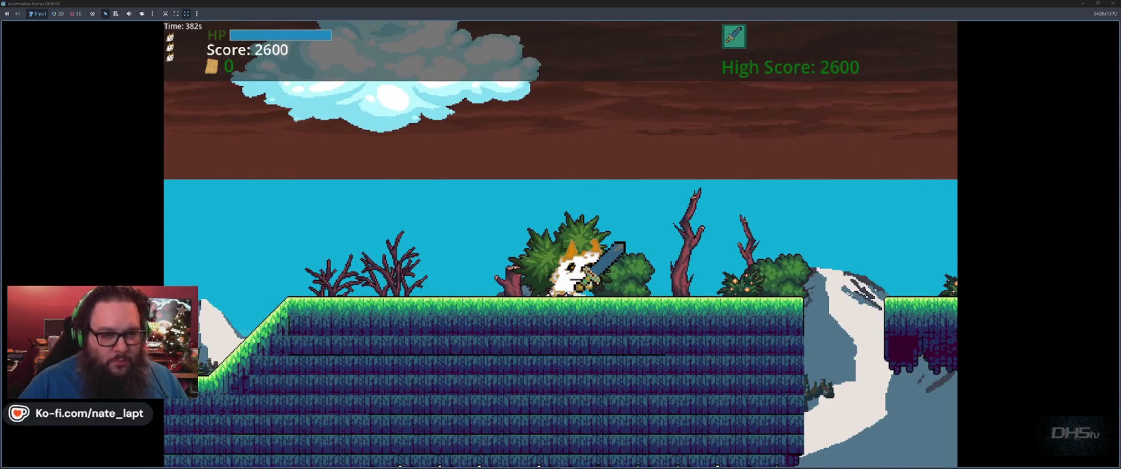
key("Right")
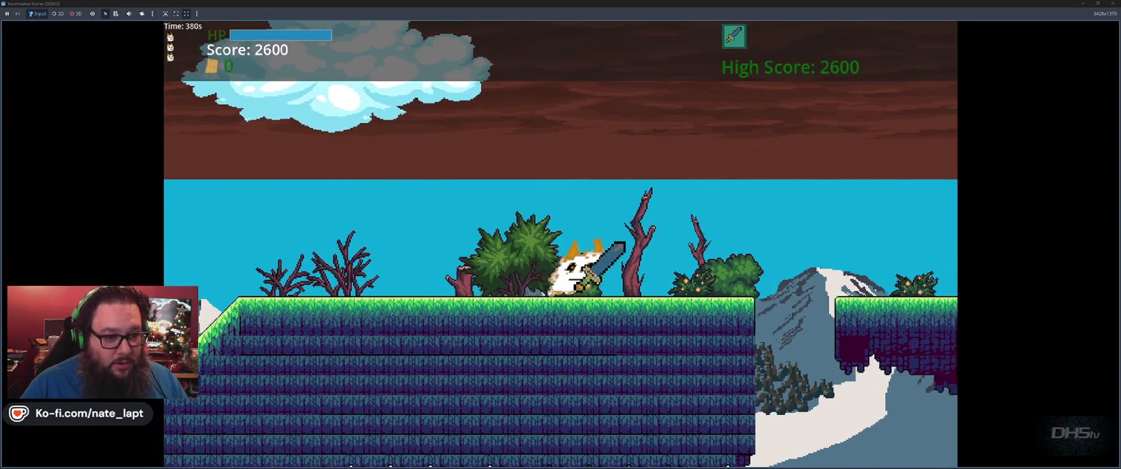
key("space")
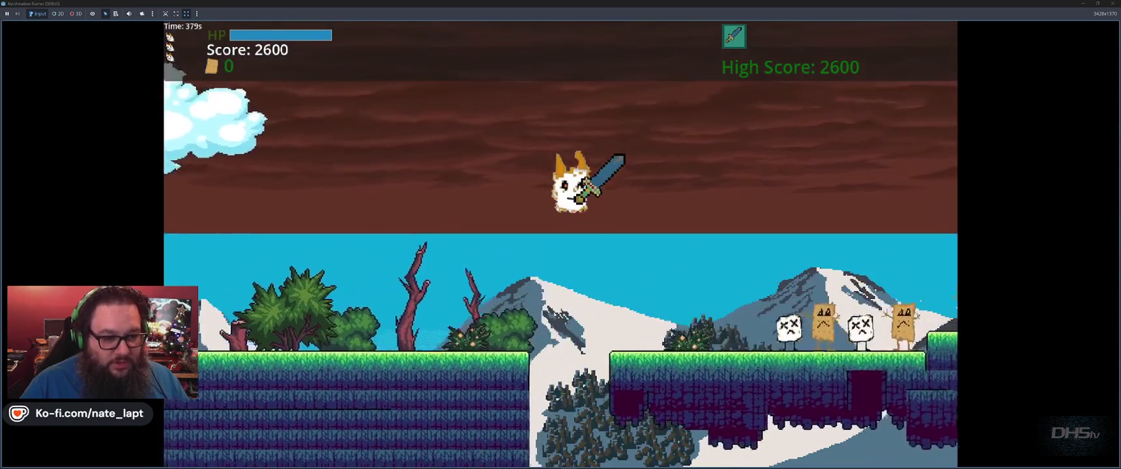
key("Right")
key("space")
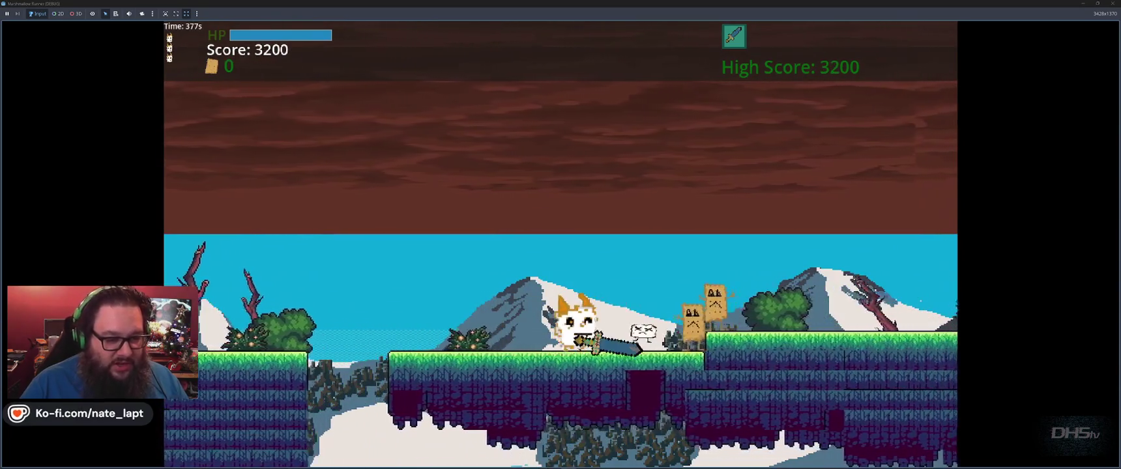
key("Right")
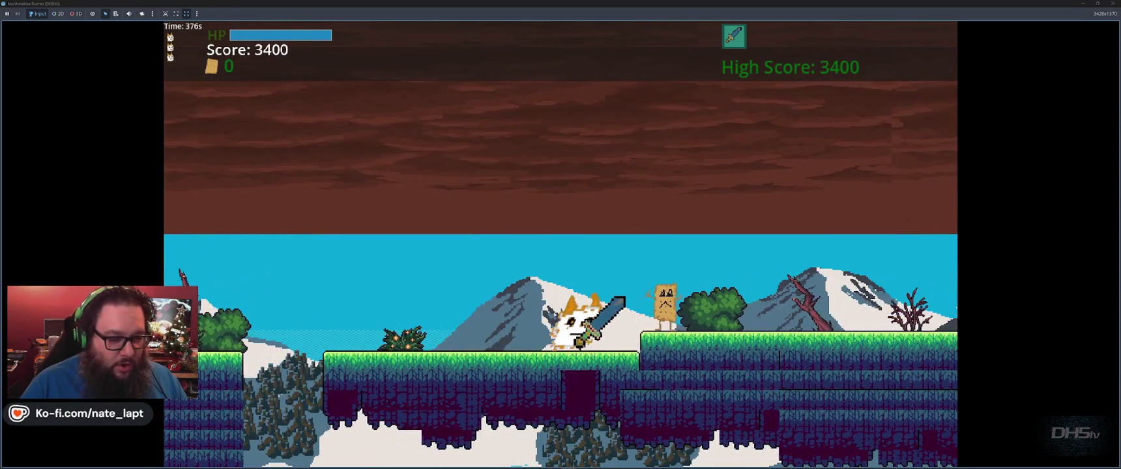
key("Right")
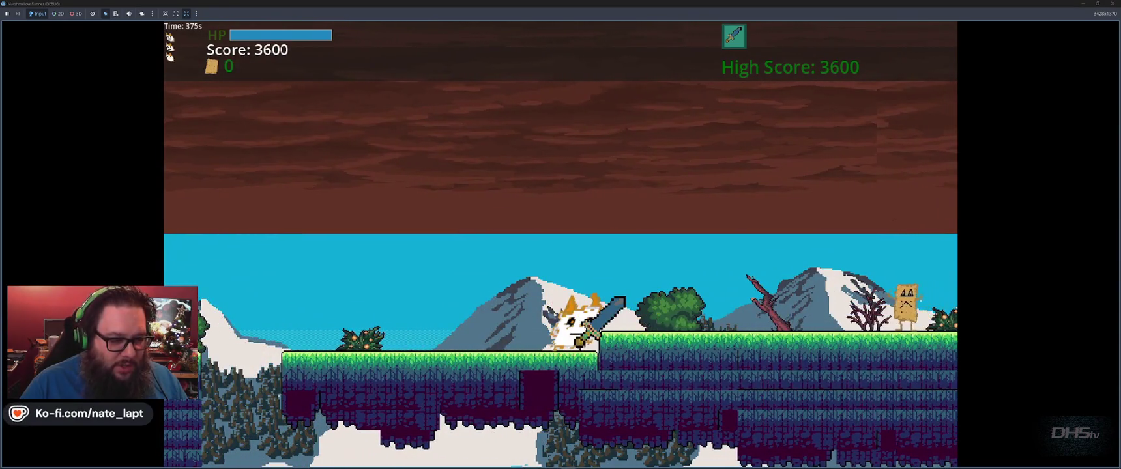
key("Right")
key("space")
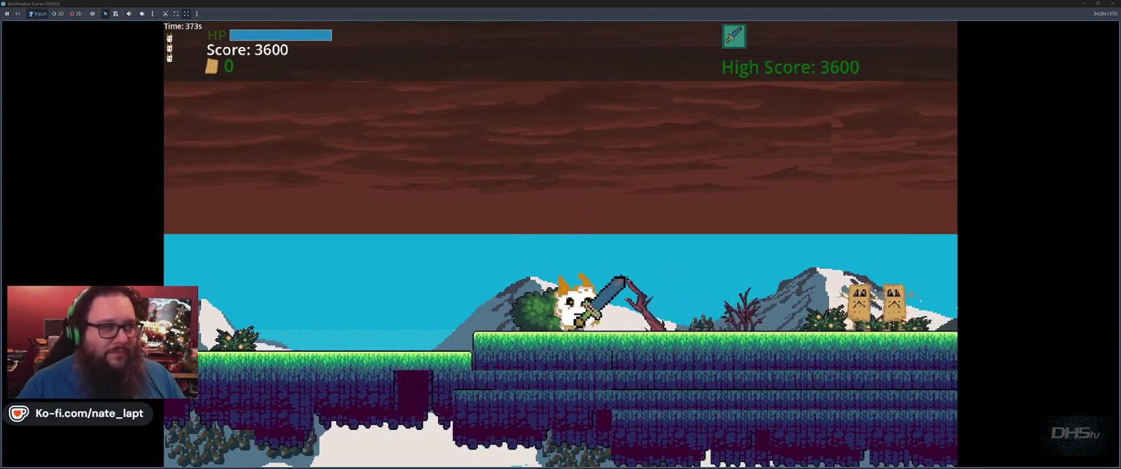
key("Right")
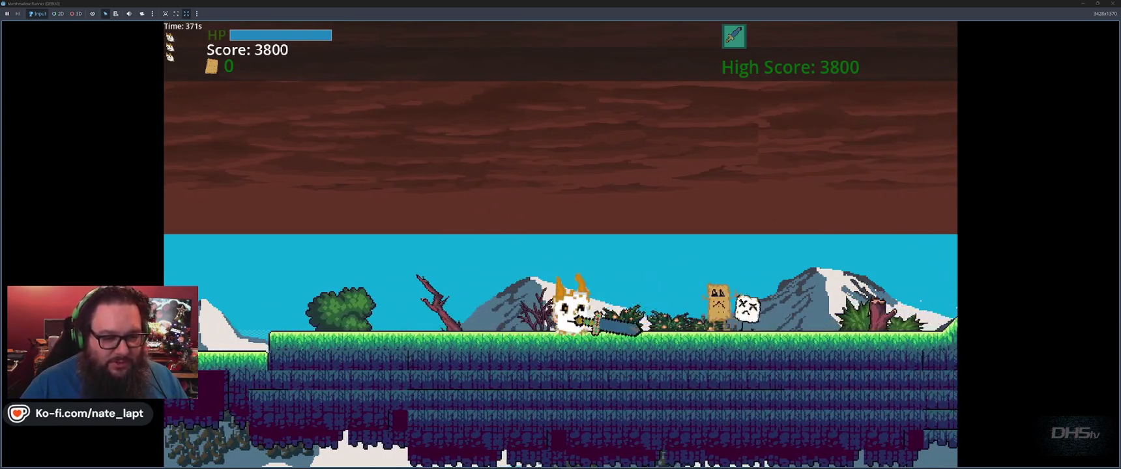
key("Right")
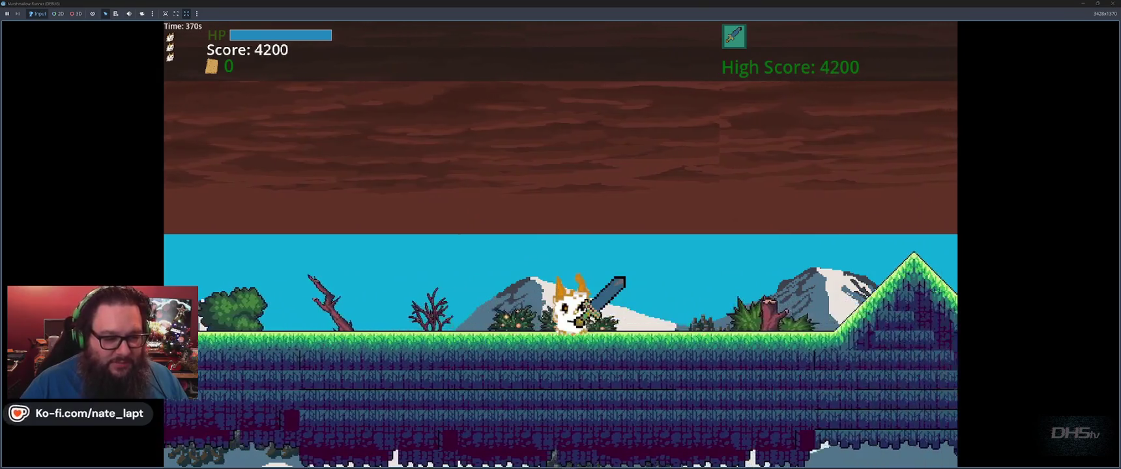
key("Right")
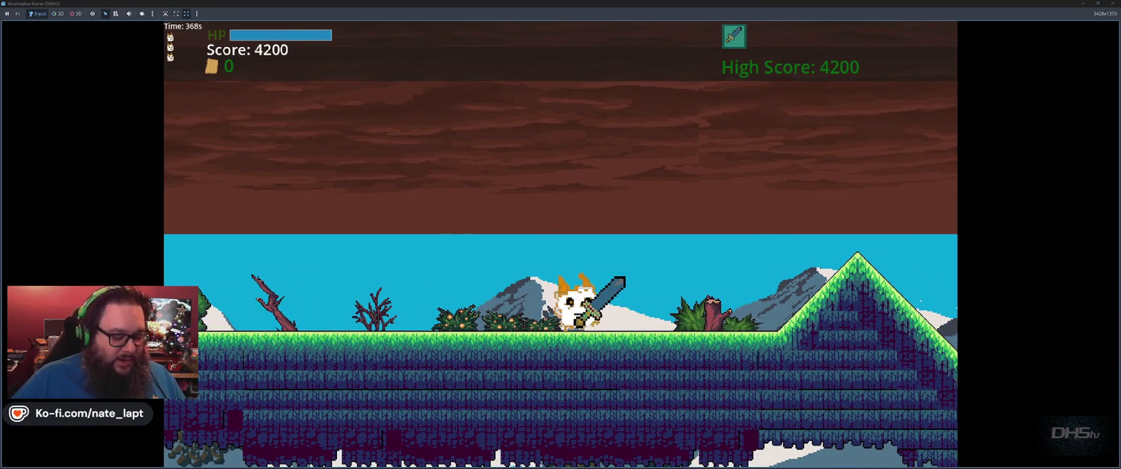
- Cross the floating platform, slash the sign enemy, face the fireball, then stop with F8
key("space")
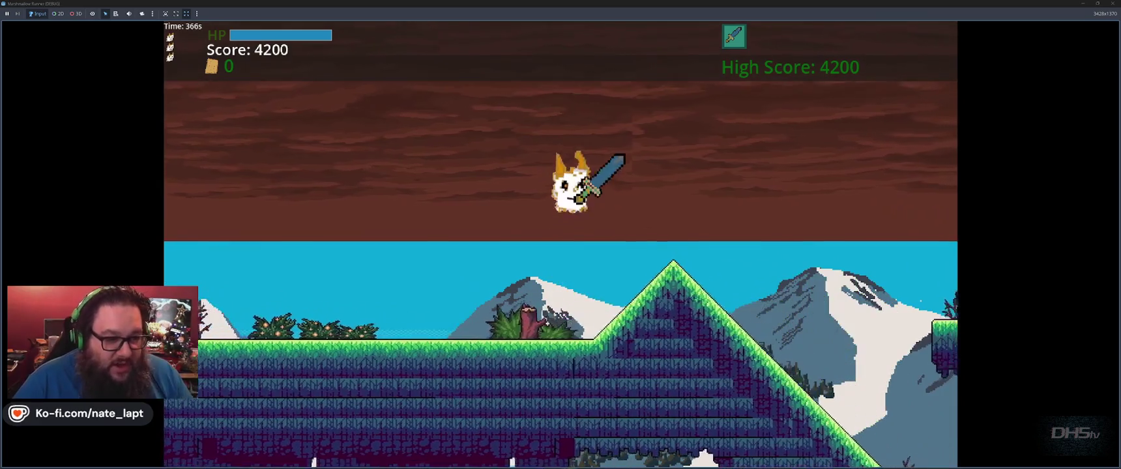
key("space")
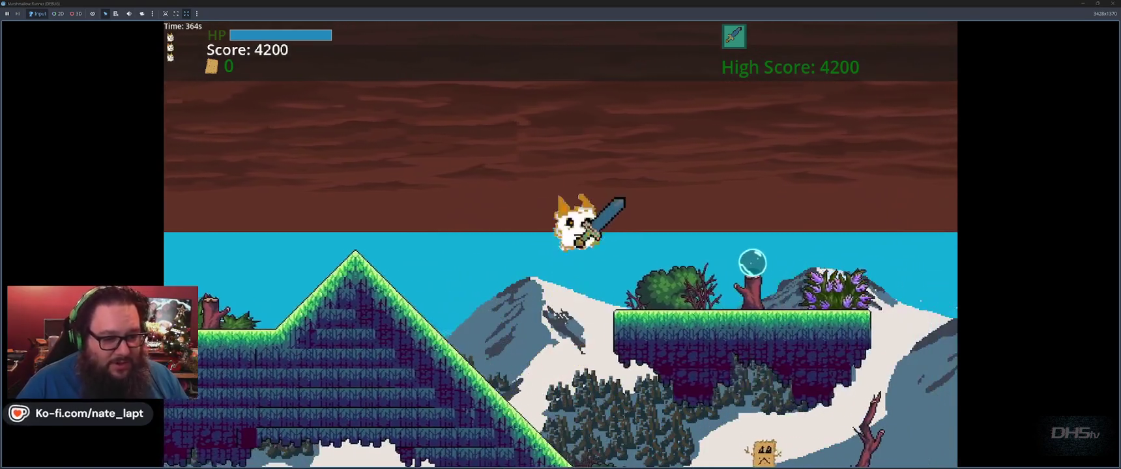
key("space")
key("Left")
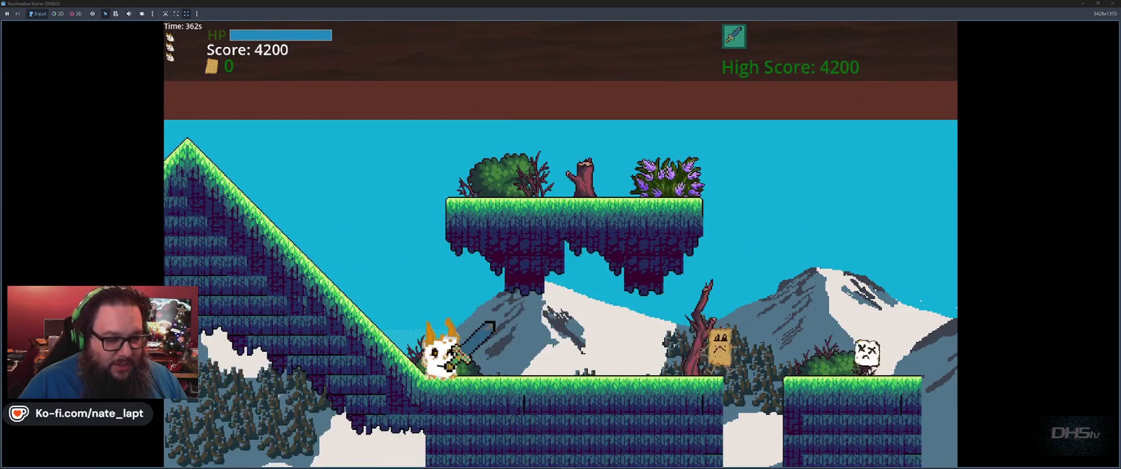
key("Right")
key("x")
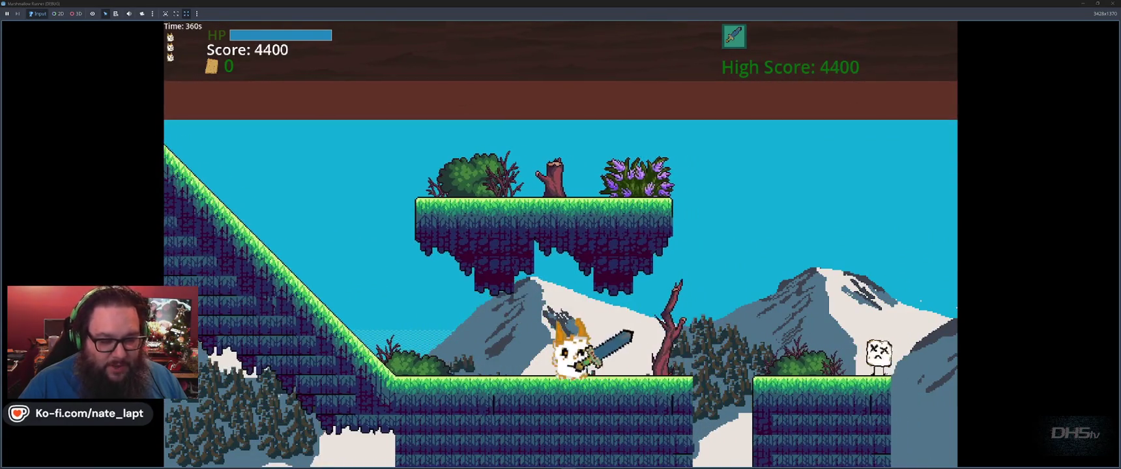
key("space")
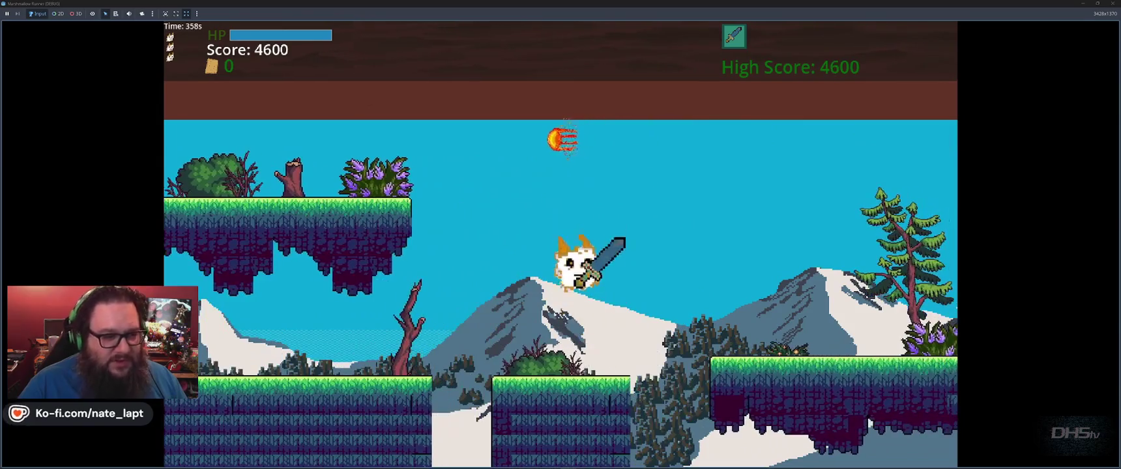
key("Left")
key("space")
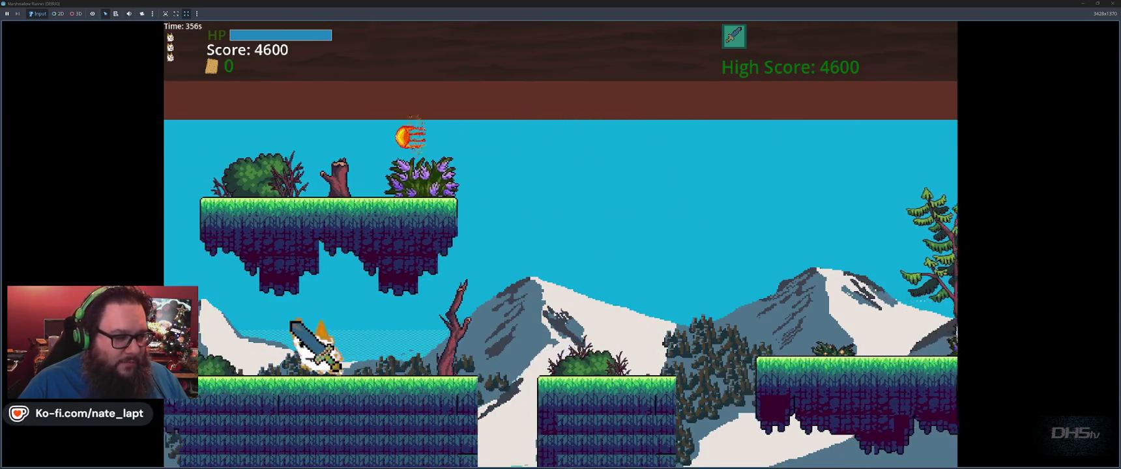
key("Left")
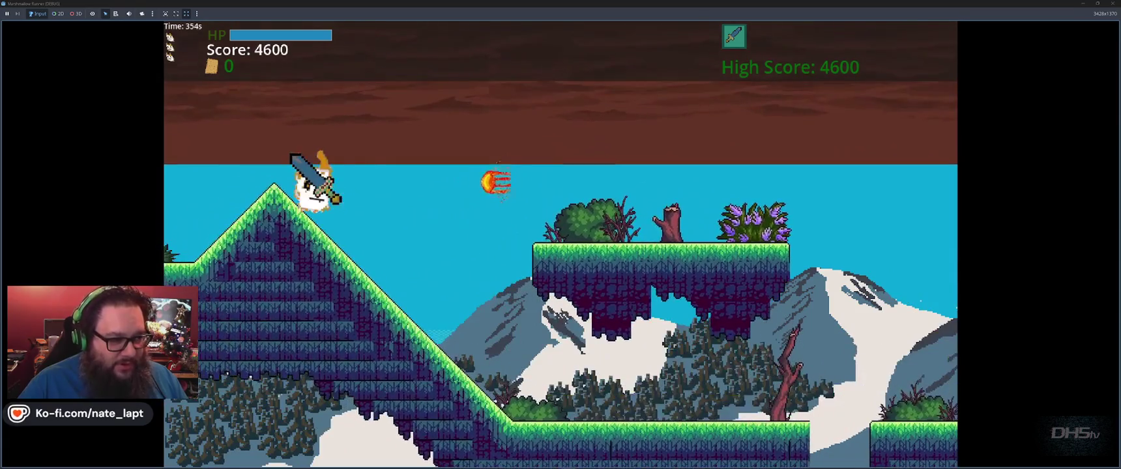
key("Right")
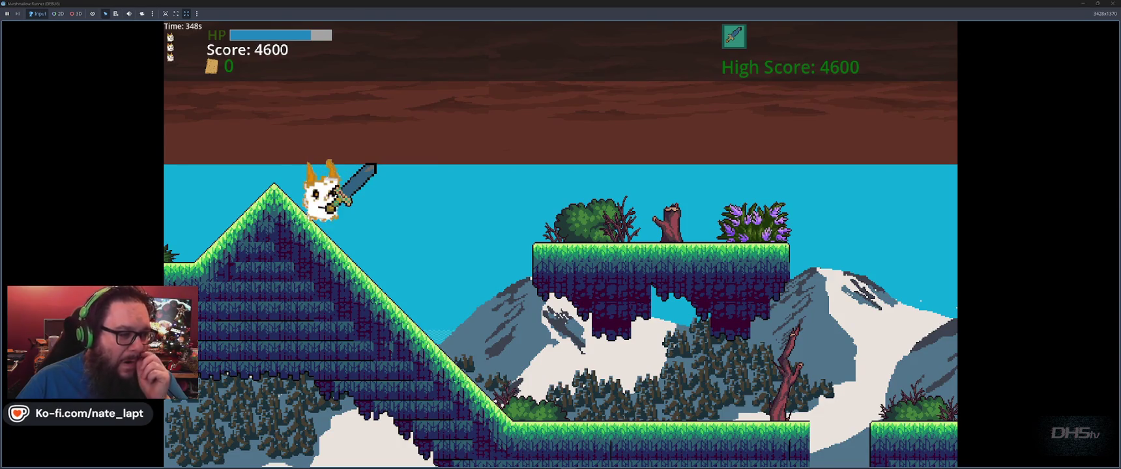
key("F8")
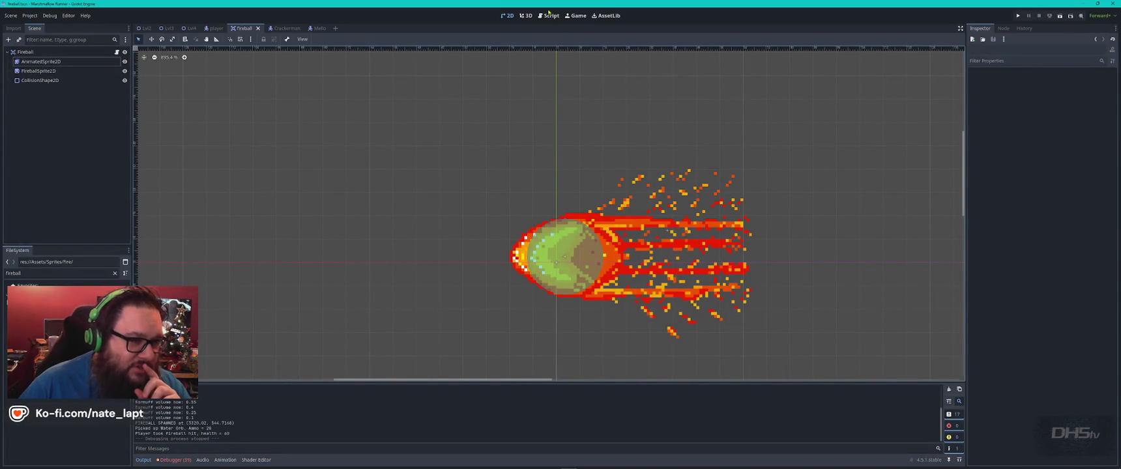
- Open player.gd in the script editor at the hitbox handler's explode() call on line 555
left_click(549, 16)
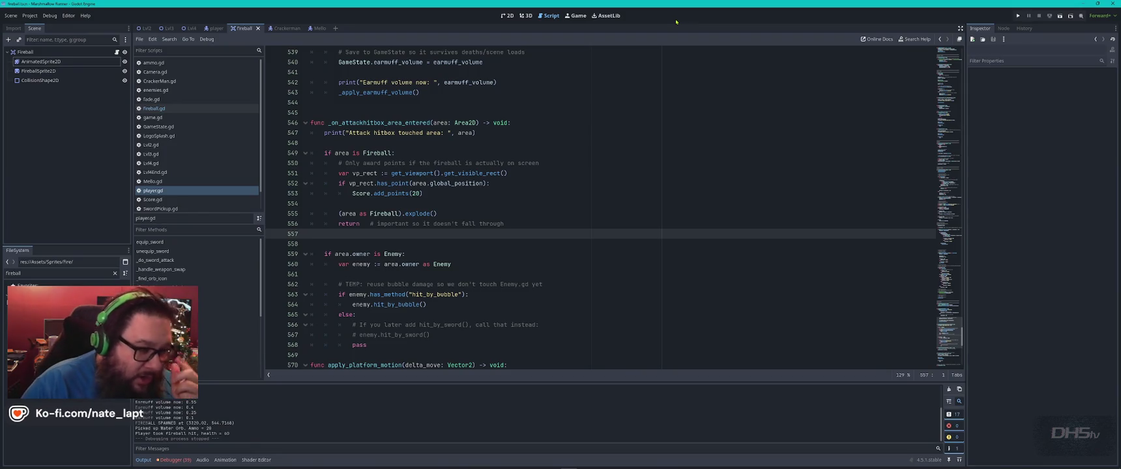
left_click(473, 213)
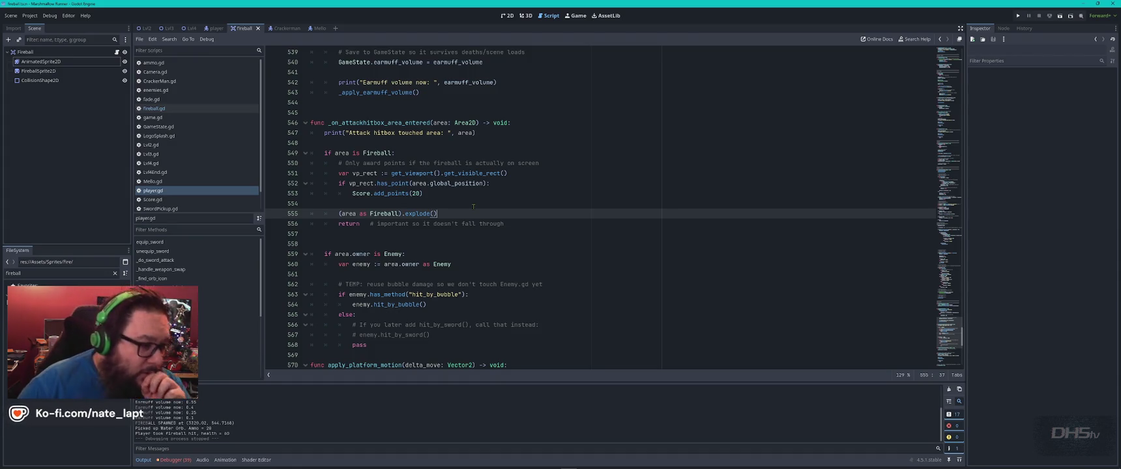
- Check the add_points line in player.gd, then review fireball.gd's explode and body-entered code
left_click(473, 196)
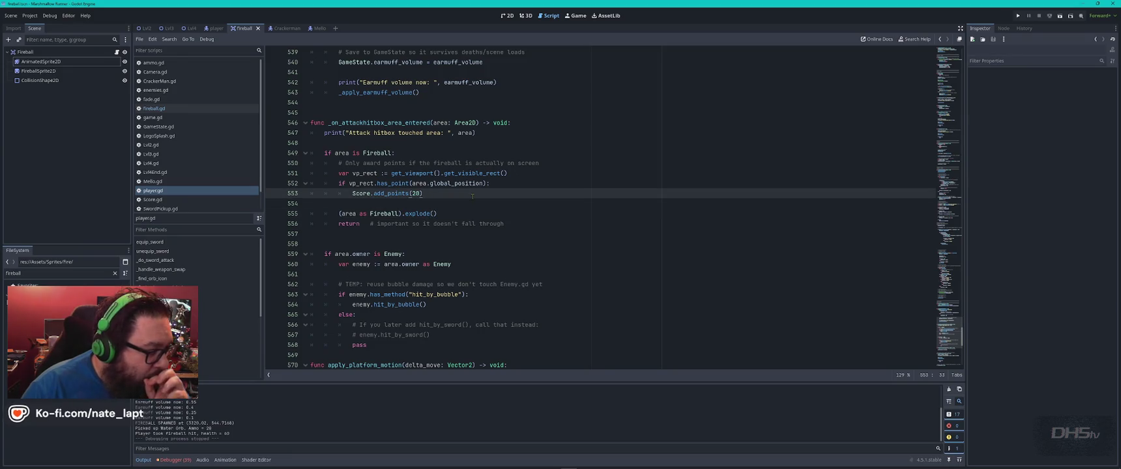
left_click(154, 108)
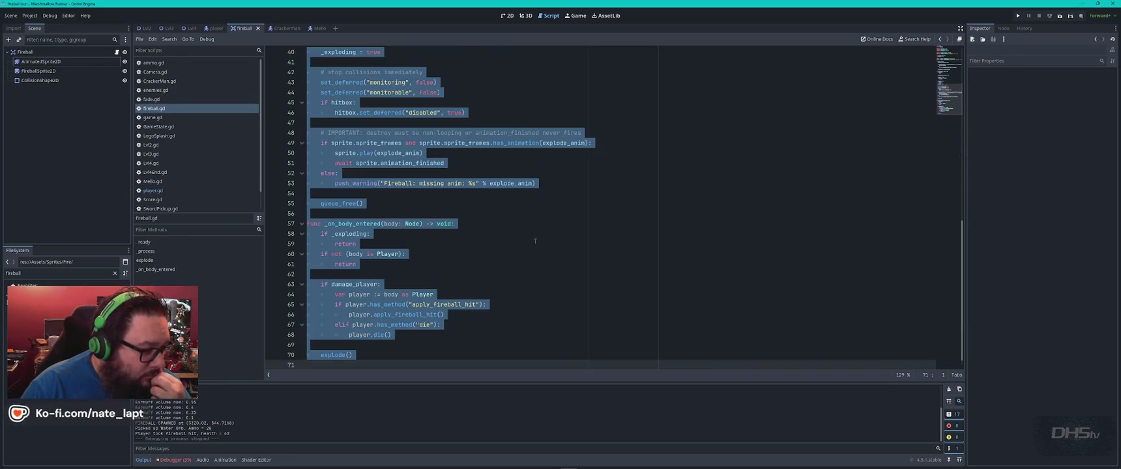
left_click(554, 264)
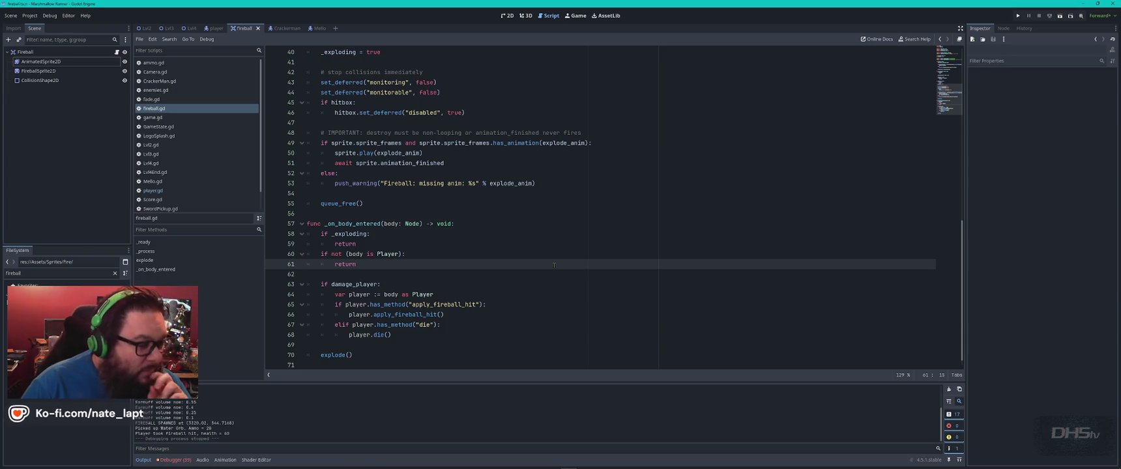
key("alt+Tab")
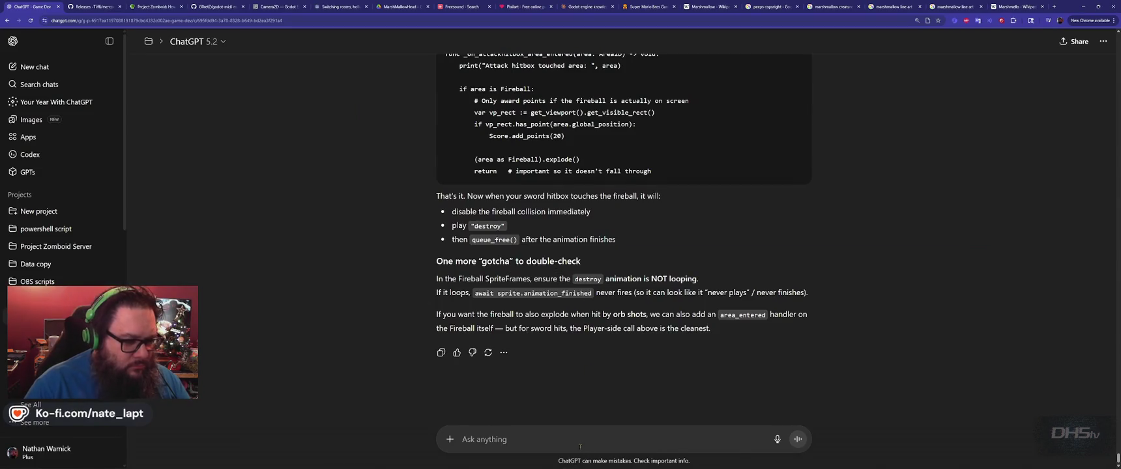
- Ask ChatGPT if the attack hitbox collision changed, since fireballs explode on the player but not on sword hits
type("Did the ")
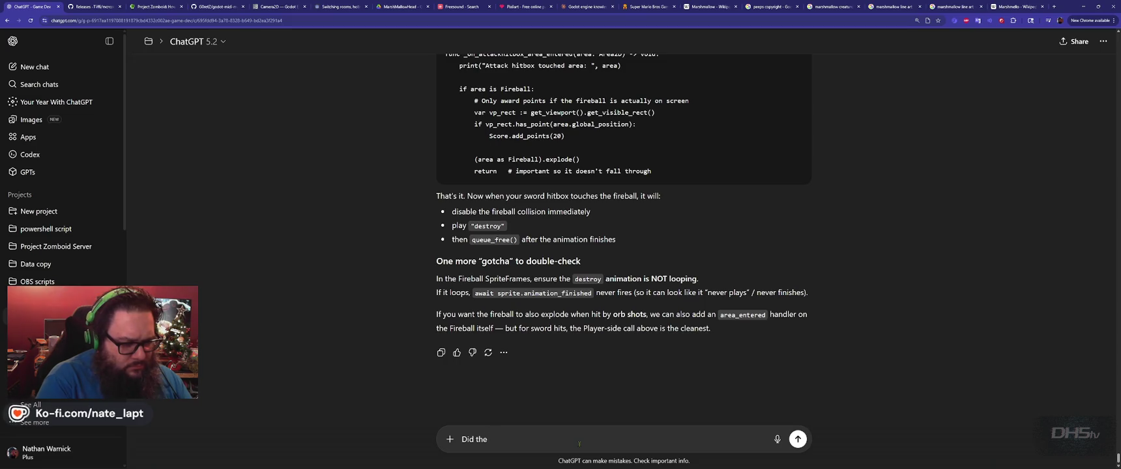
type("c")
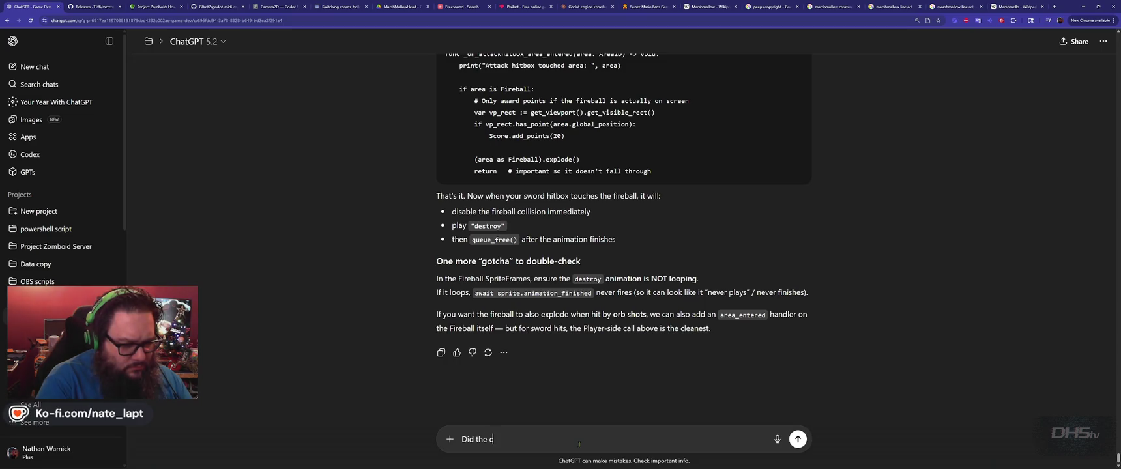
type("ollision with")
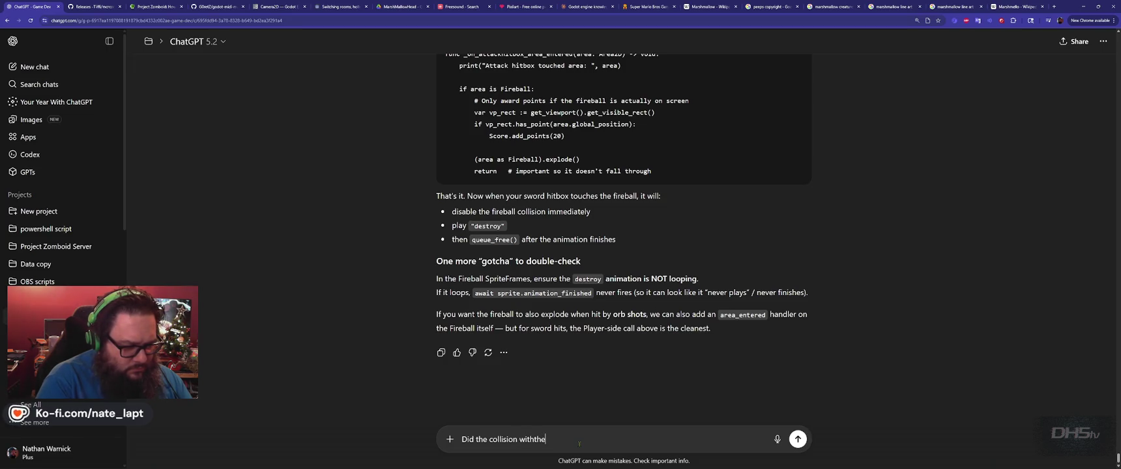
type(" the ")
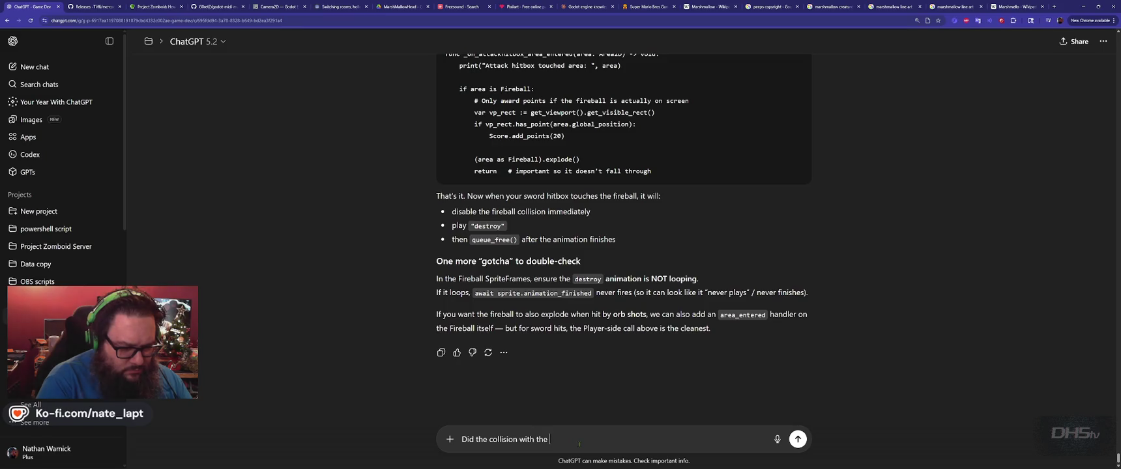
type("attack hitbox change?")
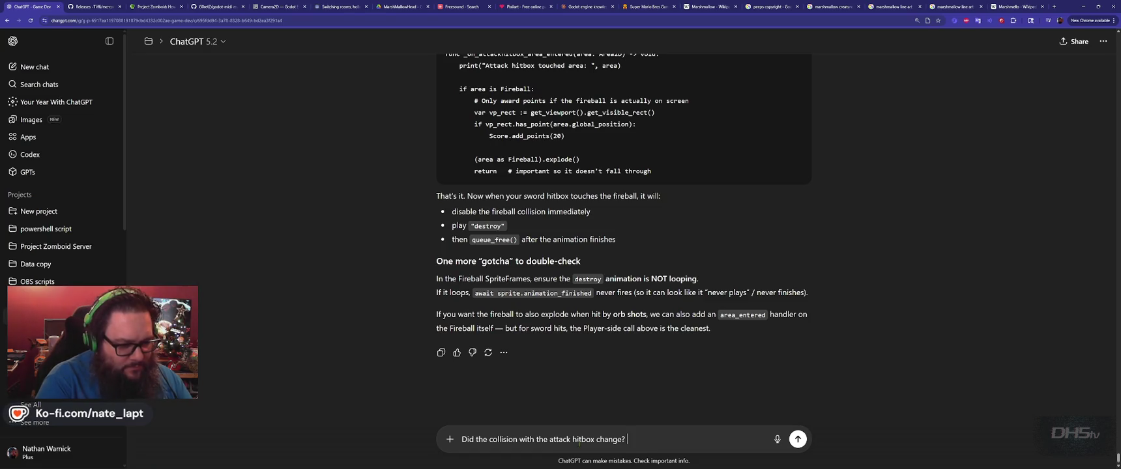
key("shift+Return")
type("The fireball collides with the player and explodes but it doesn't seem to")
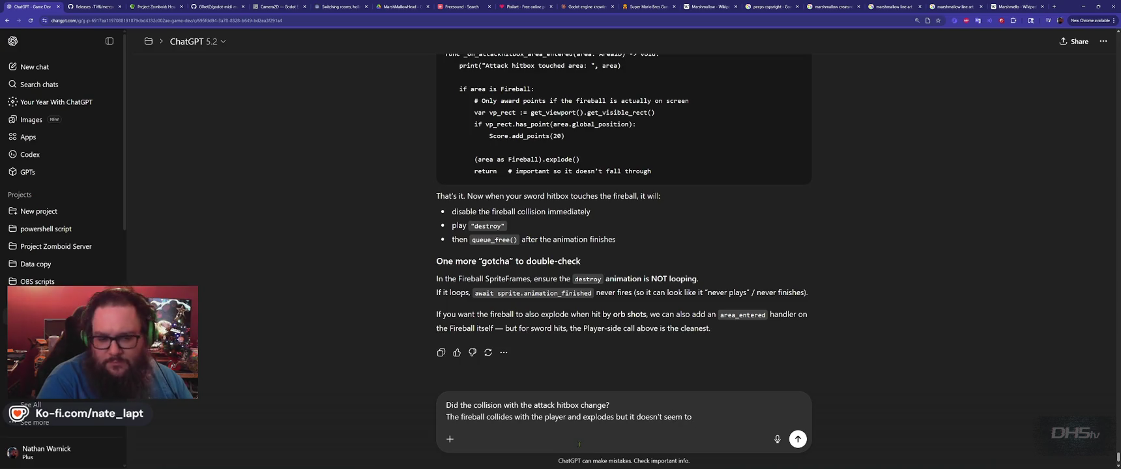
type(" be hit")
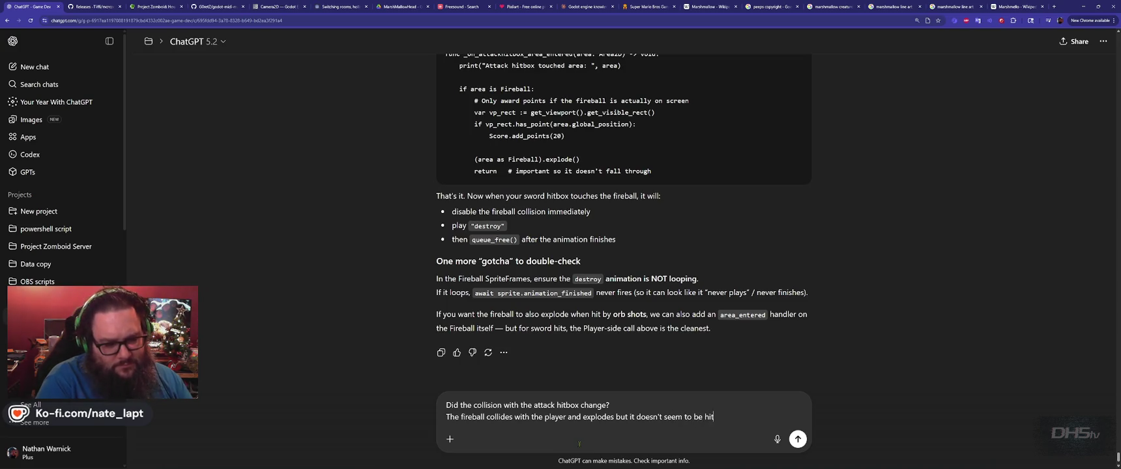
type(" by the ")
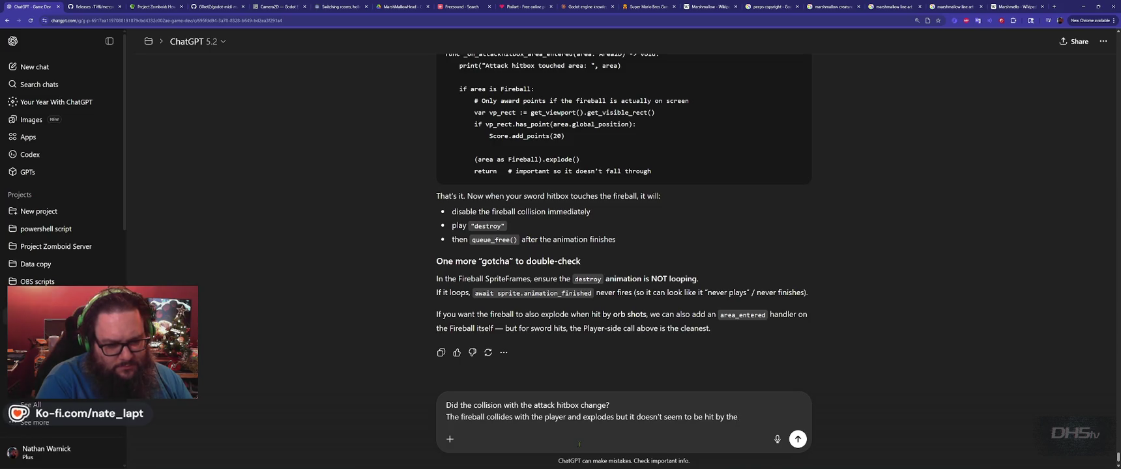
type("players swor")
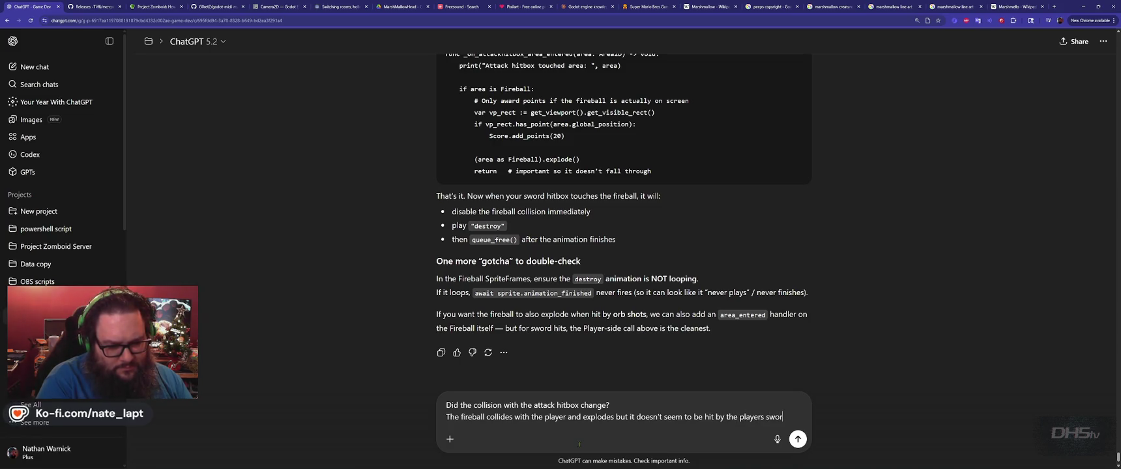
type("d attack")
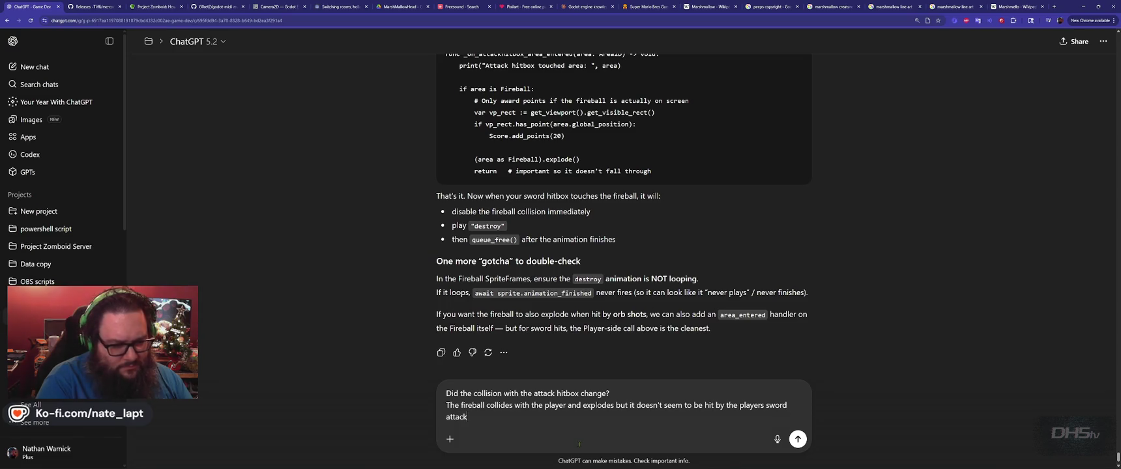
key("Return")
key("alt+Tab")
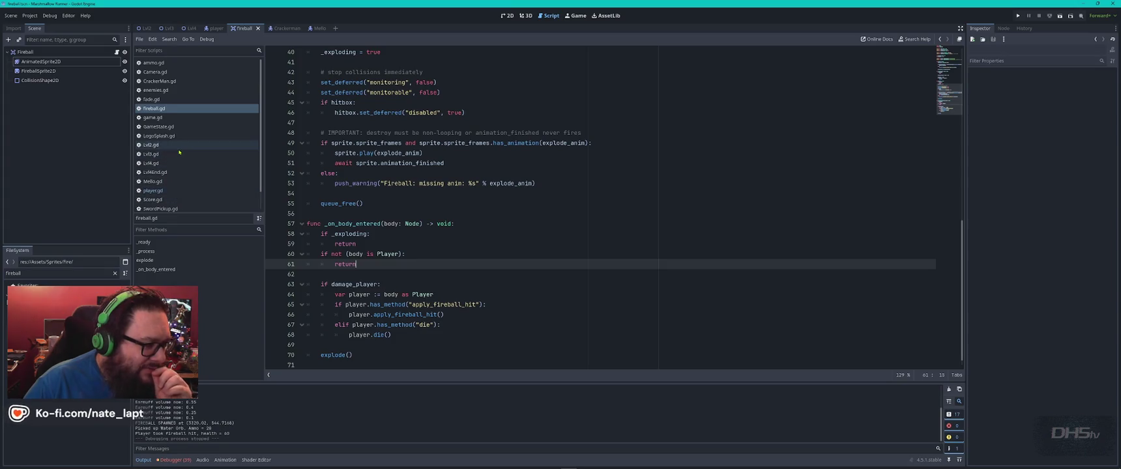
- Scroll the script list and open Lvl2.gd
scroll(179, 152, "down", 2)
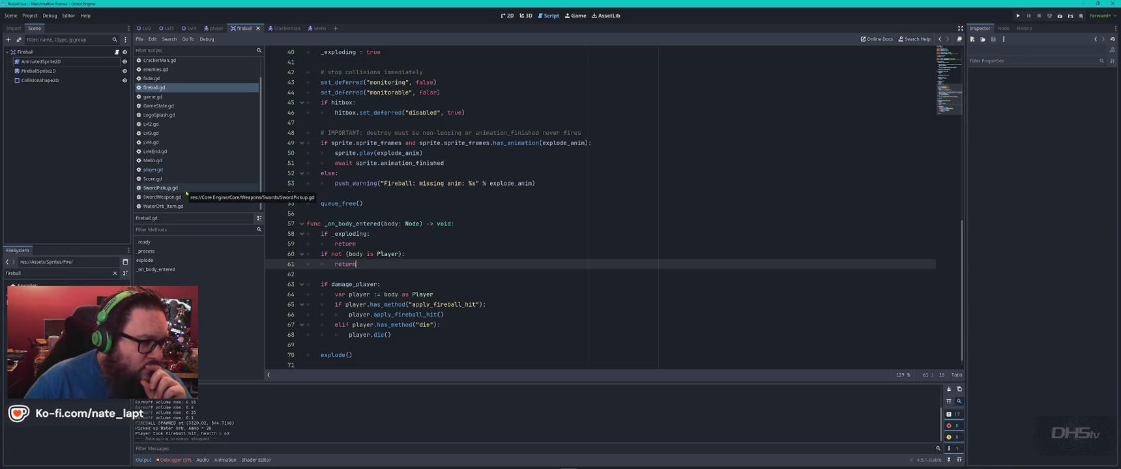
left_click(186, 124)
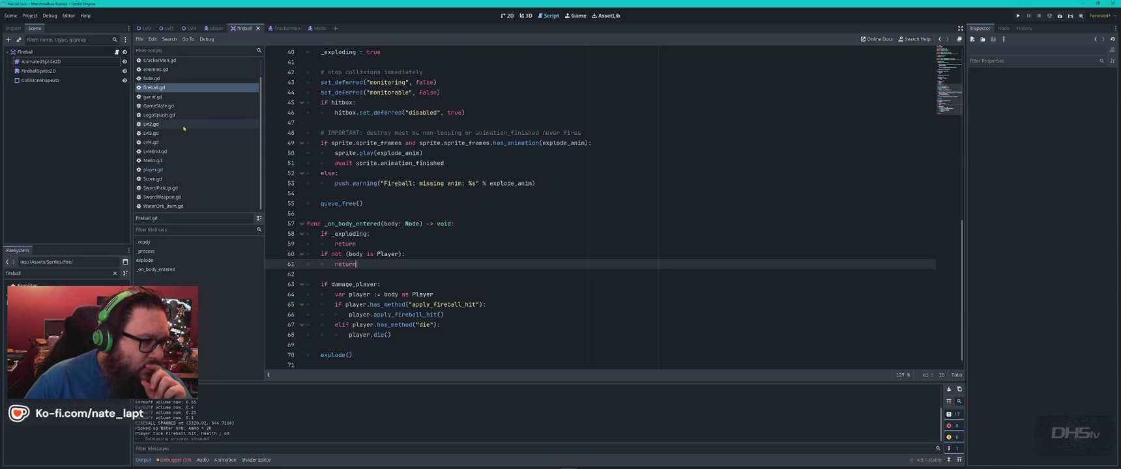
scroll(595, 146, "up", 2)
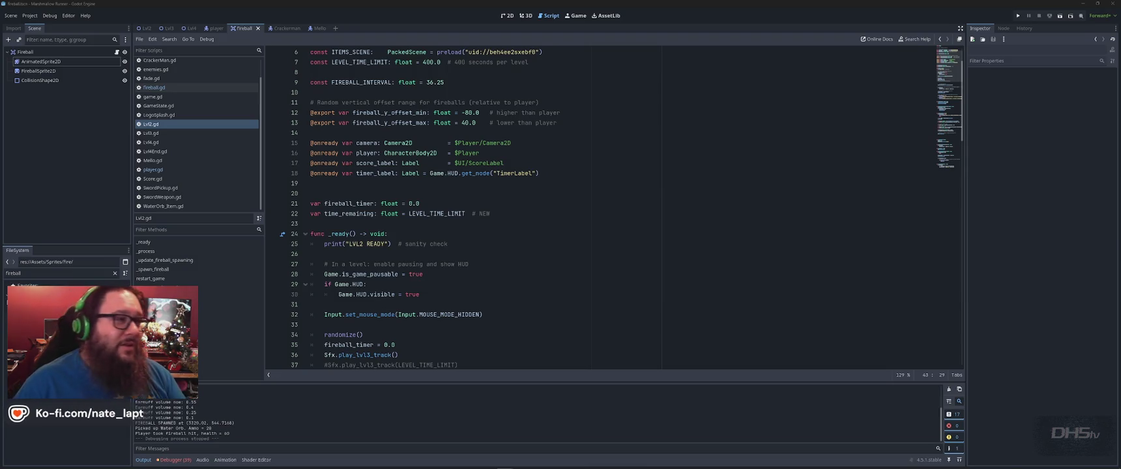
left_click(706, 21)
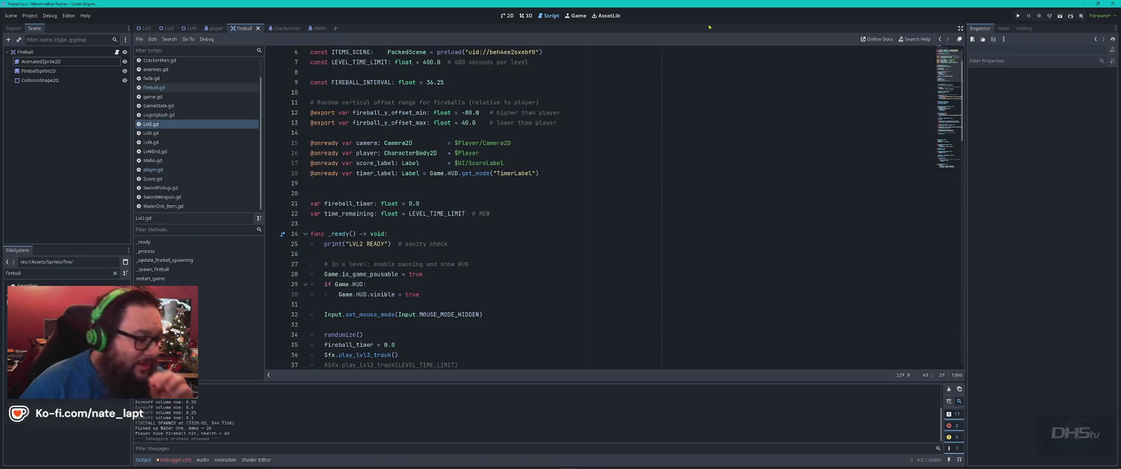
- Tell ChatGPT that hitting the fireball with the sword doesn't trigger the explode animation
key("alt+Tab")
type("Hitting the")
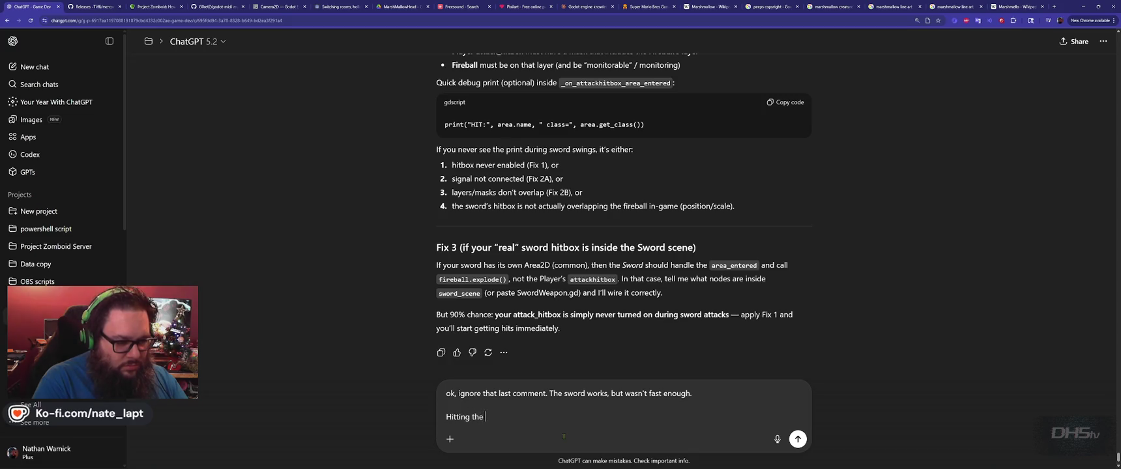
type(" fireball with the")
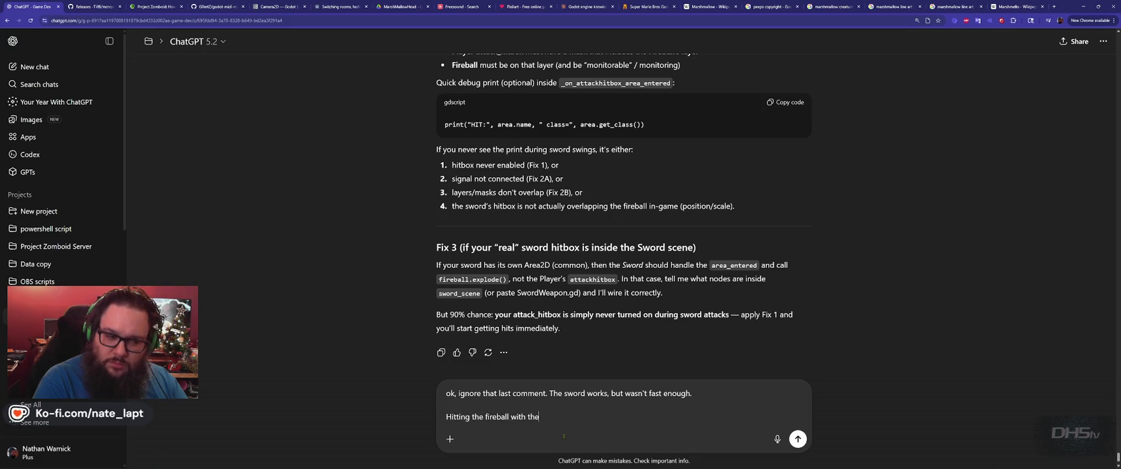
type(" sword does not ")
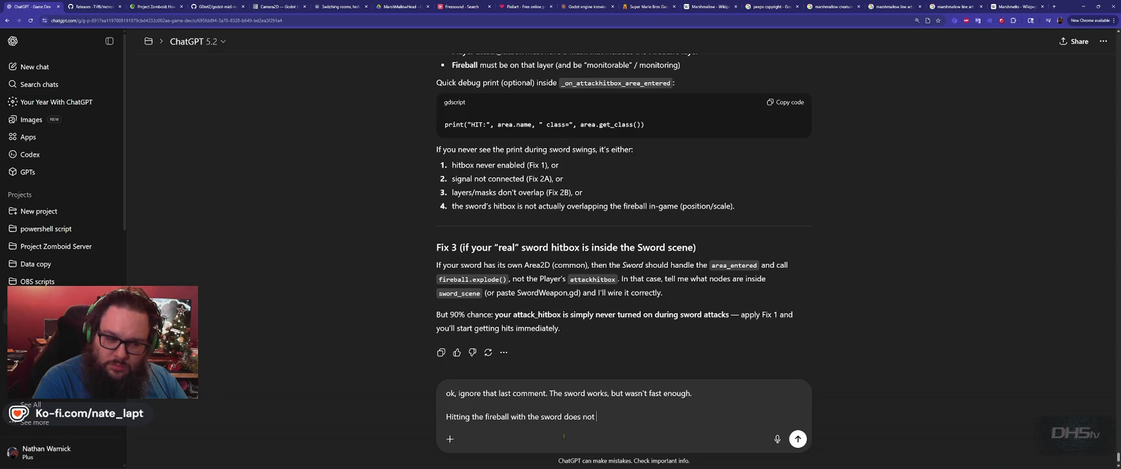
type("trigger the e")
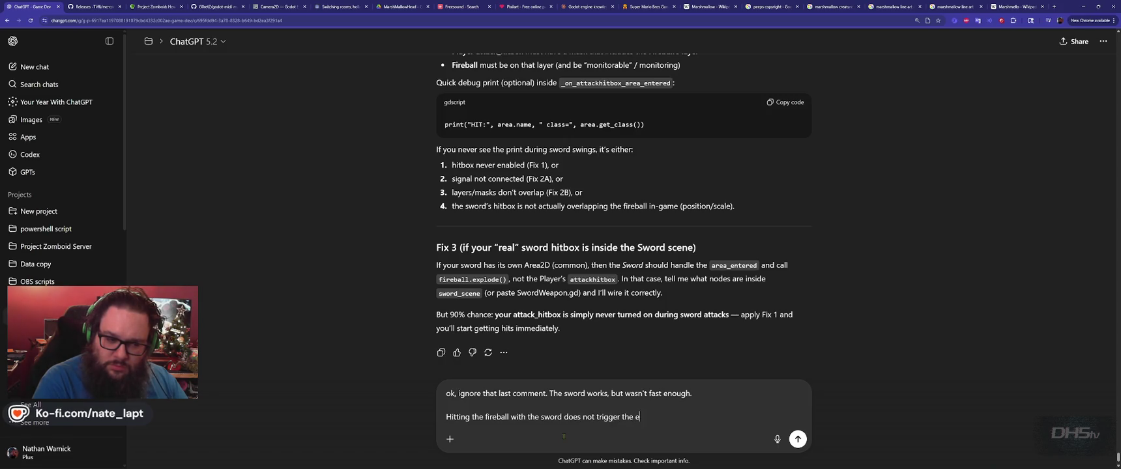
type("xplode animation though.")
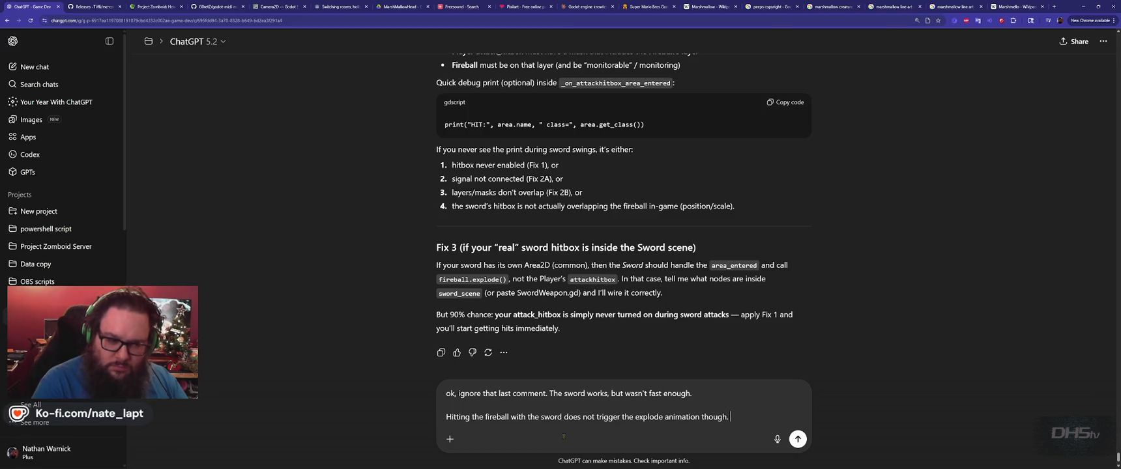
key("Return")
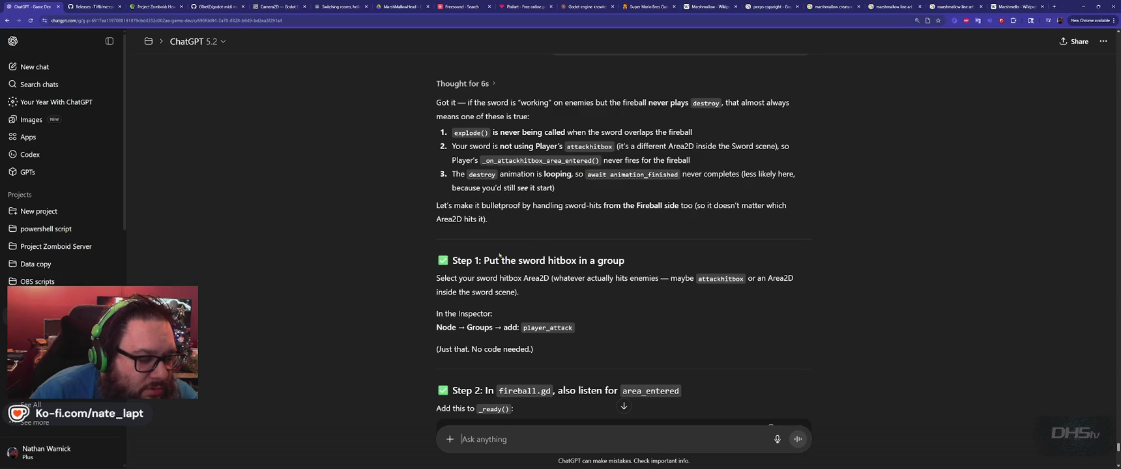
- Read the player_attack group fix, highlighting the explode call in the suggested function
scroll(398, 240, "down", 2)
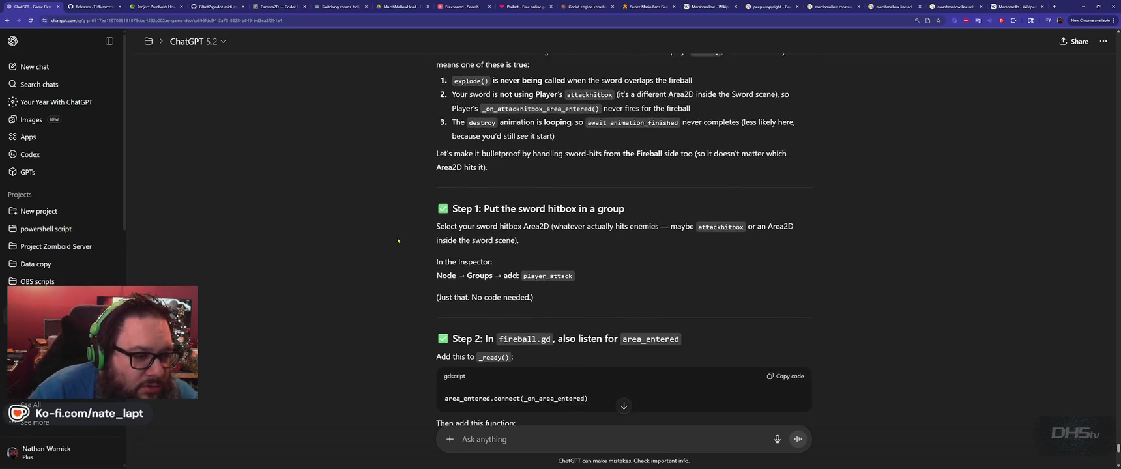
scroll(398, 240, "down", 1)
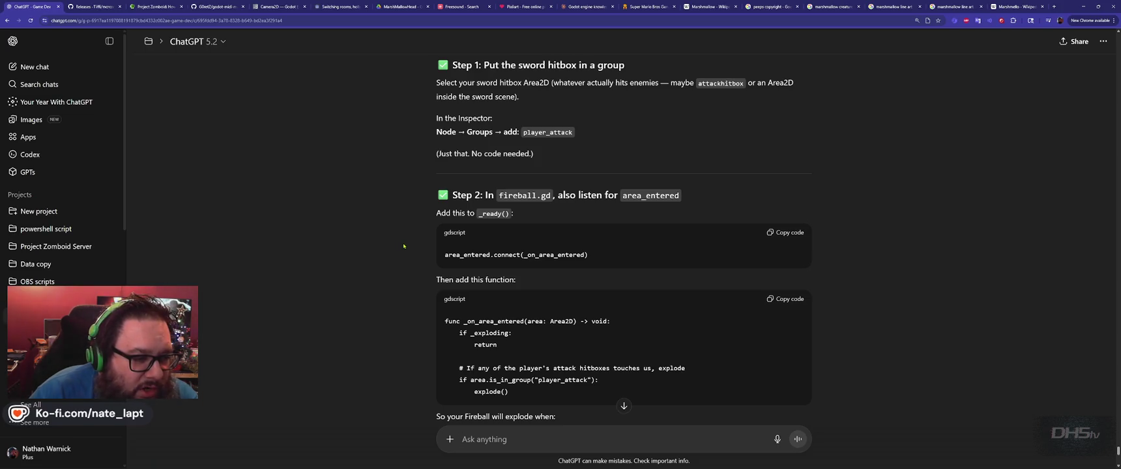
scroll(404, 246, "down", 1)
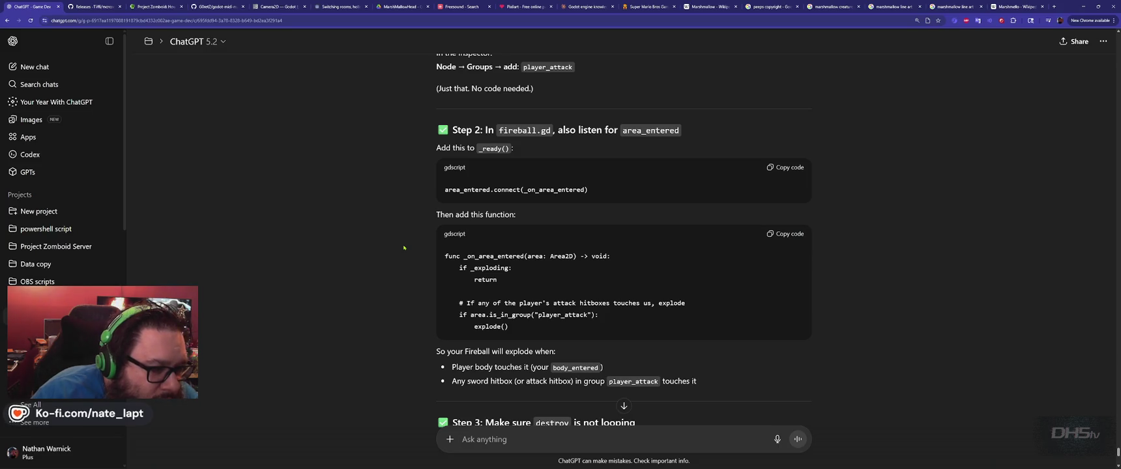
scroll(404, 248, "down", 1)
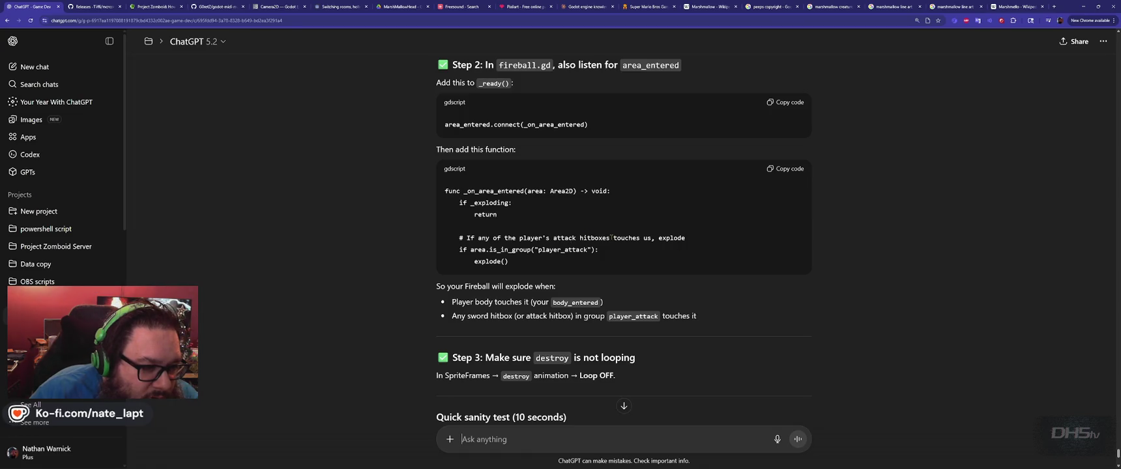
mouse_move(518, 240)
left_mouse_down()
mouse_move(599, 251)
mouse_move(662, 240)
left_mouse_up()
left_click(684, 238)
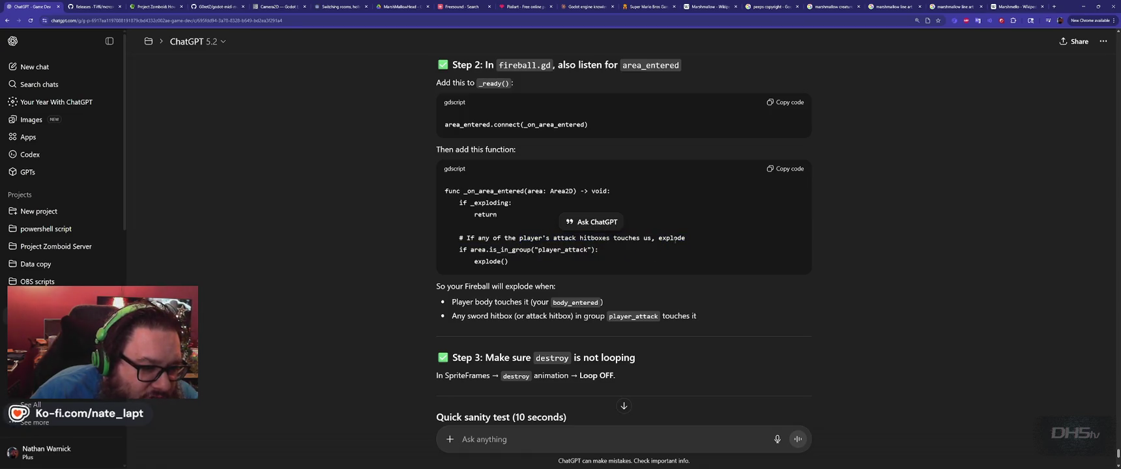
double_click(670, 238)
left_click(670, 238)
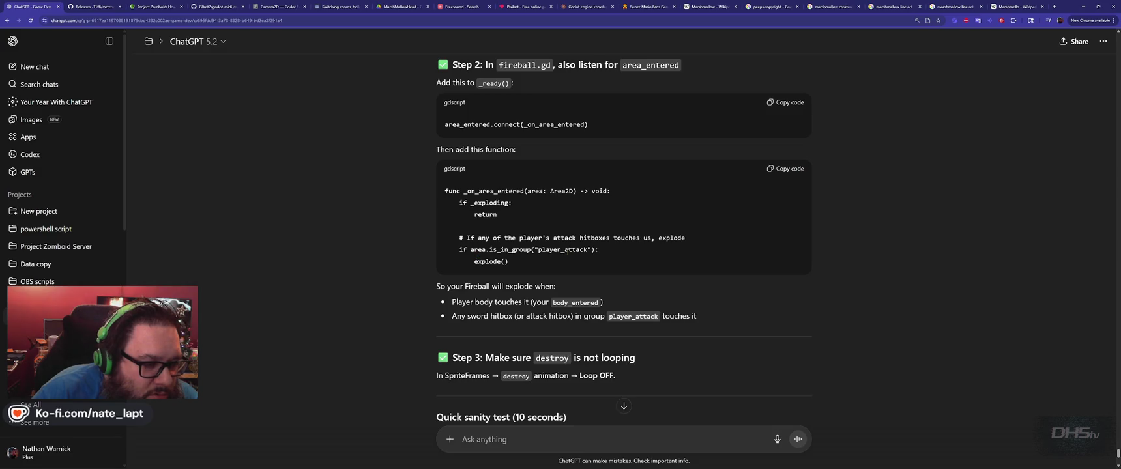
- Scroll through the rest of the reply, including the debug print and destroy-animation Loop advice
scroll(415, 269, "down", 2)
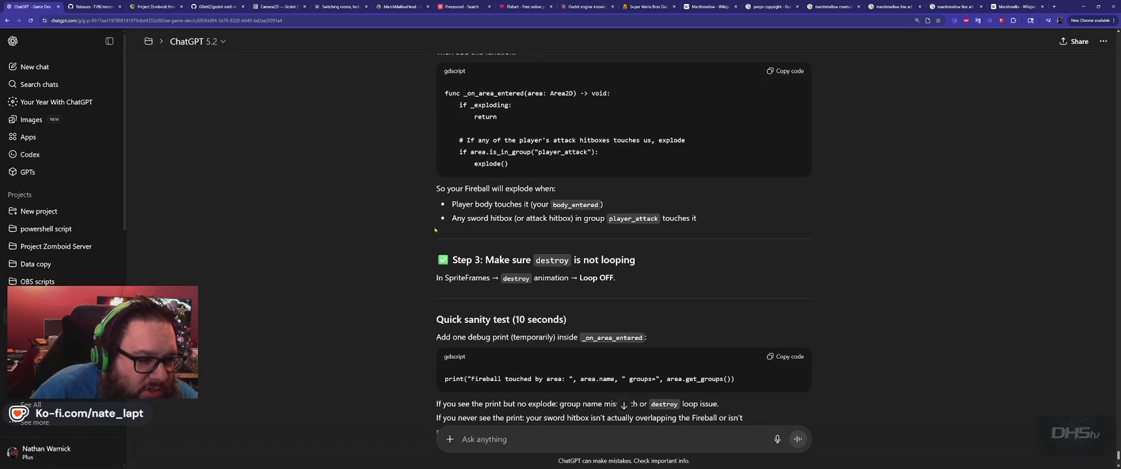
scroll(392, 240, "down", 1)
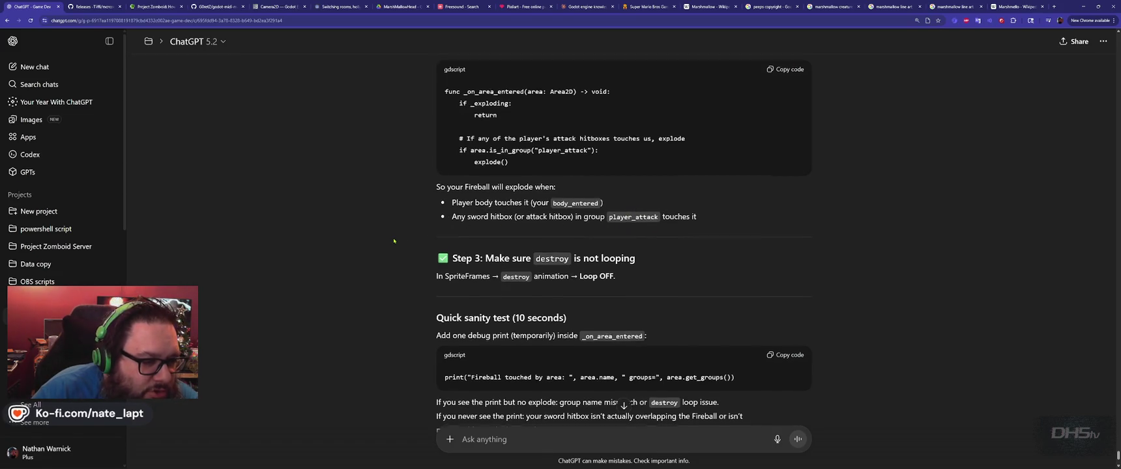
scroll(394, 240, "down", 1)
scroll(393, 240, "down", 1)
scroll(401, 242, "up", 4)
scroll(404, 242, "up", 1)
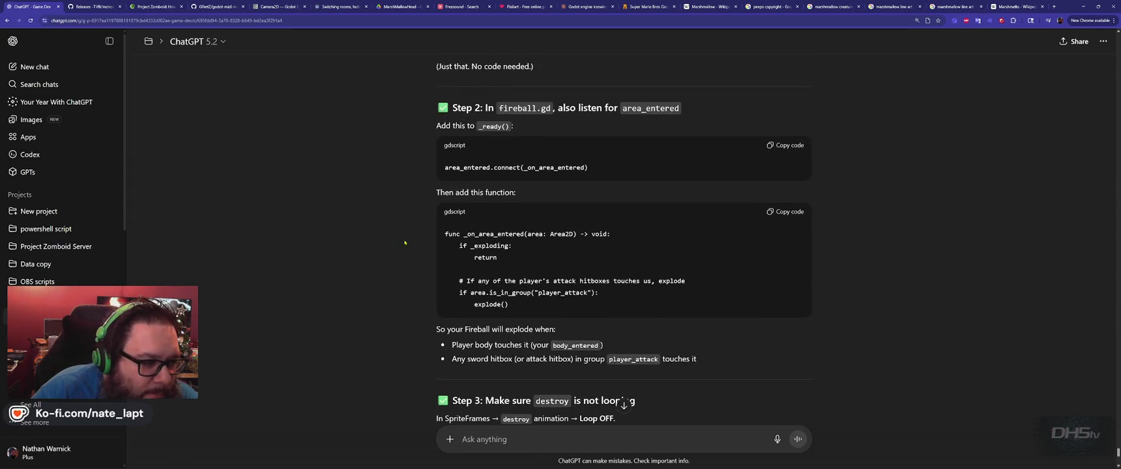
scroll(403, 243, "up", 1)
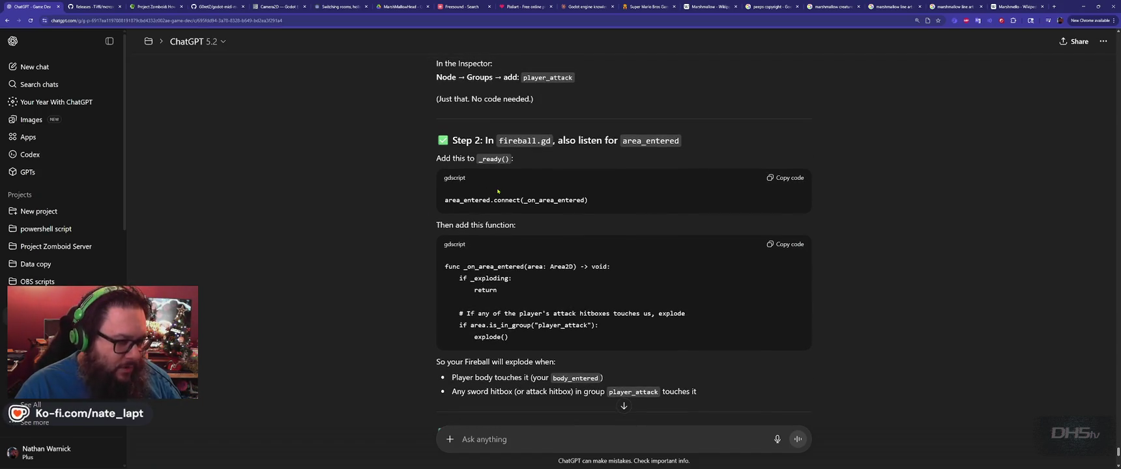
key("alt+Tab")
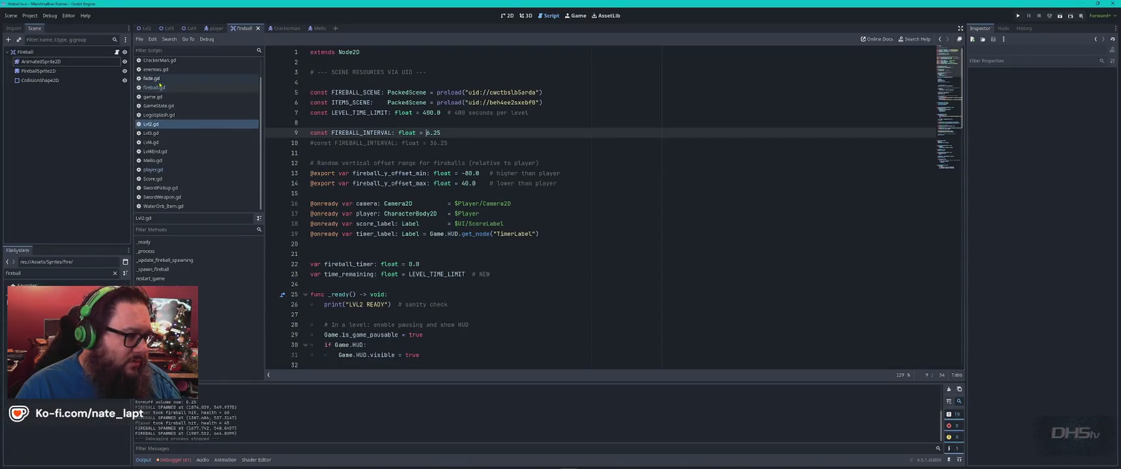
- Copy area_entered from ChatGPT's answer and search fireball.gd for it
left_click(154, 87)
key("alt+Tab")
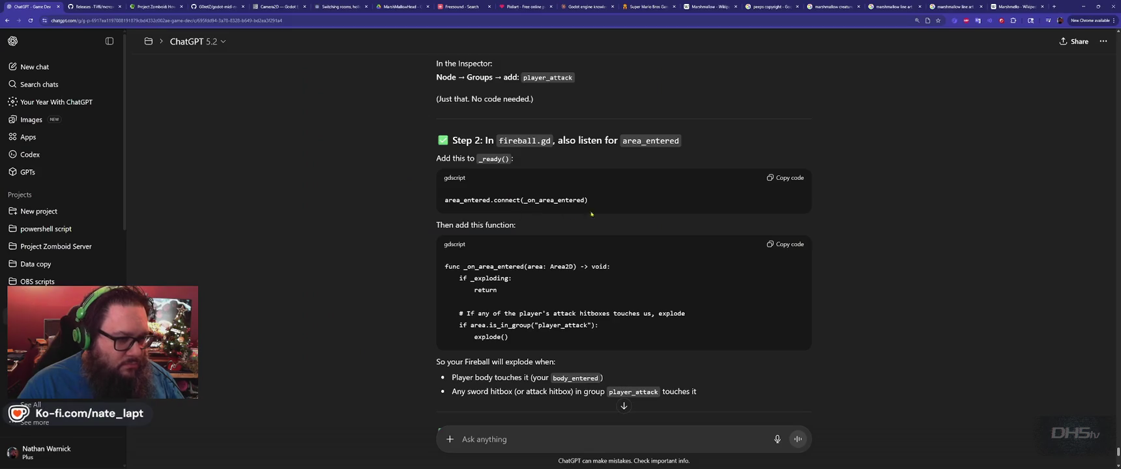
double_click(485, 200)
key("ctrl+c")
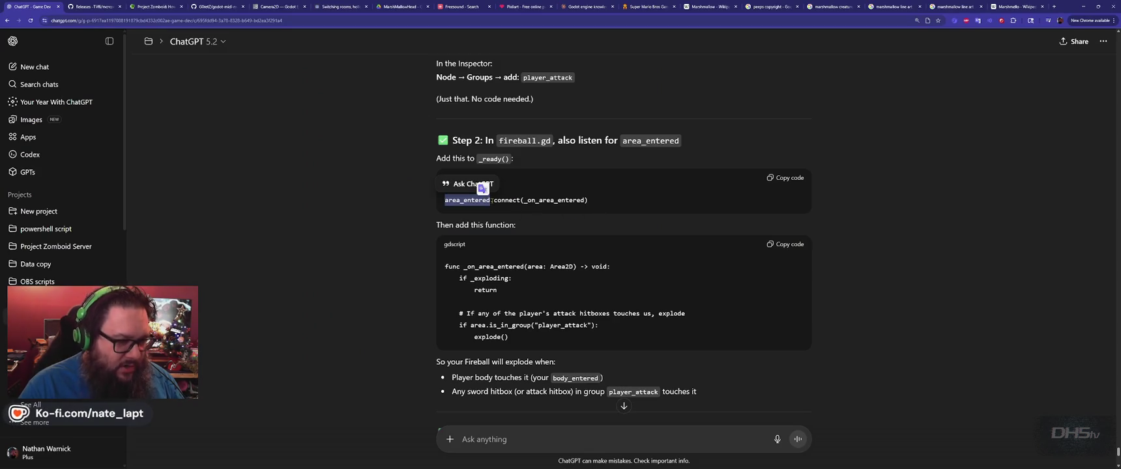
key("alt+Tab")
key("ctrl+f")
key("ctrl+v")
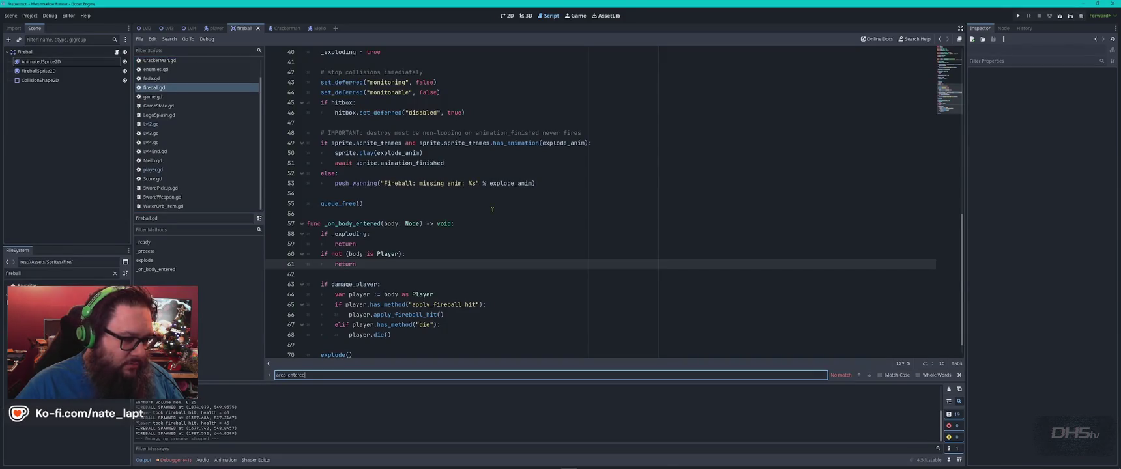
key("Escape")
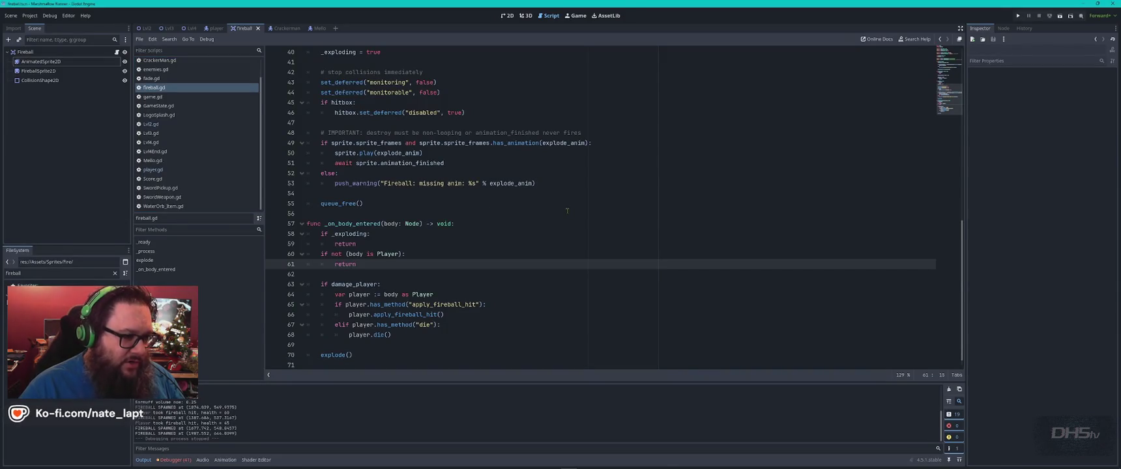
scroll(528, 234, "down", 1)
key("alt+Tab")
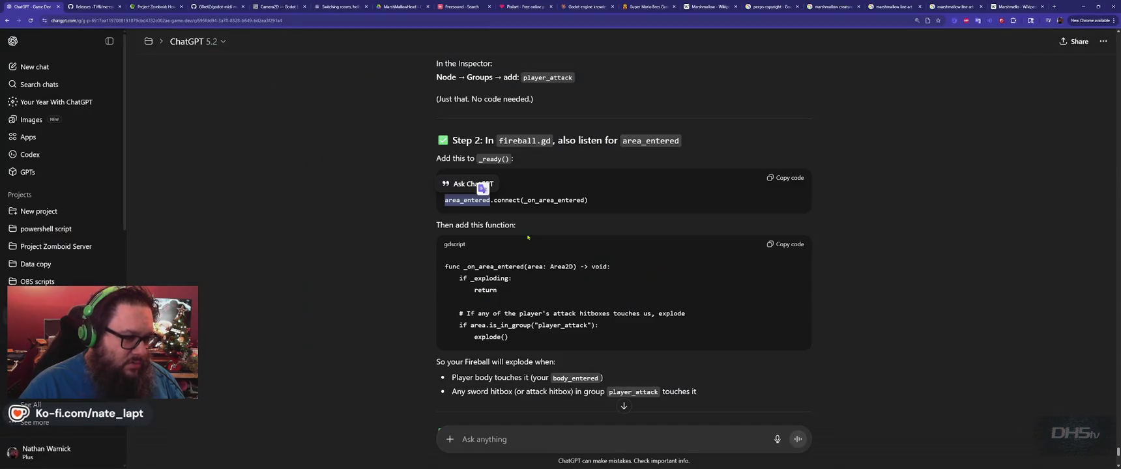
key("alt+Tab")
- Locate _on_body_entered and the _ready function in fireball.gd against ChatGPT's steps
left_click(353, 224)
left_click(354, 215)
key("alt+Tab")
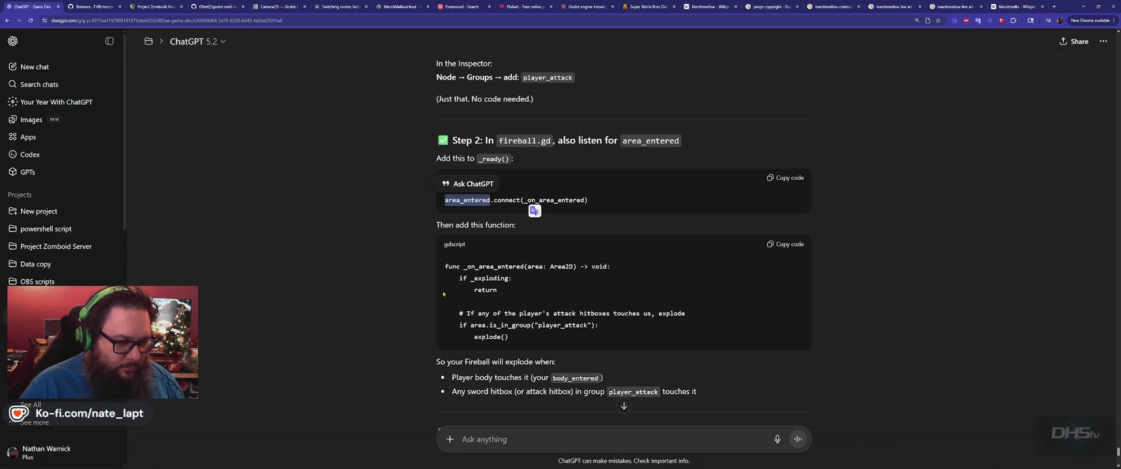
left_click(408, 190)
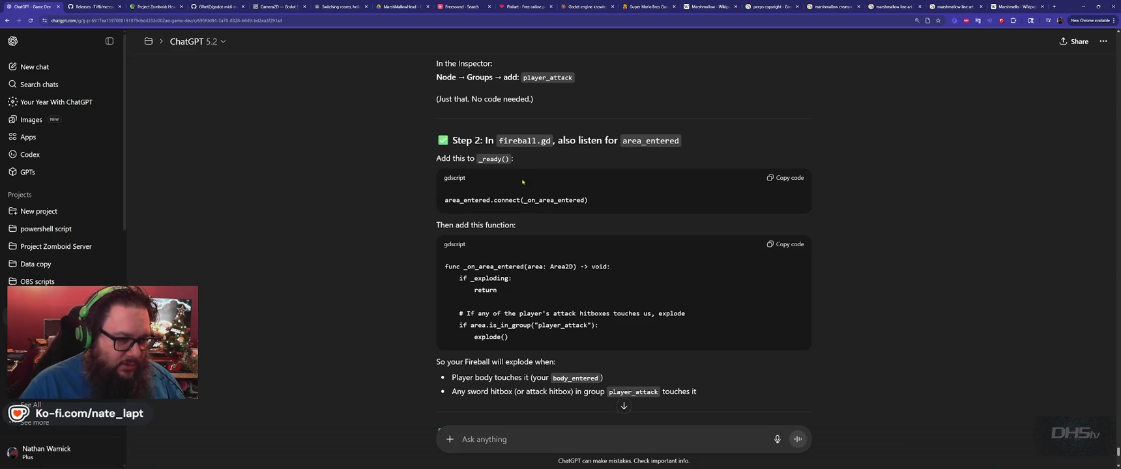
key("alt+Tab")
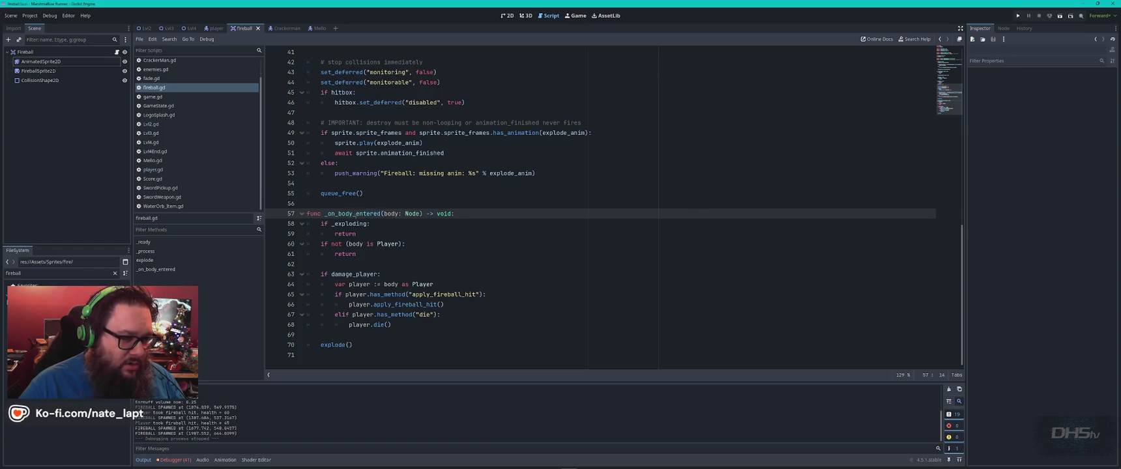
scroll(387, 241, "up", 4)
scroll(387, 241, "up", 5)
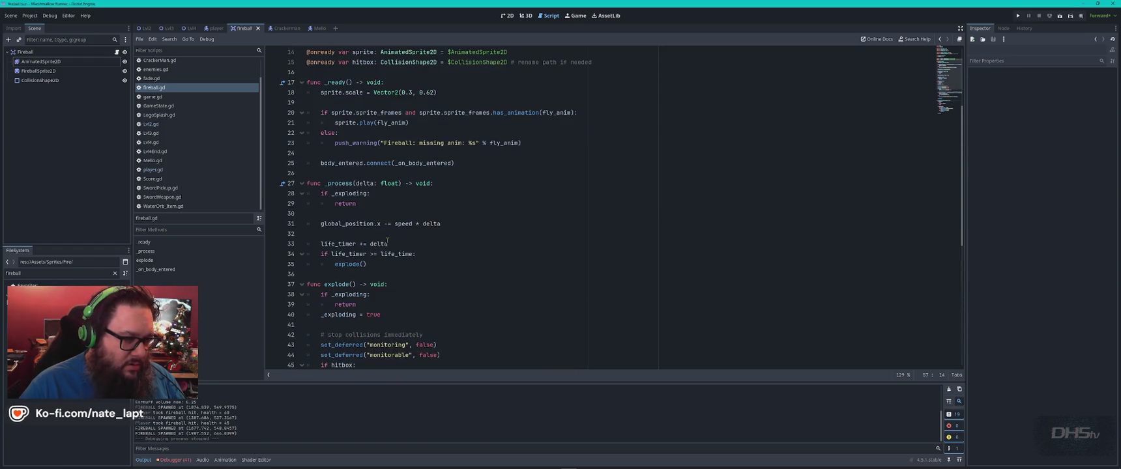
scroll(387, 240, "up", 3)
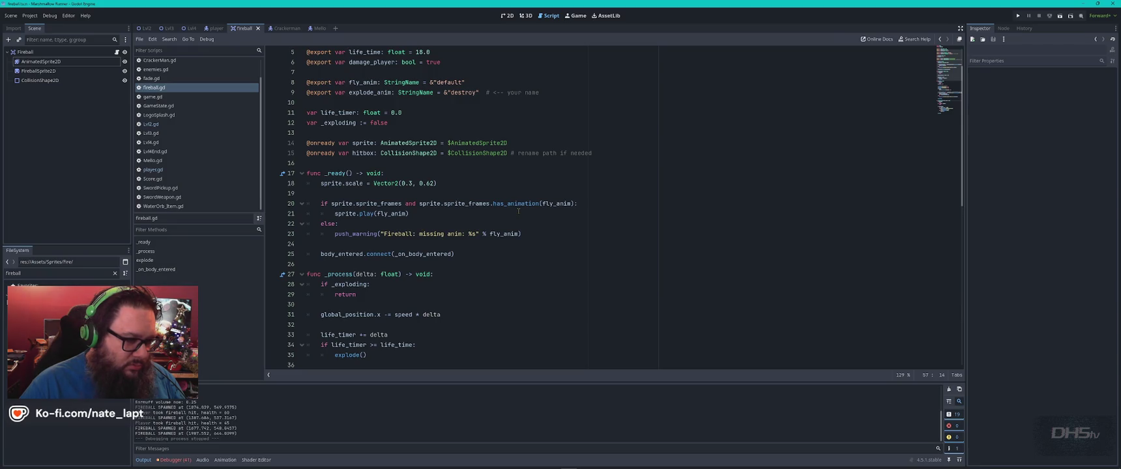
- Paste area_entered.connect(_on_area_entered) into _ready() after the body_entered connection
key("alt+Tab")
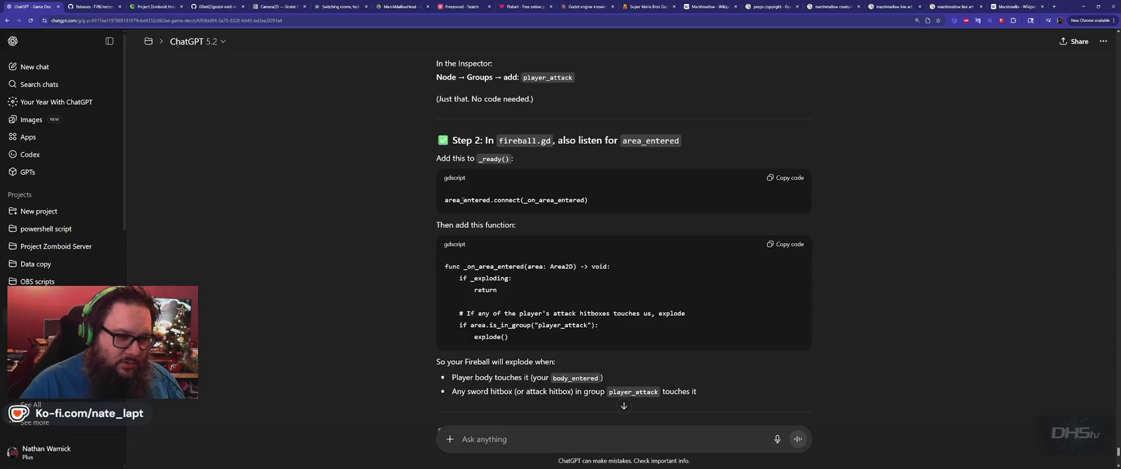
key("alt+Tab")
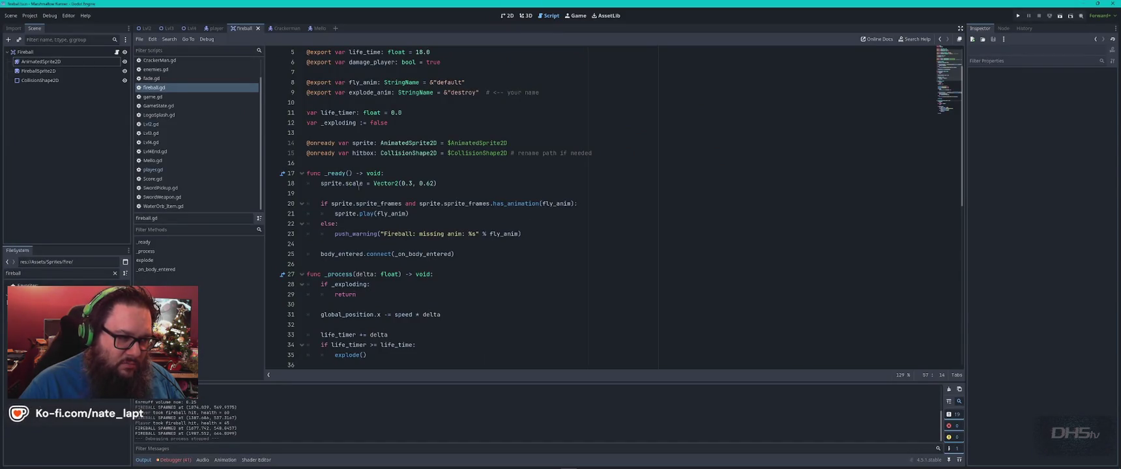
key("alt+Tab")
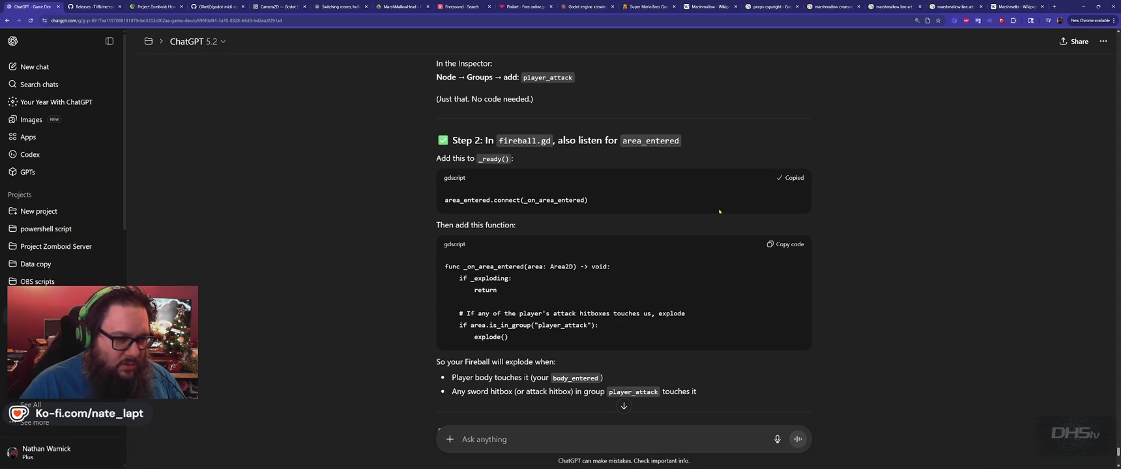
key("alt+Tab")
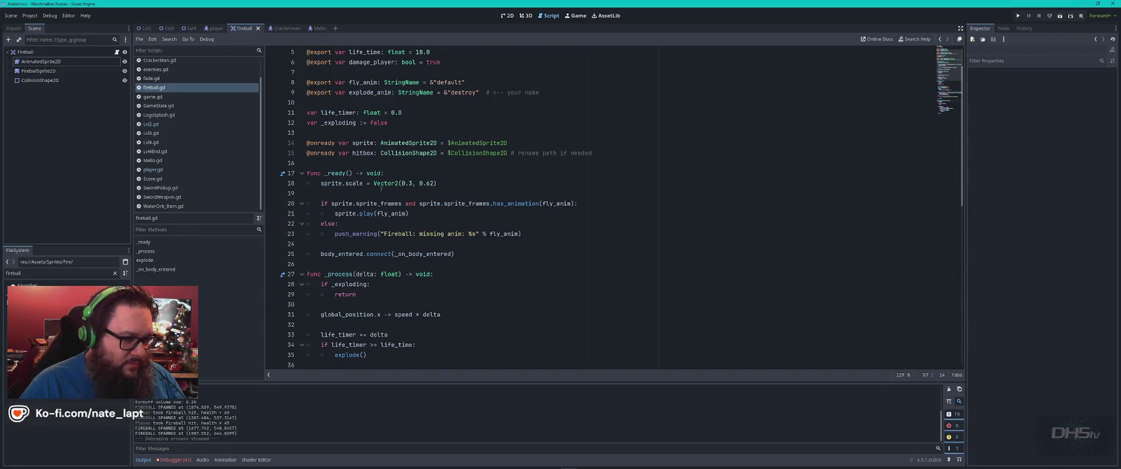
left_click(456, 254)
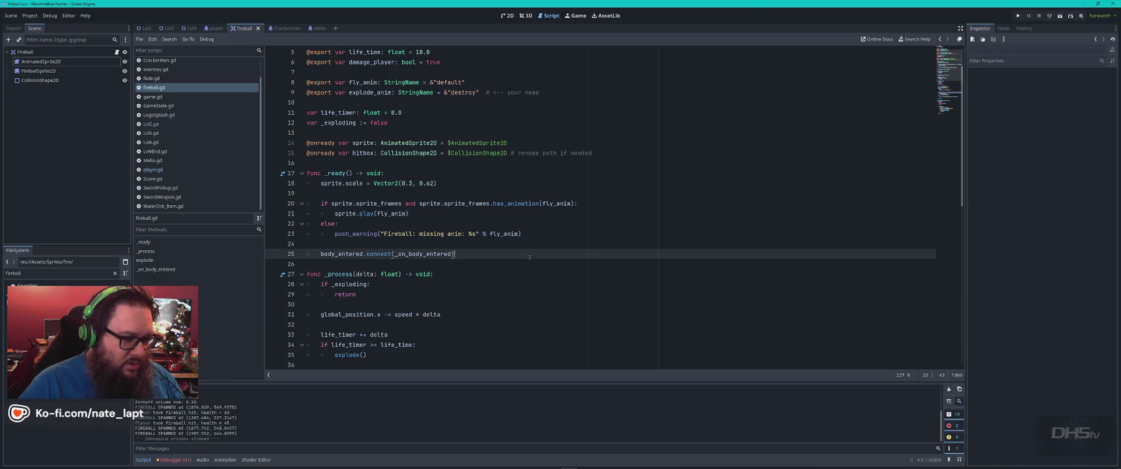
key("ctrl+v")
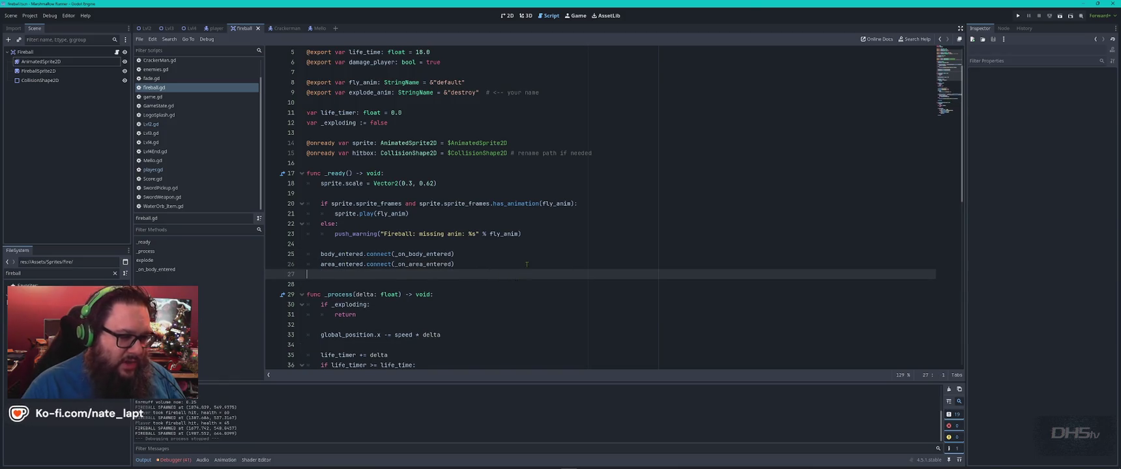
- Paste the _on_area_entered function, exploding on player_attack areas, after line 72
key("alt+Tab")
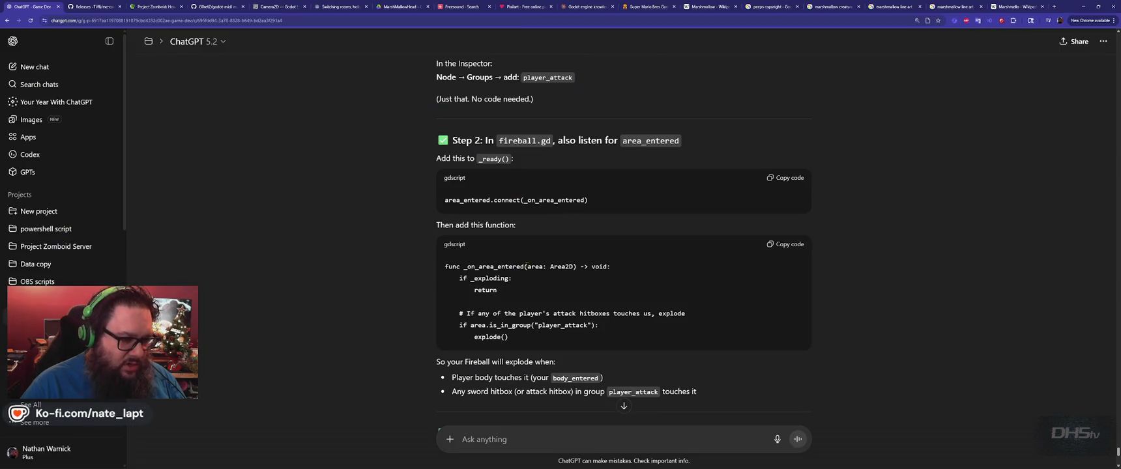
left_click(782, 247)
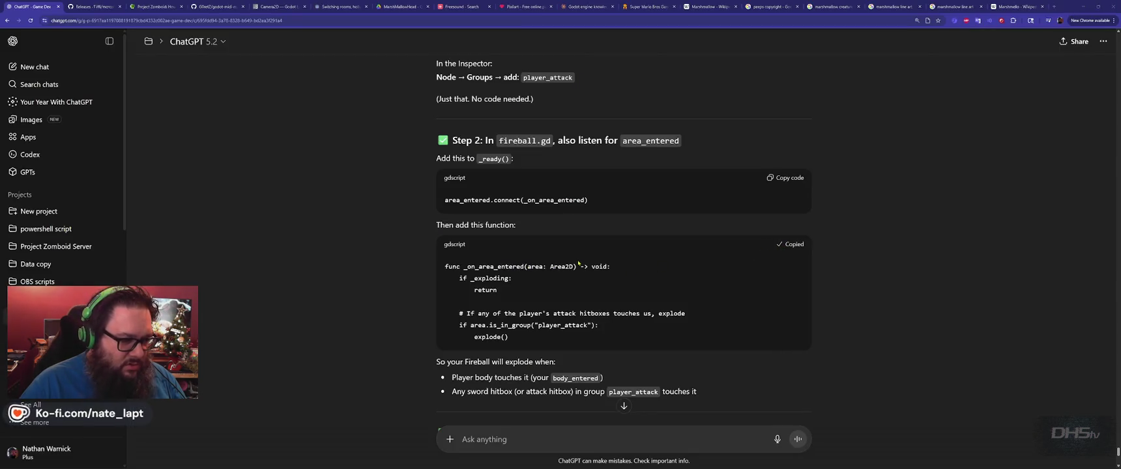
key("alt+Tab")
scroll(521, 280, "down", 8)
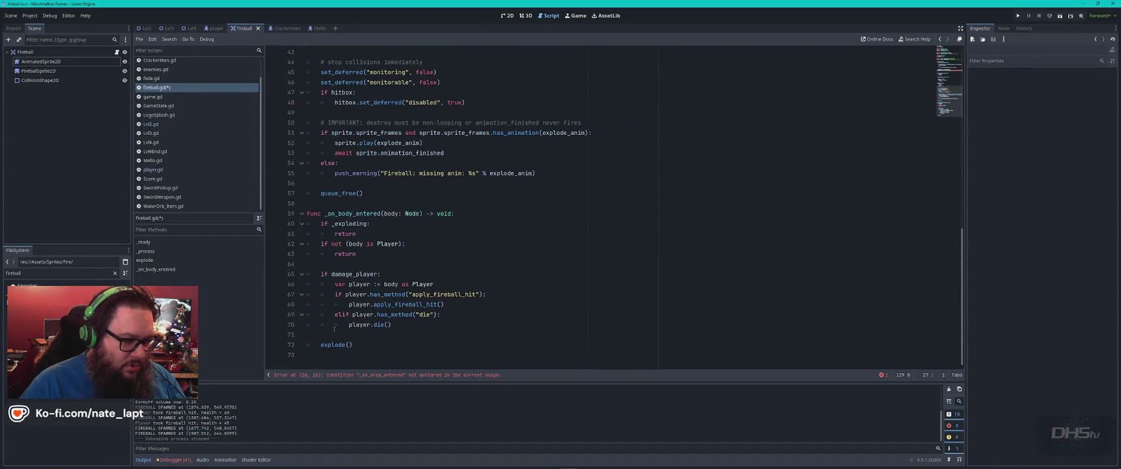
left_click(398, 346)
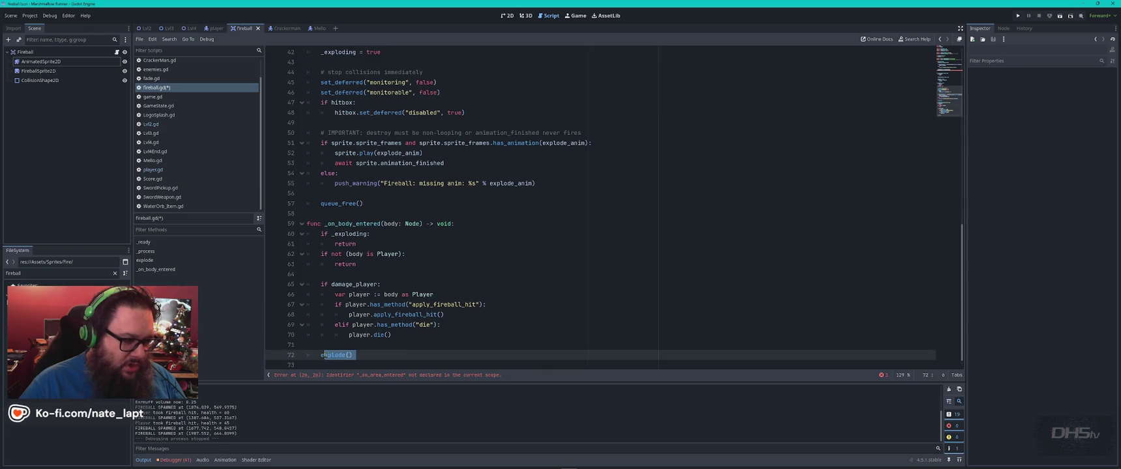
key("ctrl+v")
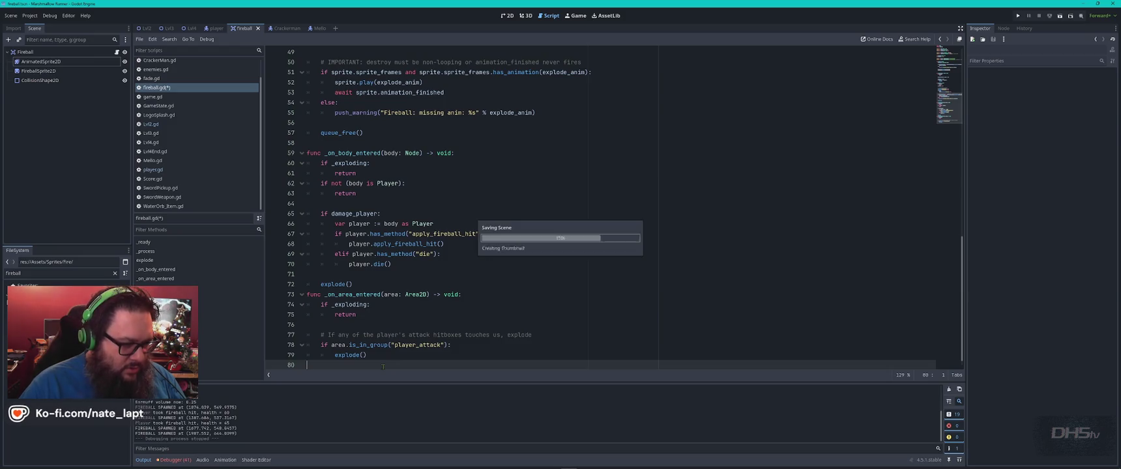
key("alt+Tab")
scroll(479, 300, "down", 3)
- Reread ChatGPT's explanation of why sword hits don't explode the fireball, then run the project
scroll(443, 300, "up", 5)
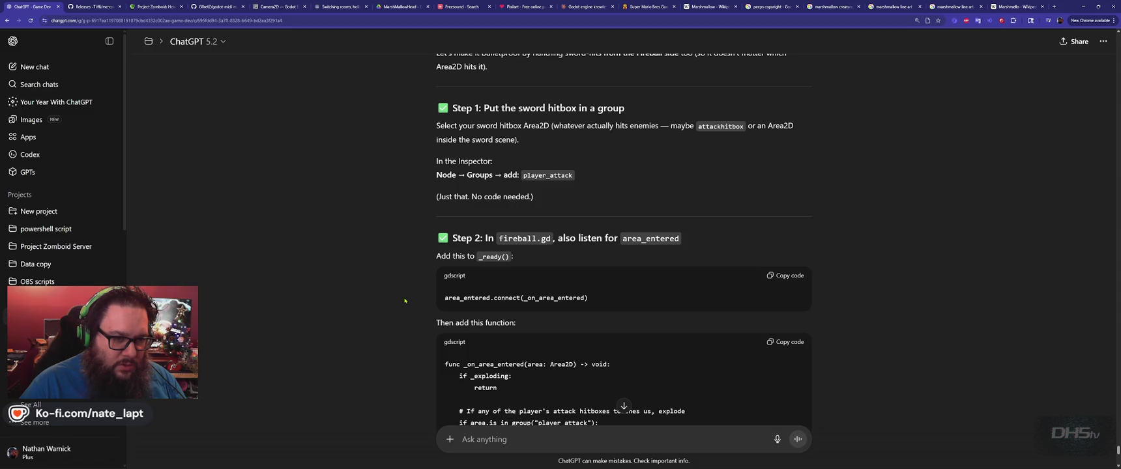
scroll(404, 301, "up", 3)
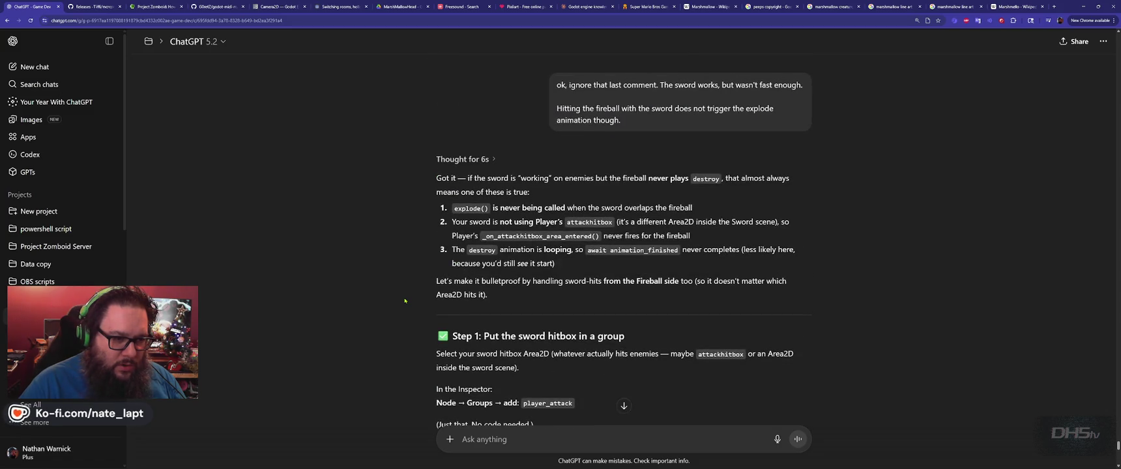
key("alt+Tab")
key("F5")
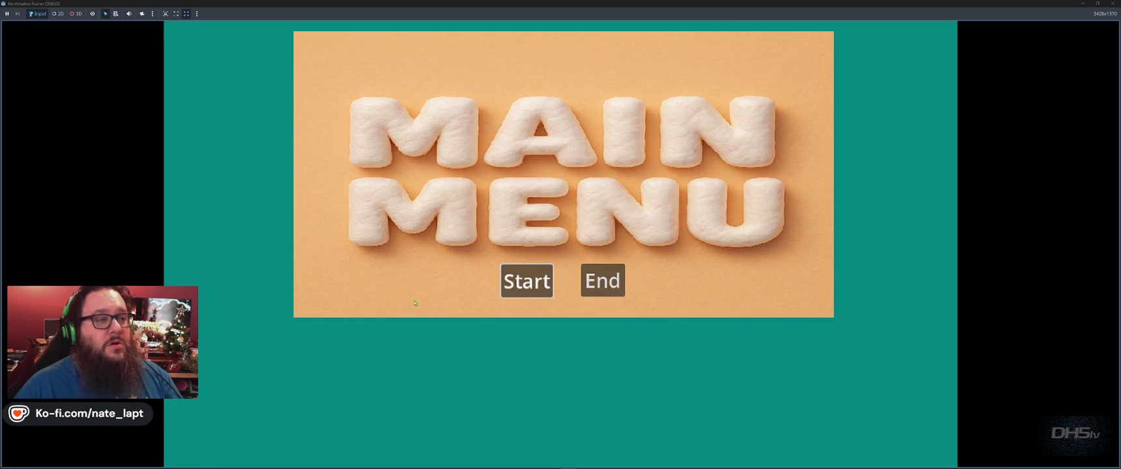
- Start from the main menu, grab the sword, stomp enemies to a 1020 score, then stop the game
left_click(527, 281)
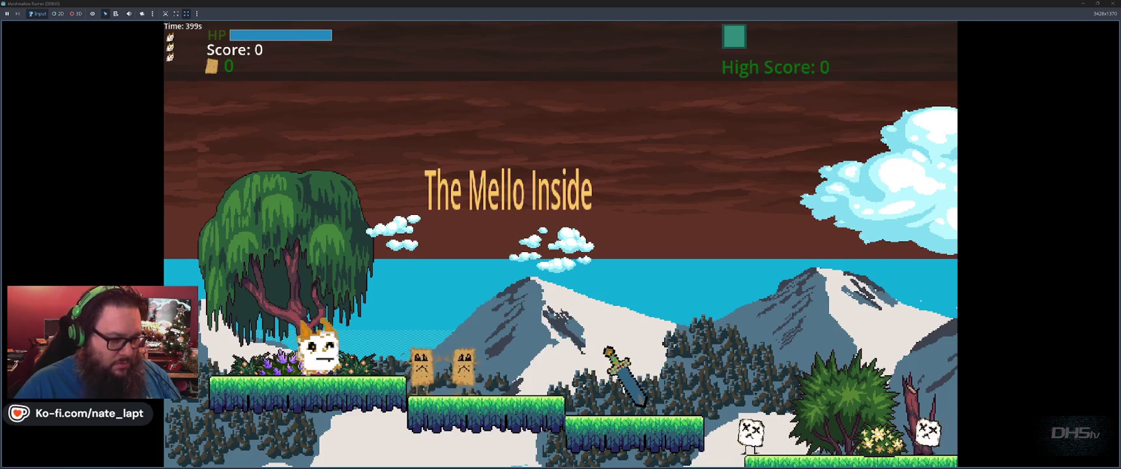
key("space")
key("Right")
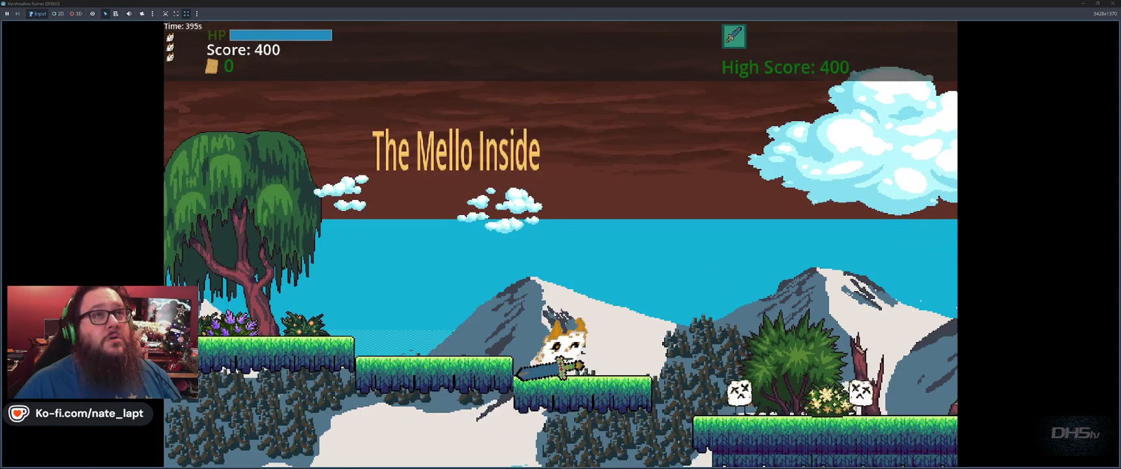
key("Right")
key("space")
key("Right")
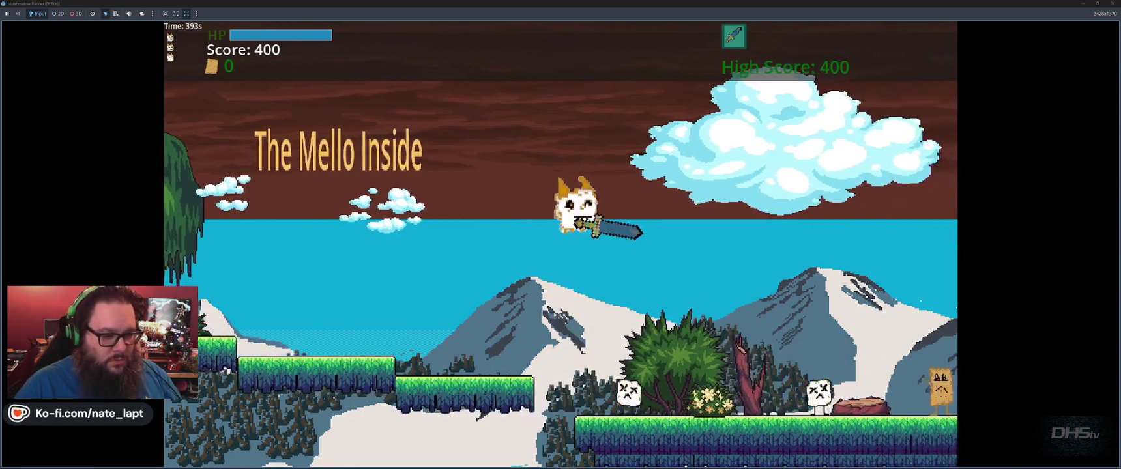
key("Right")
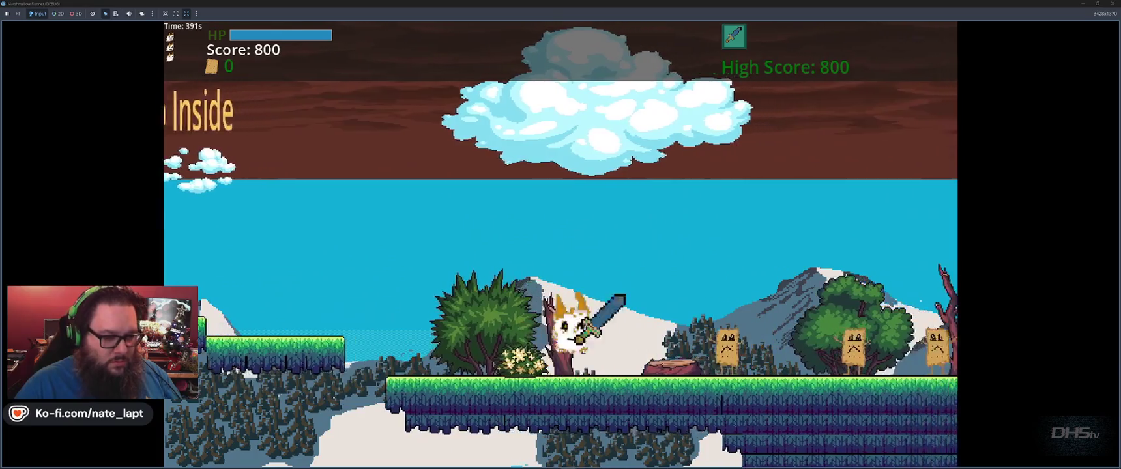
key("space")
key("space")
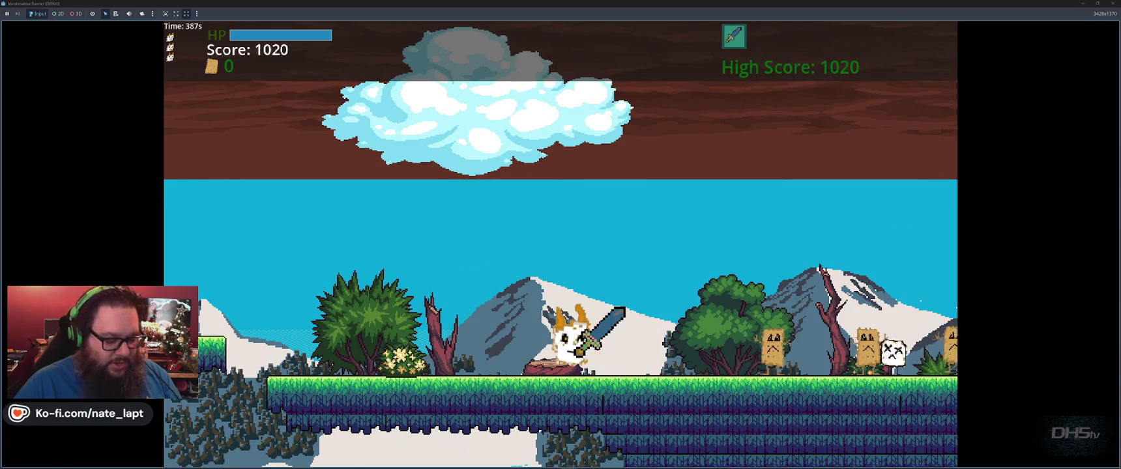
key("F8")
scroll(533, 294, "down", 1)
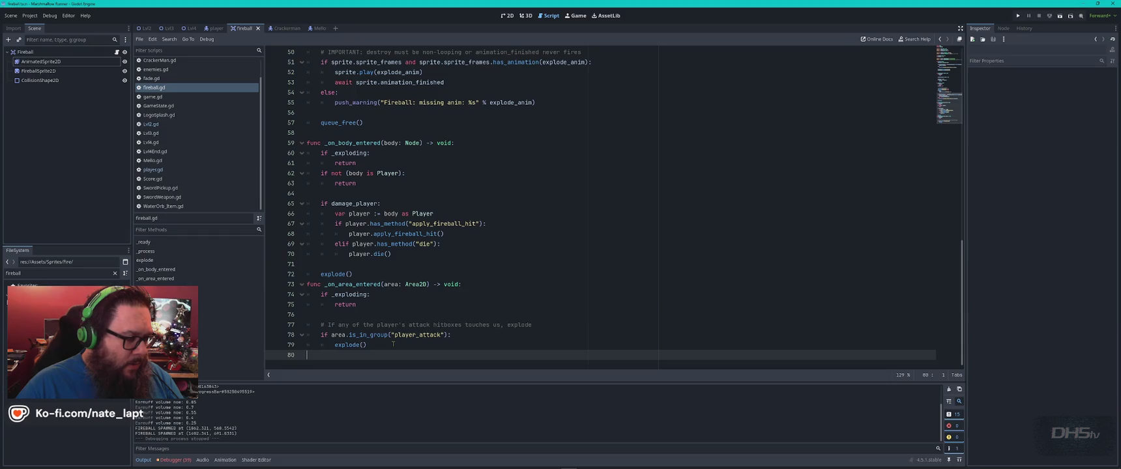
- Find queue_free in fireball.gd and review the explode() function around it, then return to ChatGPT
key("ctrl+f")
type("que")
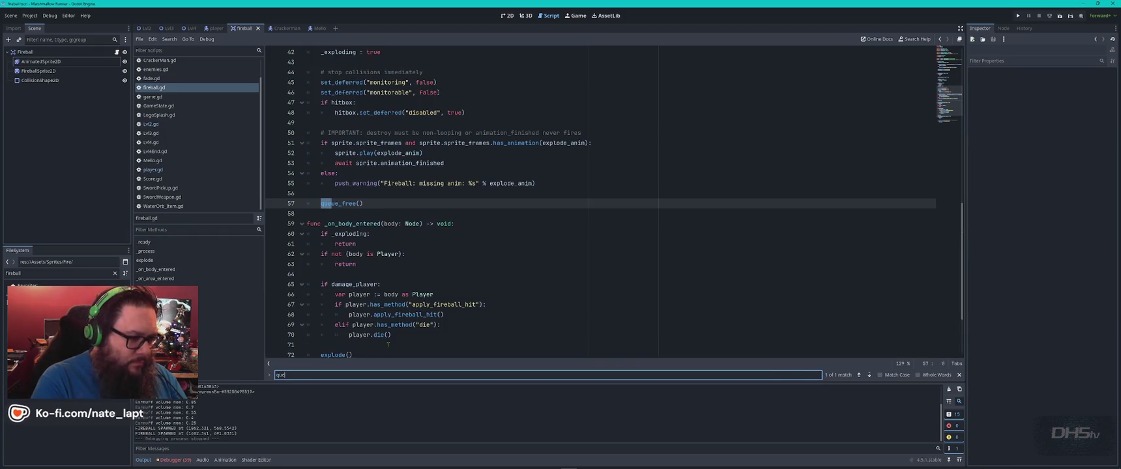
key("Escape")
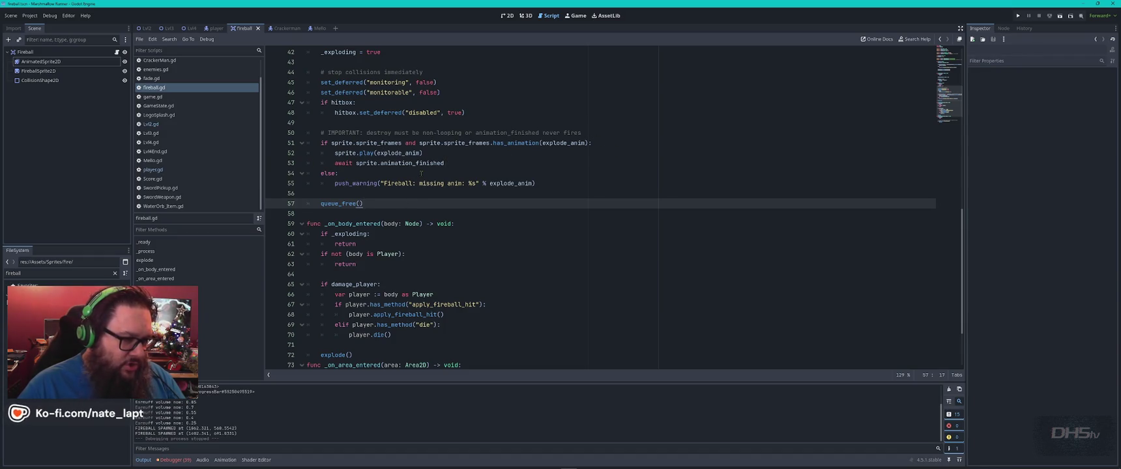
scroll(432, 188, "up", 2)
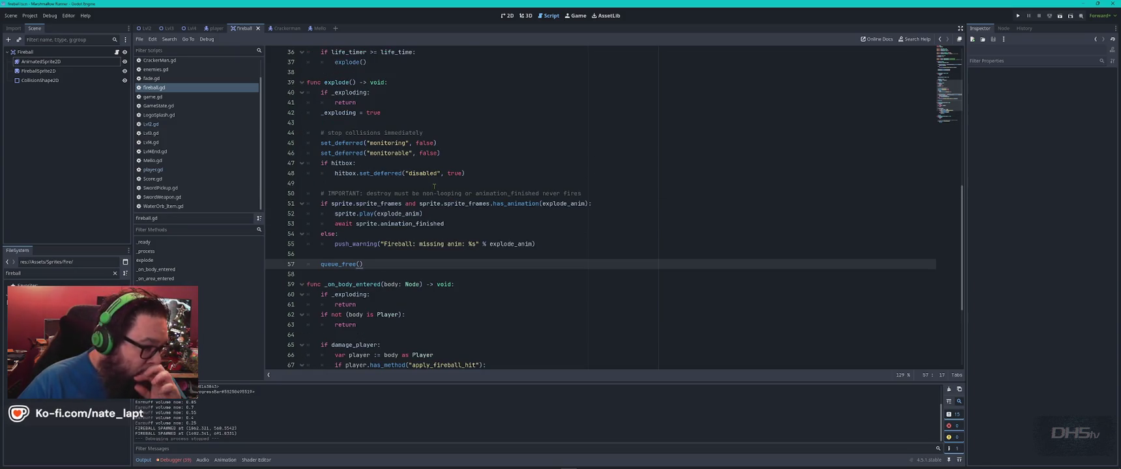
scroll(431, 184, "down", 4)
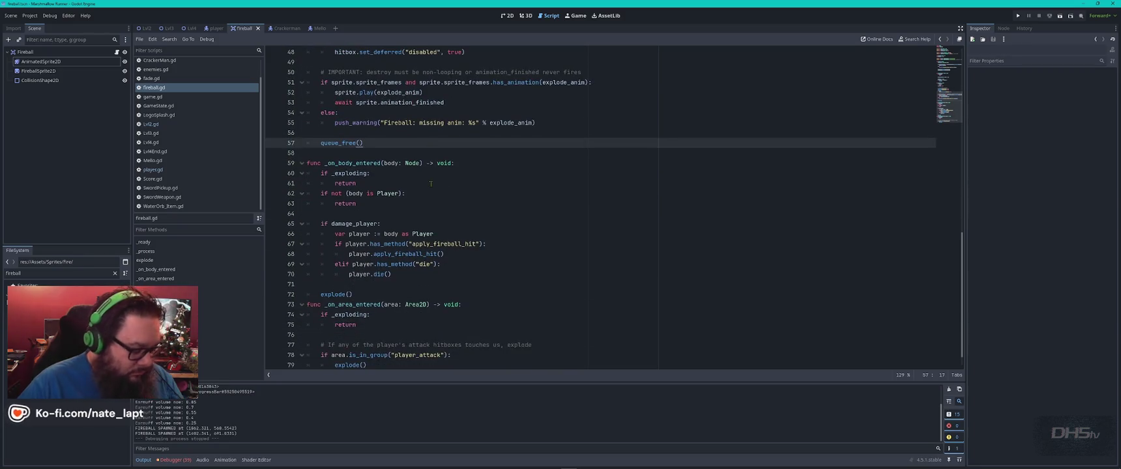
key("alt+Tab")
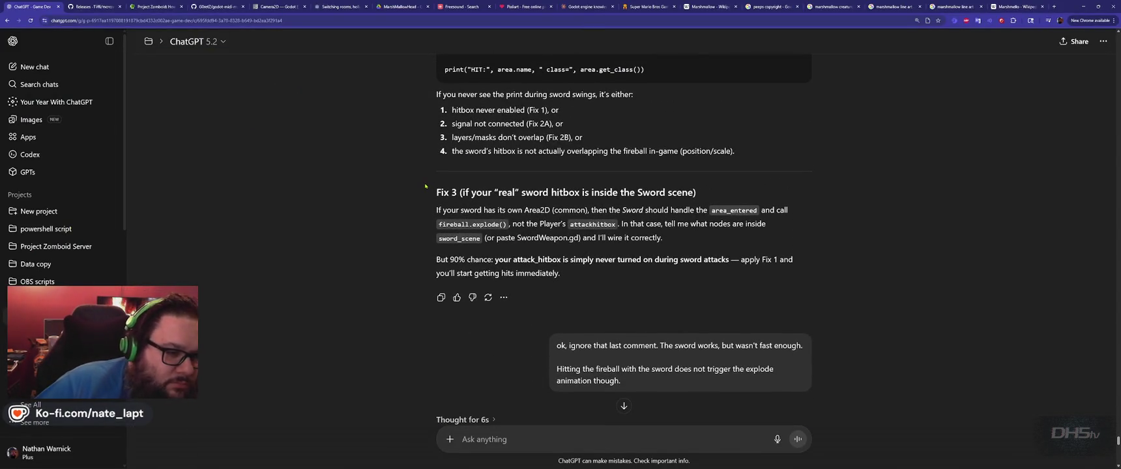
- Reread ChatGPT's Step 1 about putting the sword hitbox in a group
scroll(425, 187, "down", 2)
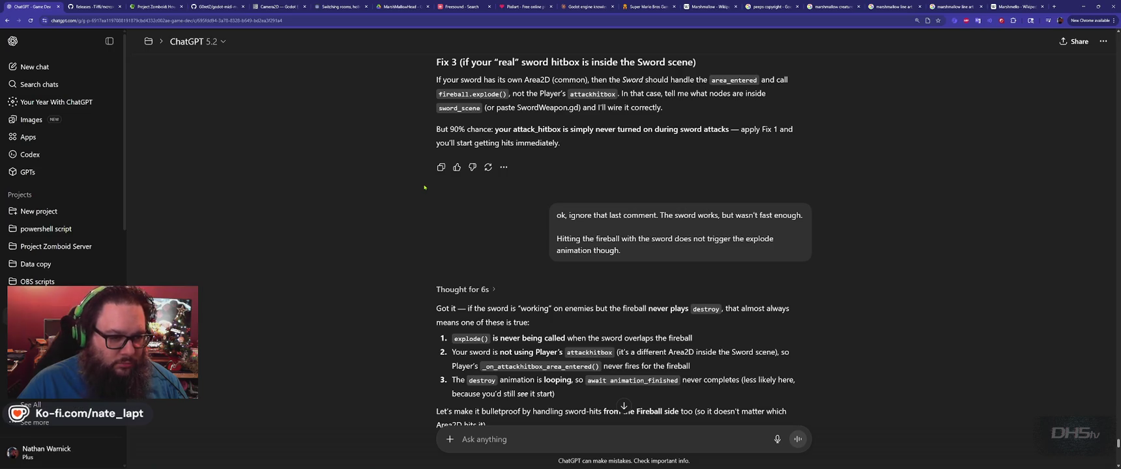
scroll(424, 189, "down", 2)
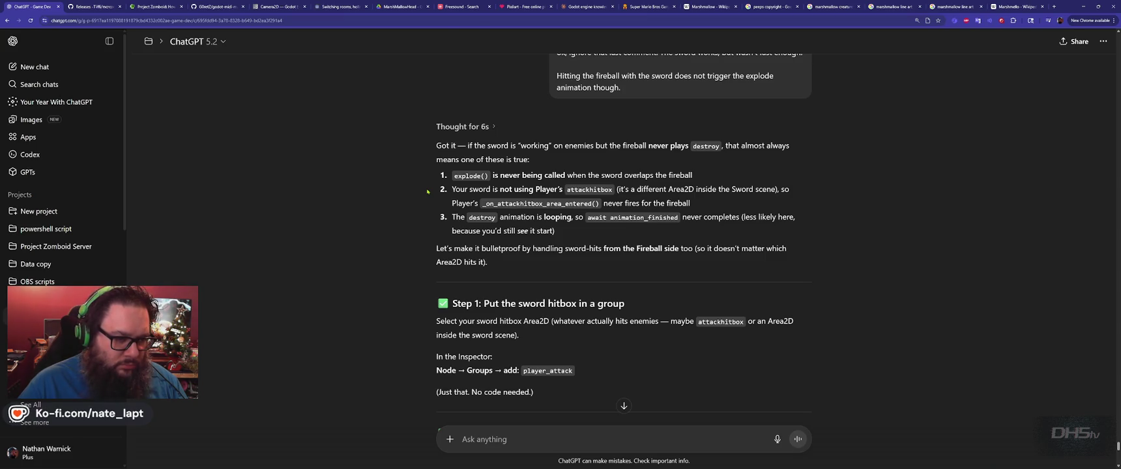
scroll(427, 191, "down", 1)
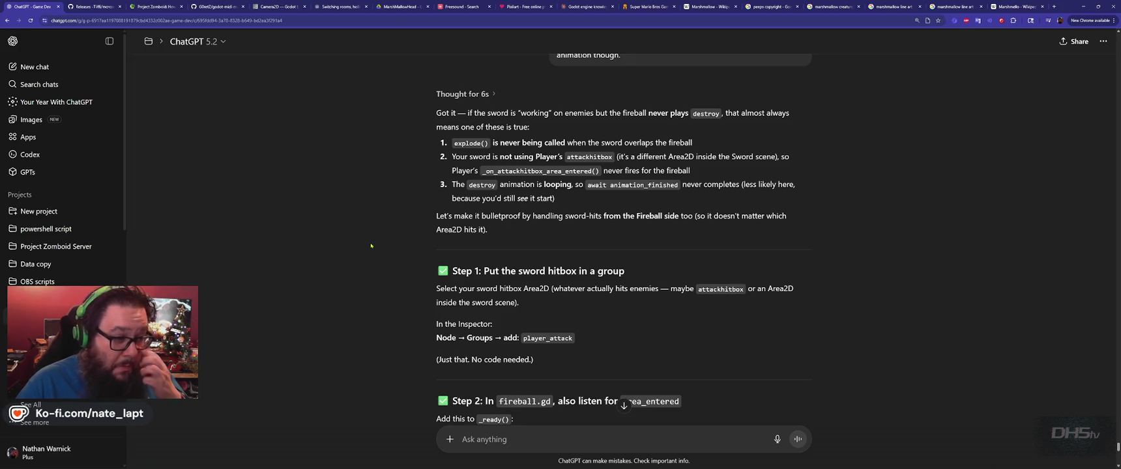
scroll(371, 245, "down", 3)
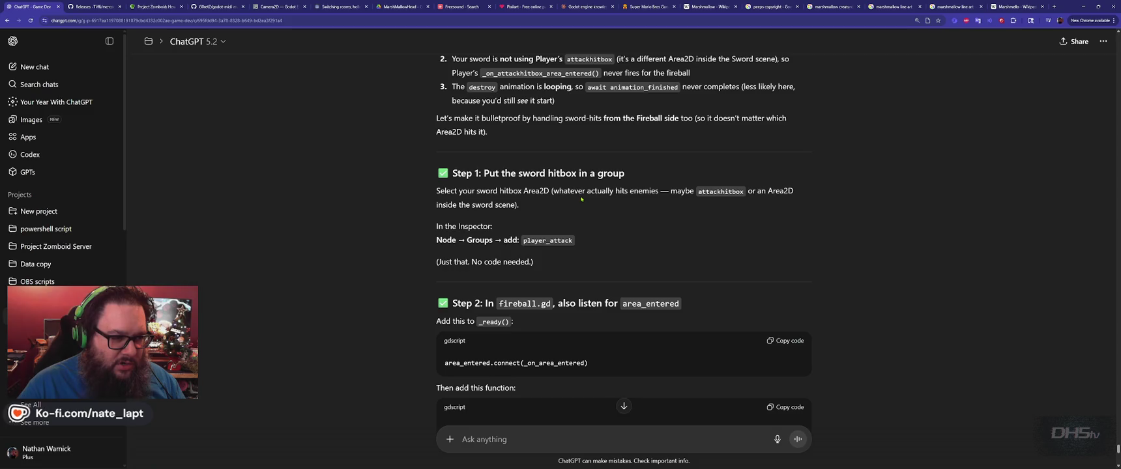
- Filter Godot's FileSystem dock for 'sword' to locate the sword scene
key("alt+Tab")
left_click(58, 273)
type("sword")
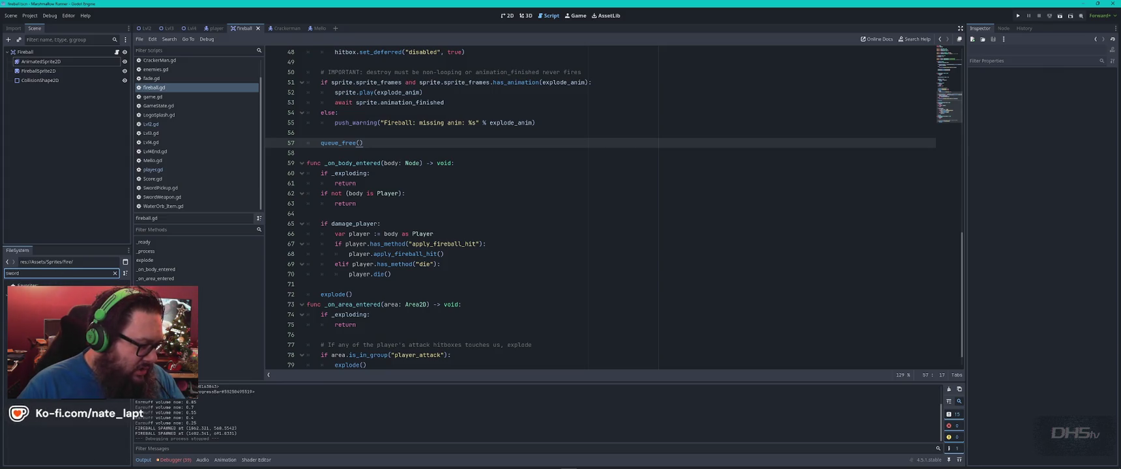
- Open the Sword02 scene, select its CollisionShape2D node, and show the node's Groups panel
double_click(39, 332)
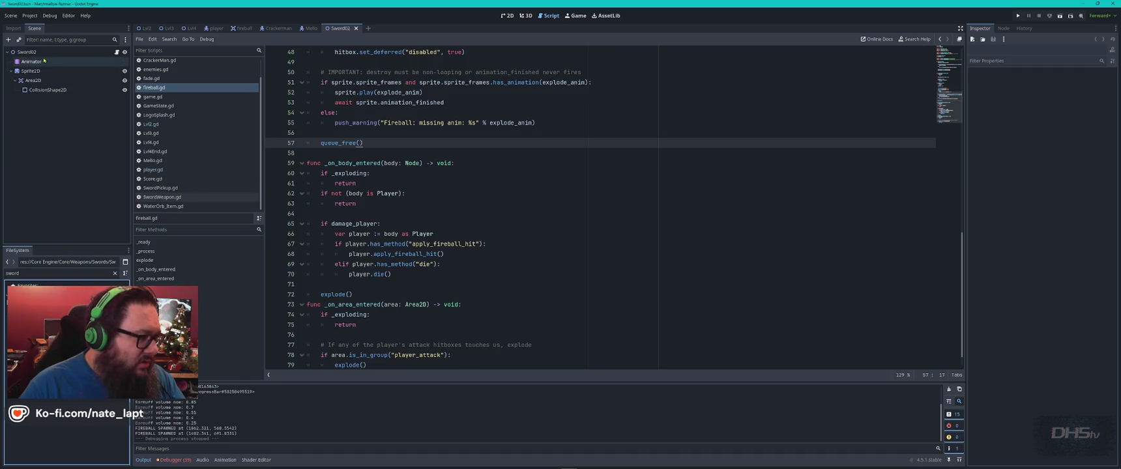
key("alt+Tab")
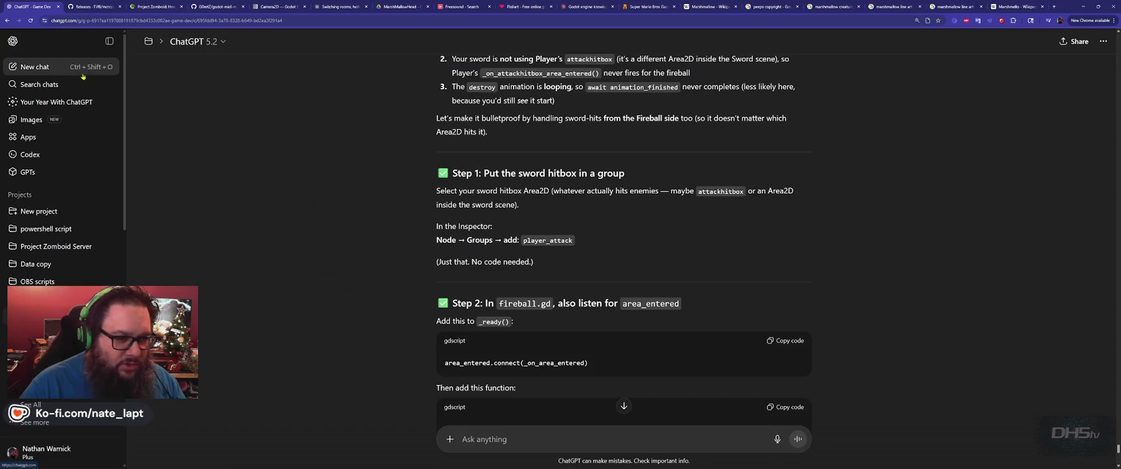
key("alt+Tab")
left_click(49, 90)
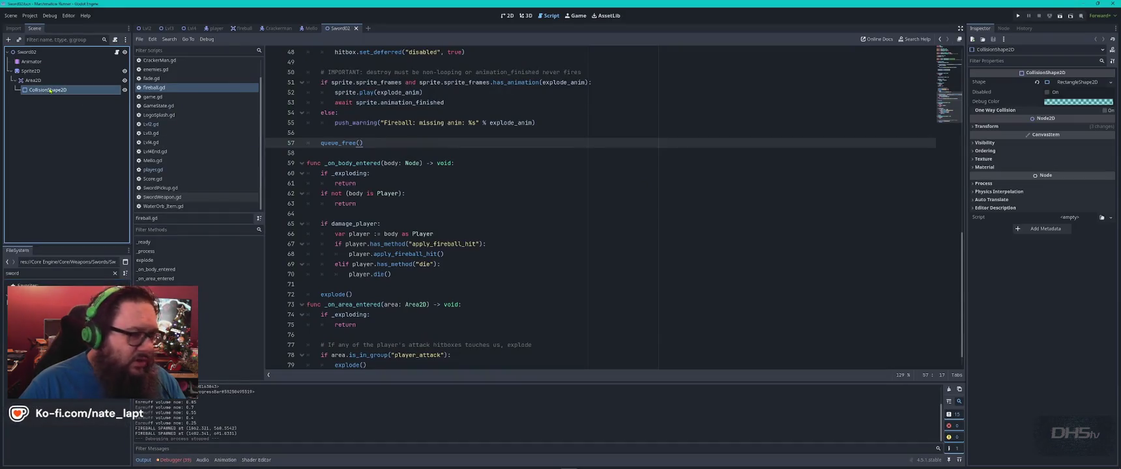
left_click(1003, 28)
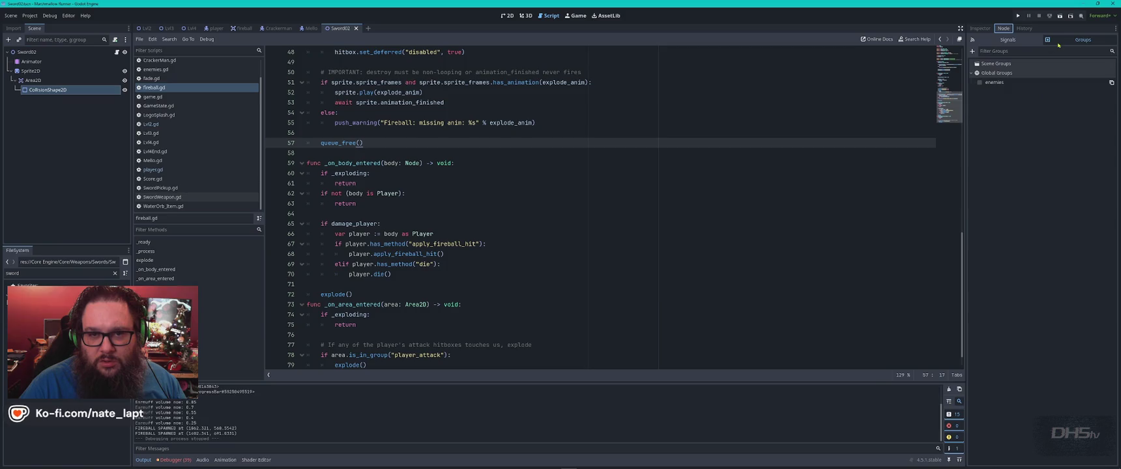
left_click(1090, 40)
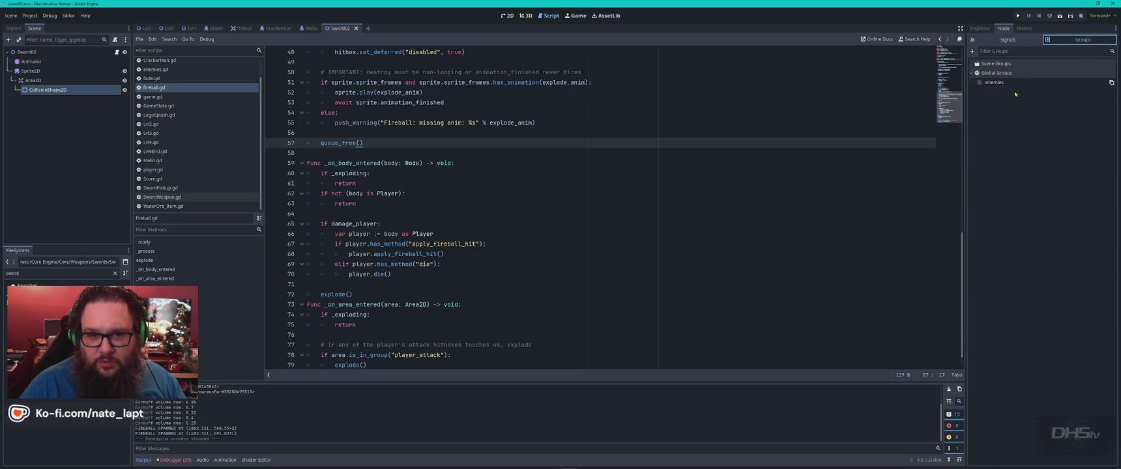
- Copy the group name player_attack from ChatGPT and expand the Global Groups list
key("alt+Tab")
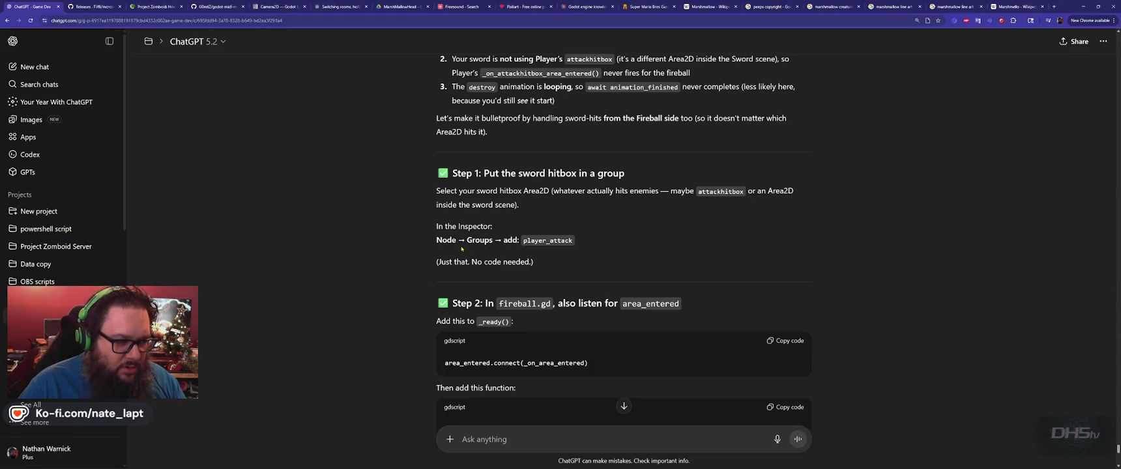
key("alt+Tab")
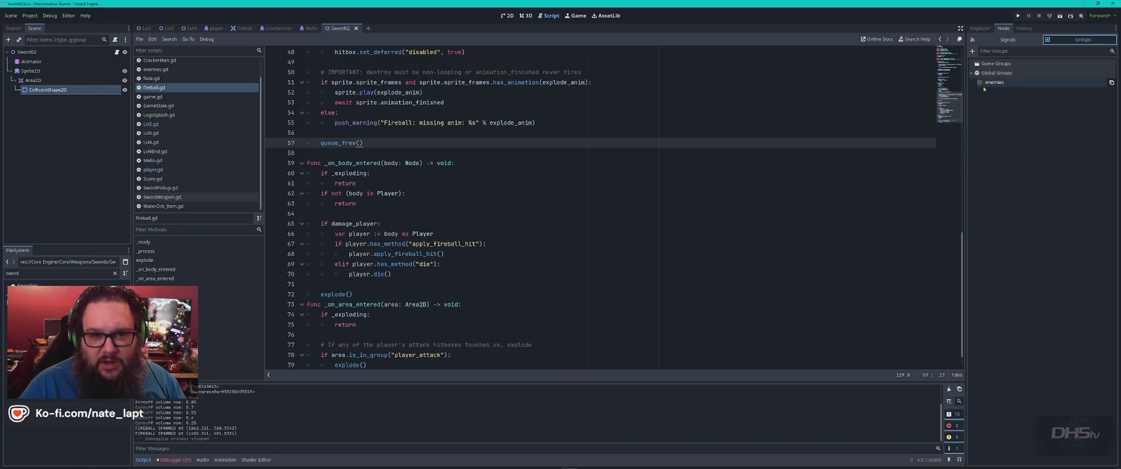
key("alt+Tab")
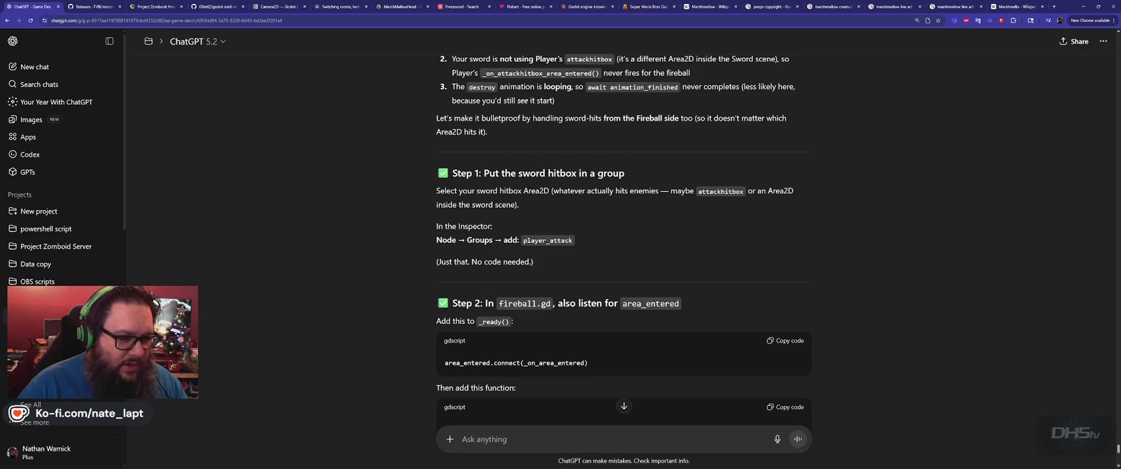
double_click(548, 241)
key("alt+Tab")
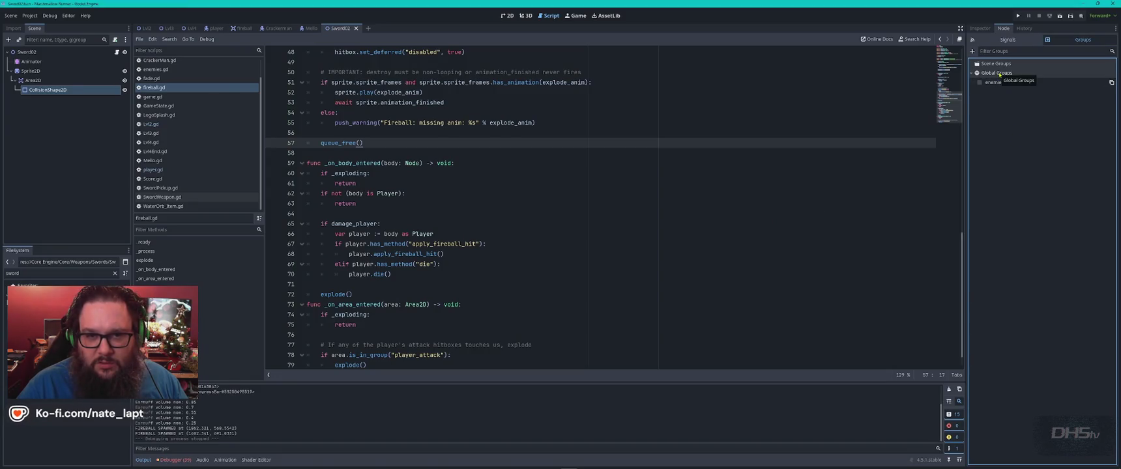
left_click(999, 74)
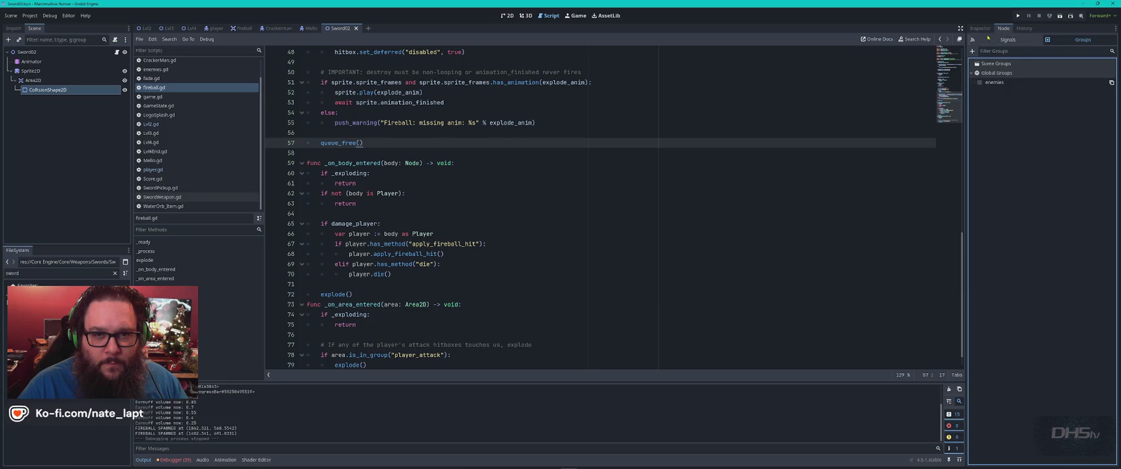
- Create a new scene group named player_attack for the sword's collision node
left_click(972, 51)
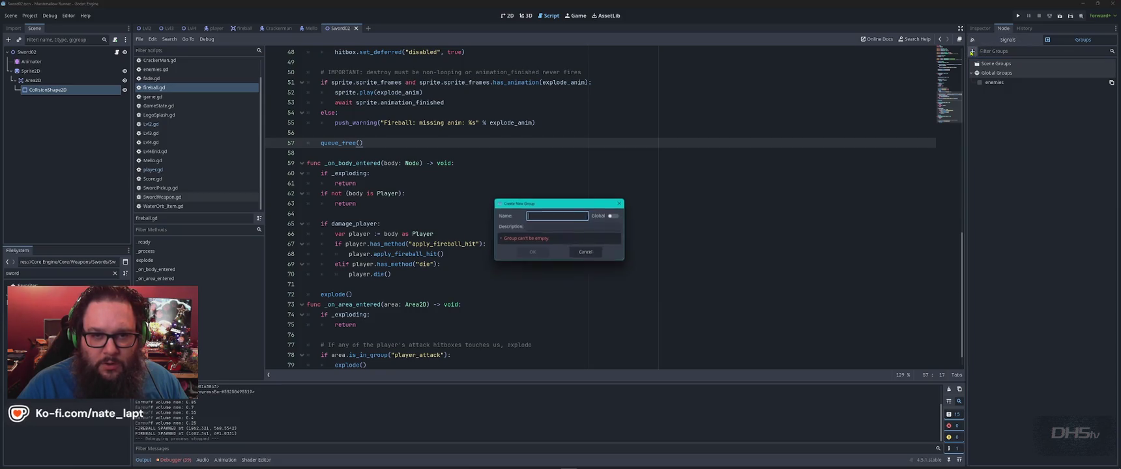
type("player_attack")
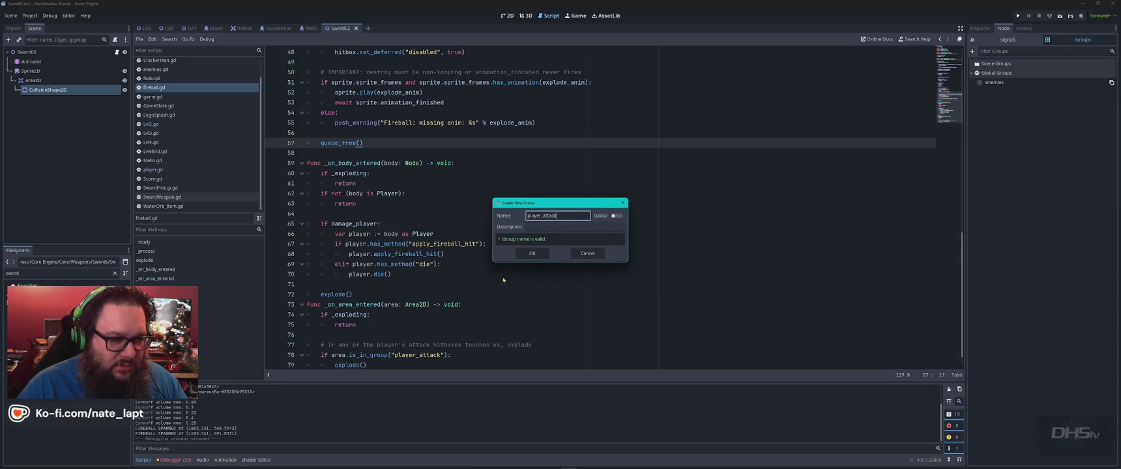
left_click(532, 253)
left_click(979, 73)
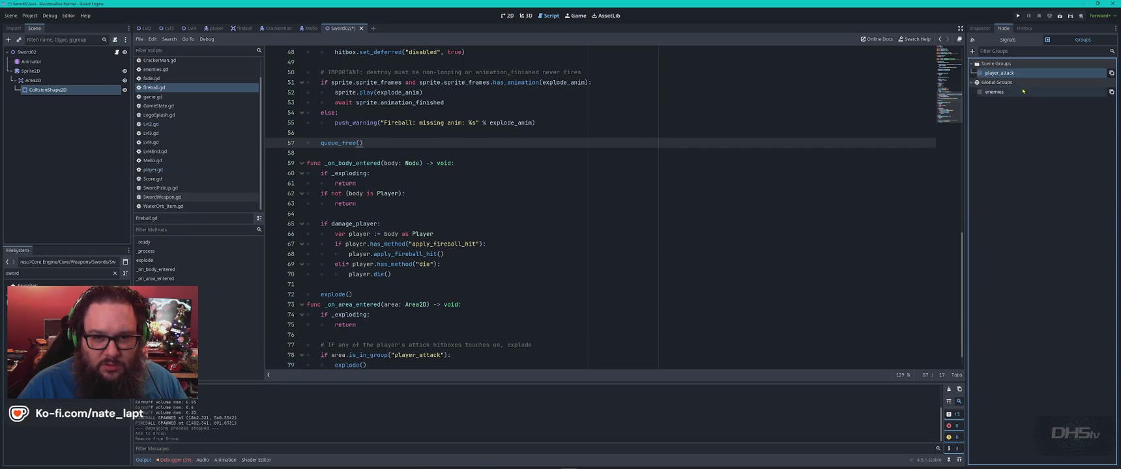
- After rechecking ChatGPT, keep the node in player_attack, save Sword02, and run the game
key("alt+Tab")
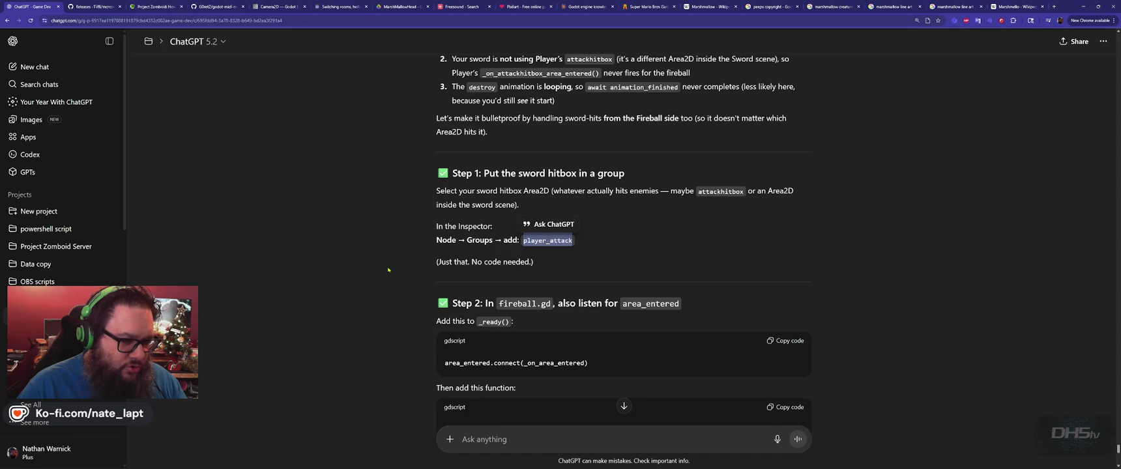
scroll(387, 269, "down", 3)
key("alt+Tab")
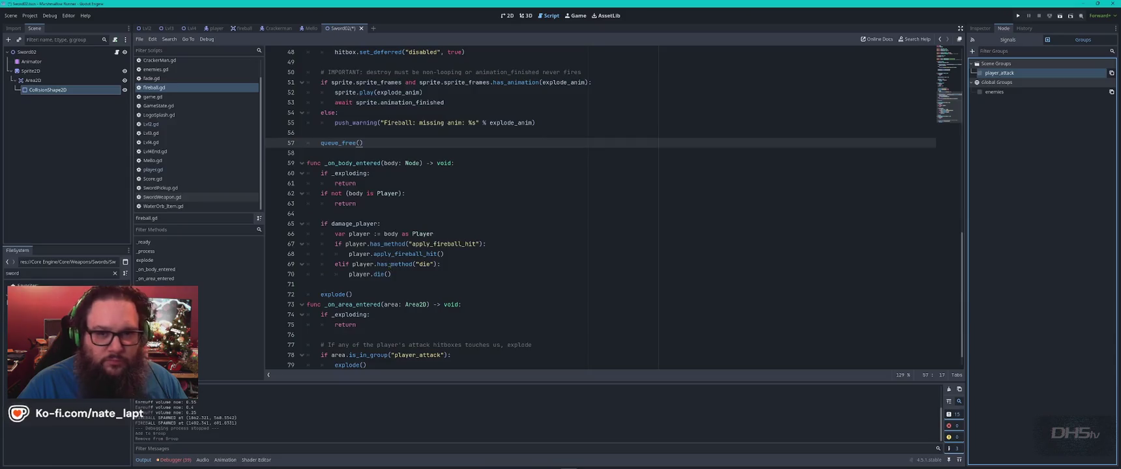
left_click(979, 72)
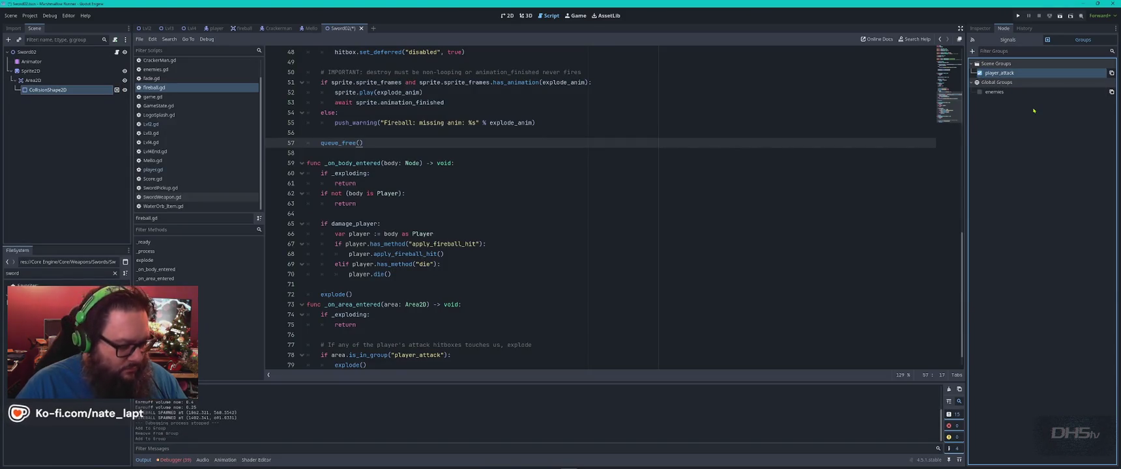
key("ctrl+s")
key("F5")
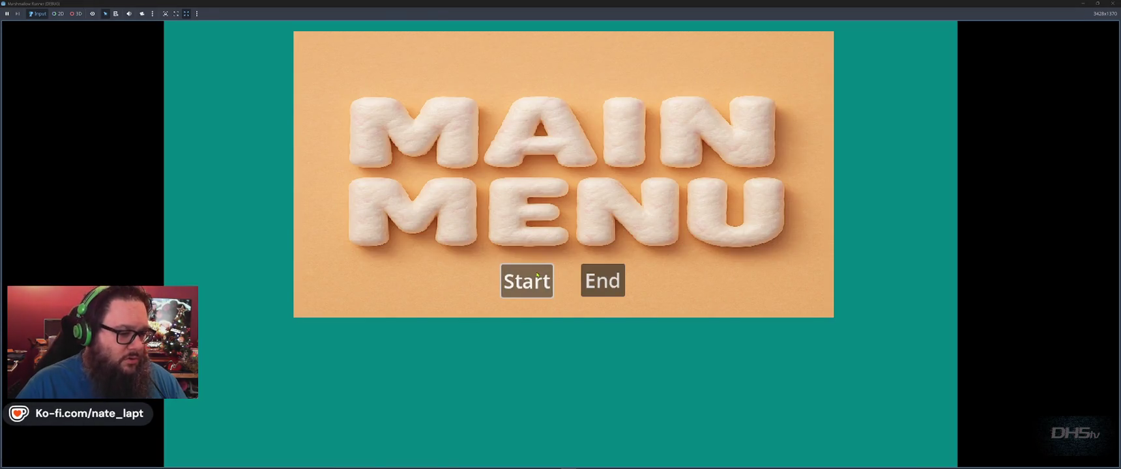
left_click(526, 280)
key("space")
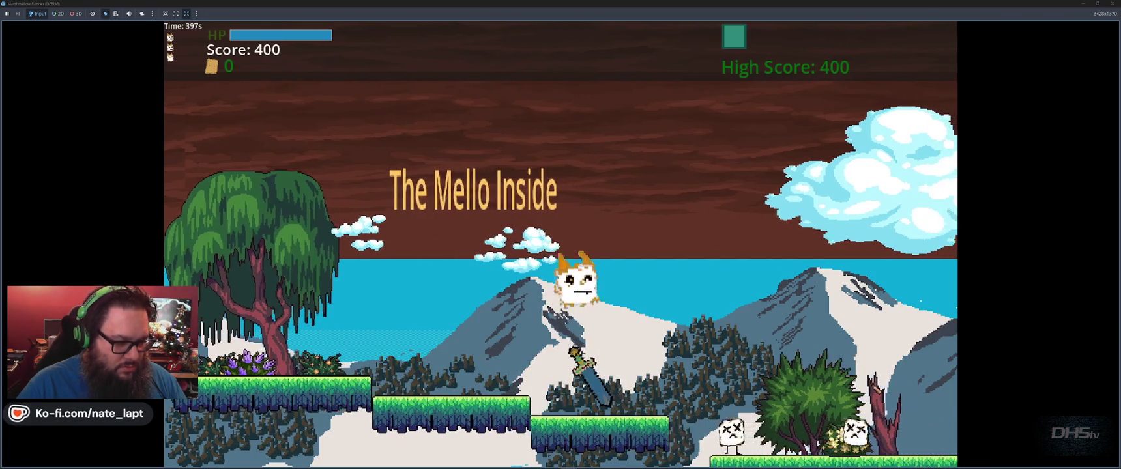
key("space")
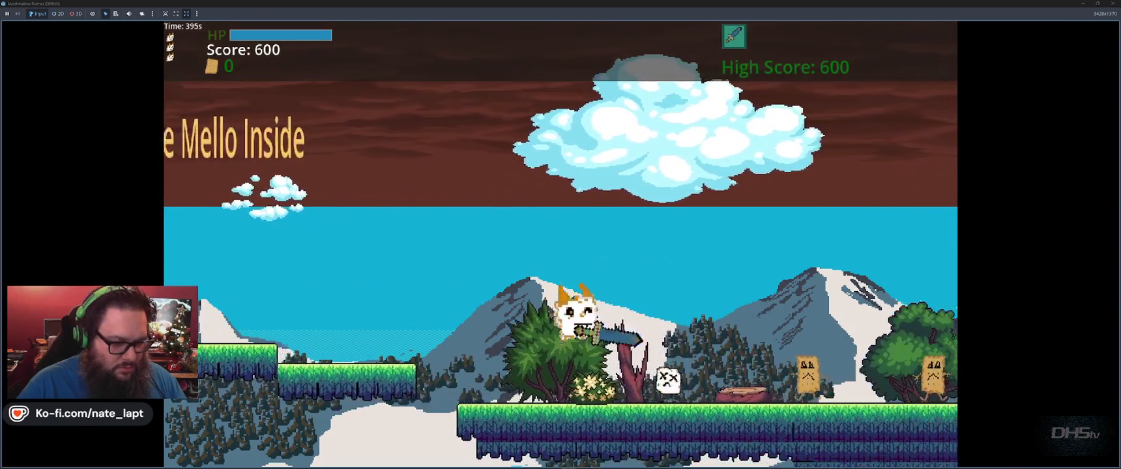
key("space")
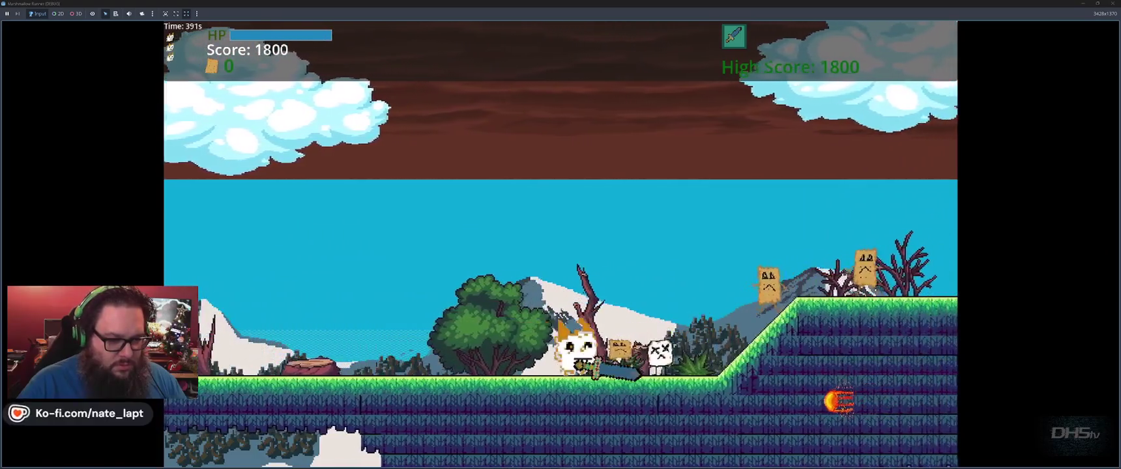
key("Left")
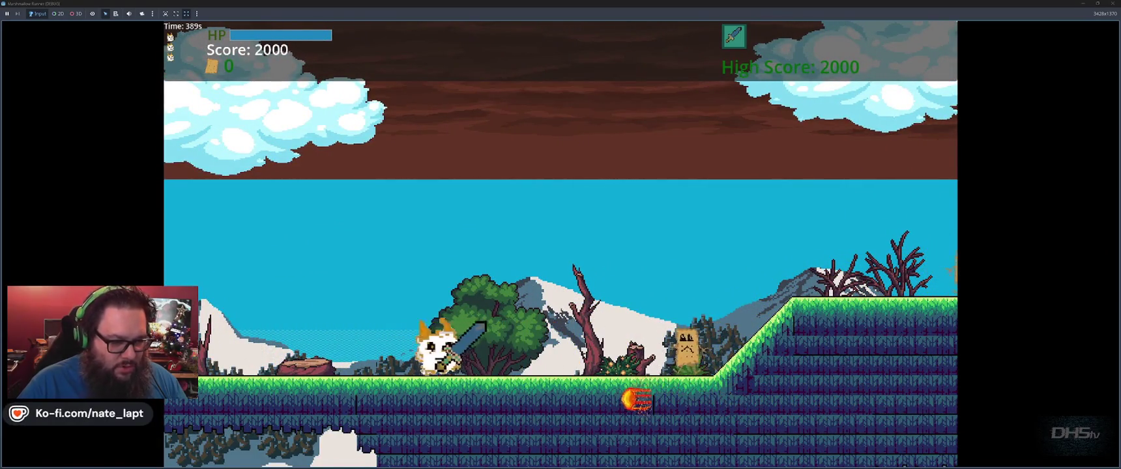
key("Right")
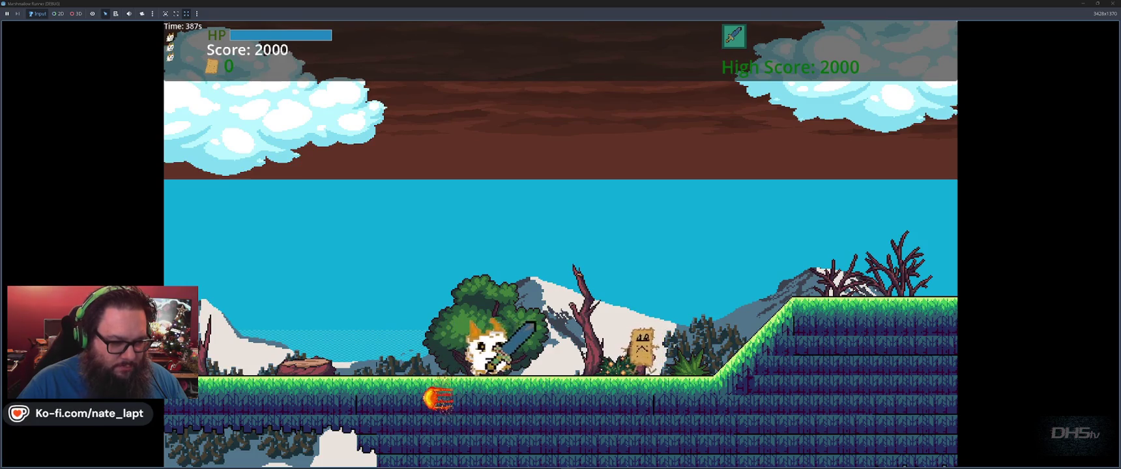
key("space")
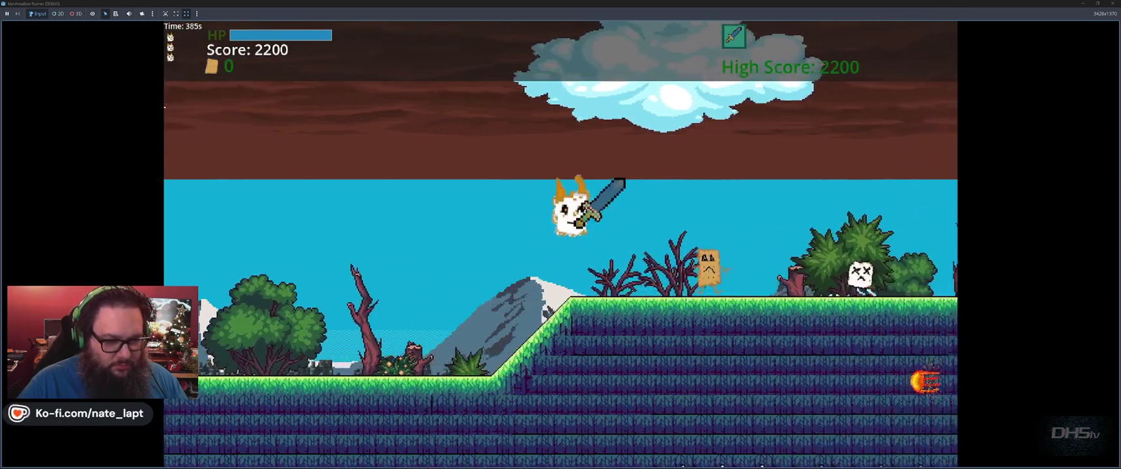
key("Left")
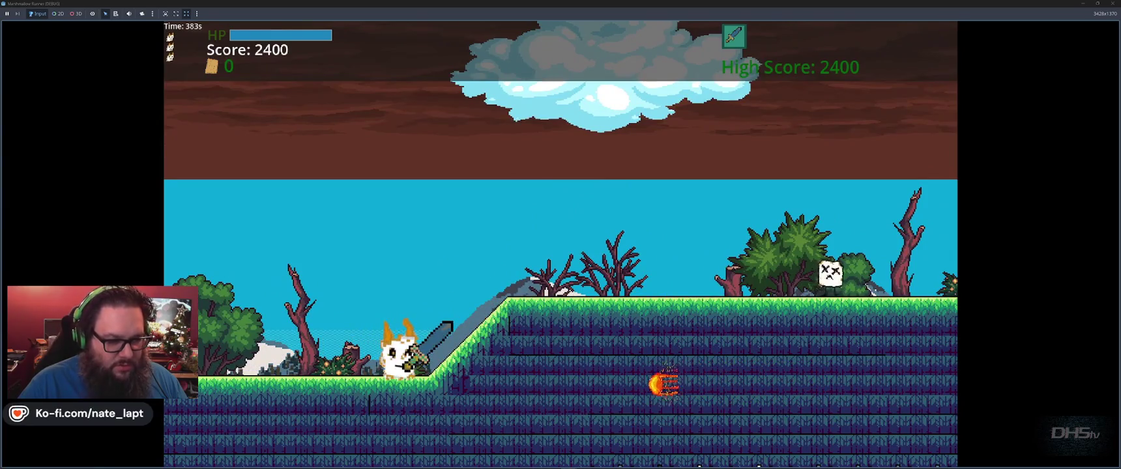
key("Right")
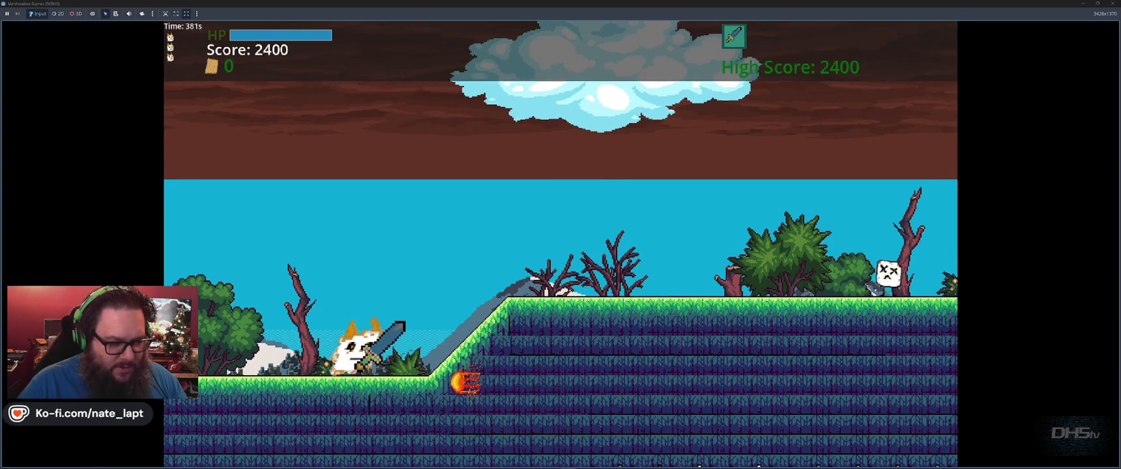
key("F8")
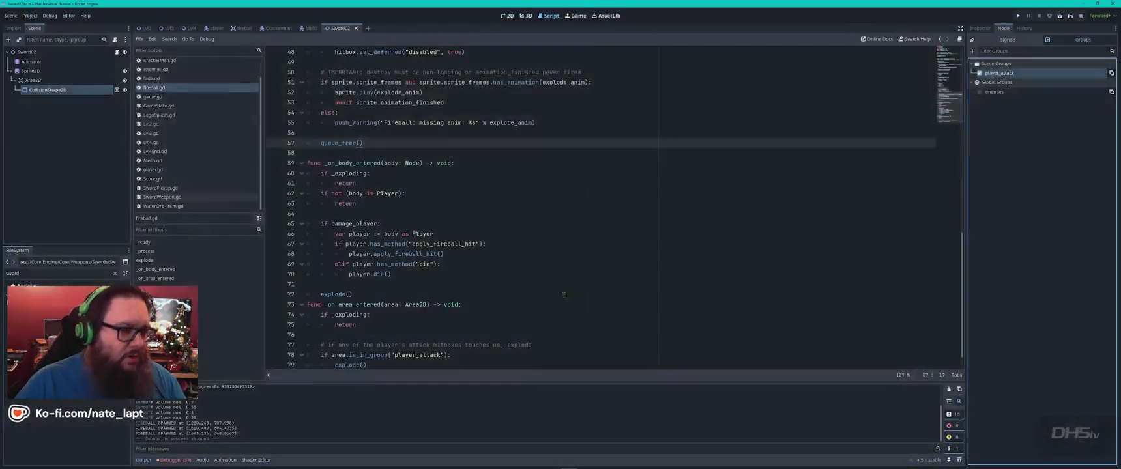
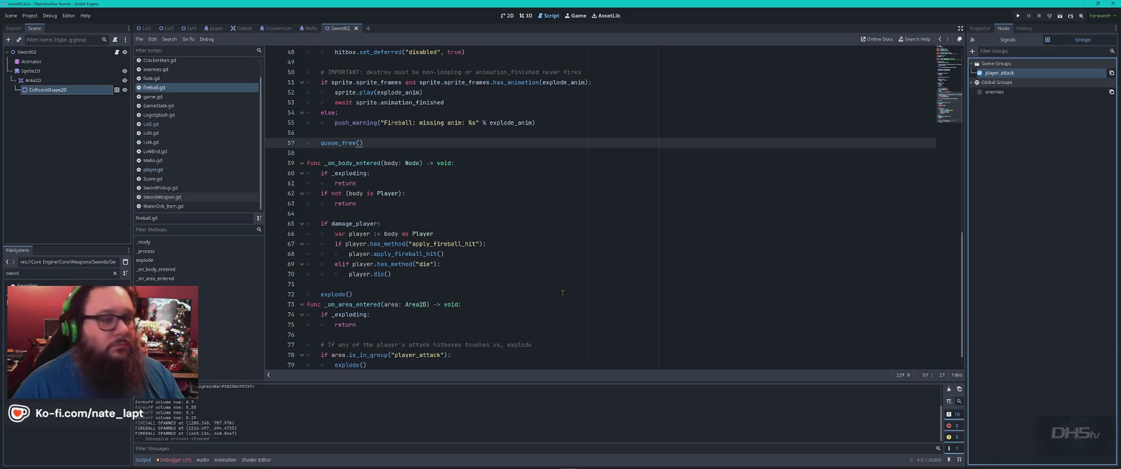
- Read through ChatGPT's Fireball troubleshooting steps
key("alt+Tab")
scroll(553, 285, "down", 10)
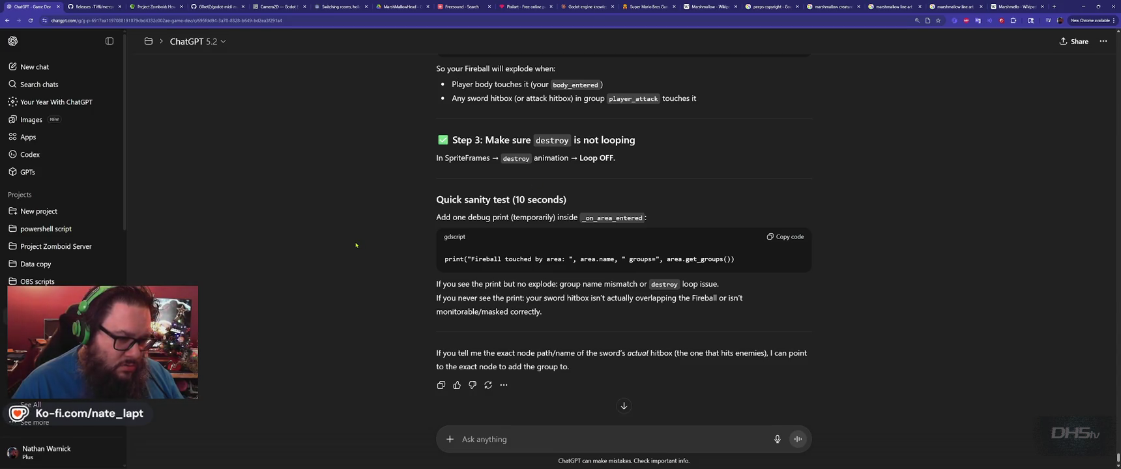
scroll(355, 245, "down", 1)
- Snip the Node > Groups panel showing the player_attack scene group and enemies global group
key("alt+Tab")
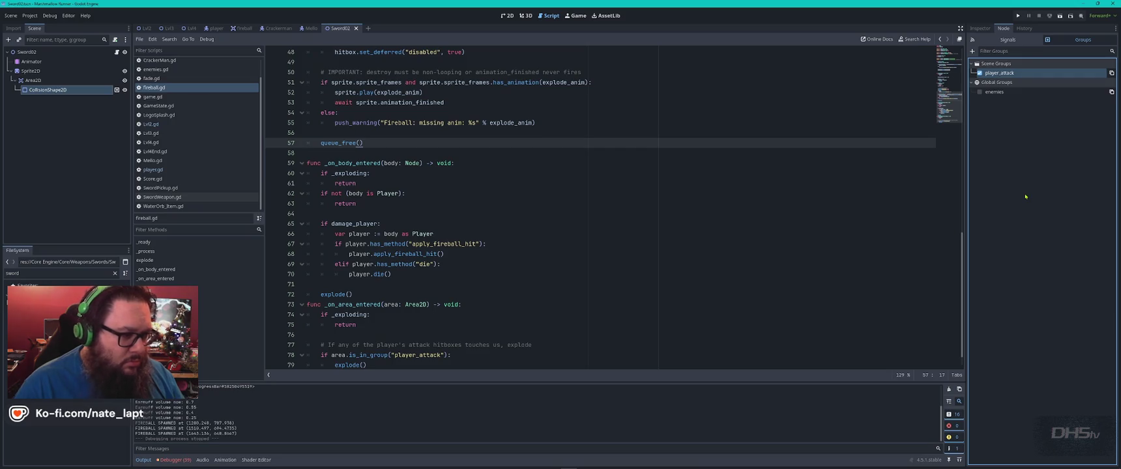
key("super")
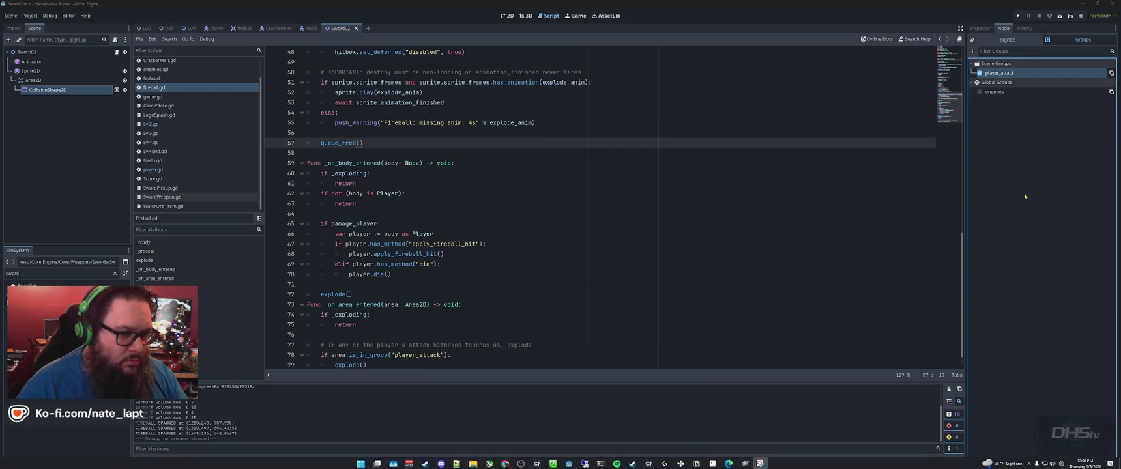
key("super+shift+s")
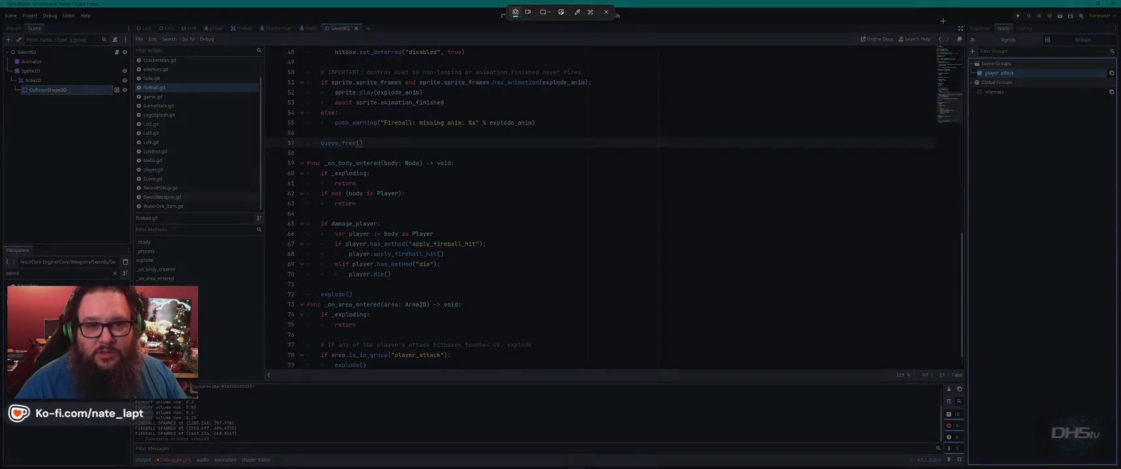
left_click_drag(965, 22, 1118, 123)
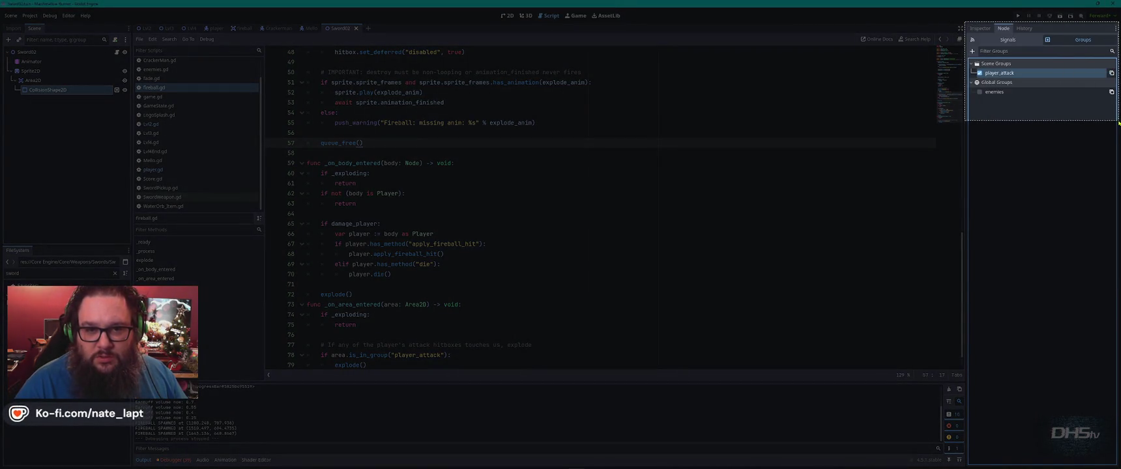
key("alt+Tab")
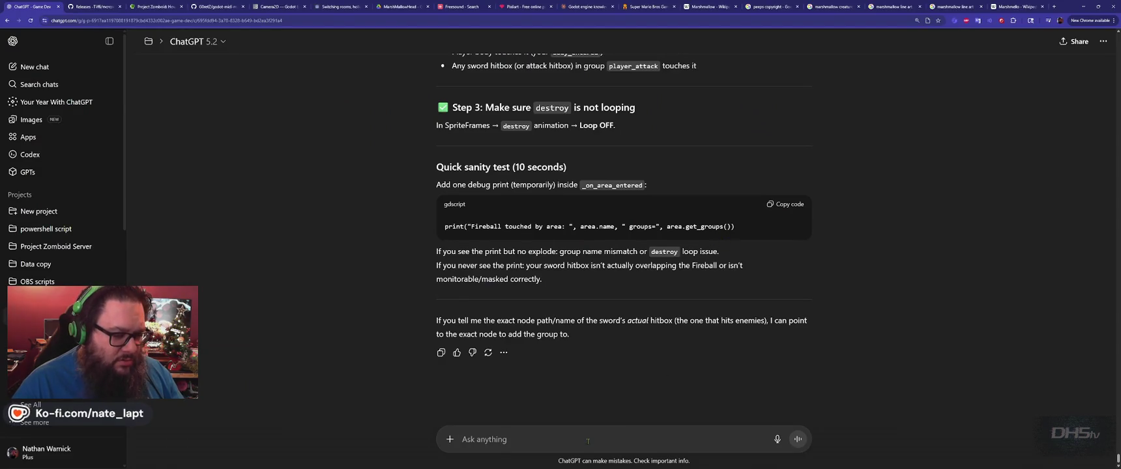
- Send ChatGPT 'Global or scene group?' with the groups screenshot and read its scene-group answer
key("ctrl+v")
type("Globa")
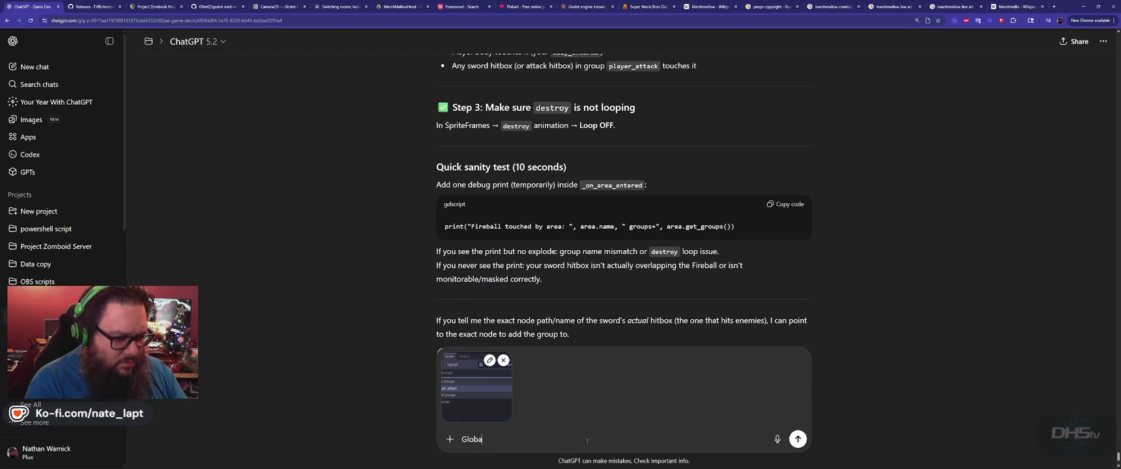
type("l or scene group?")
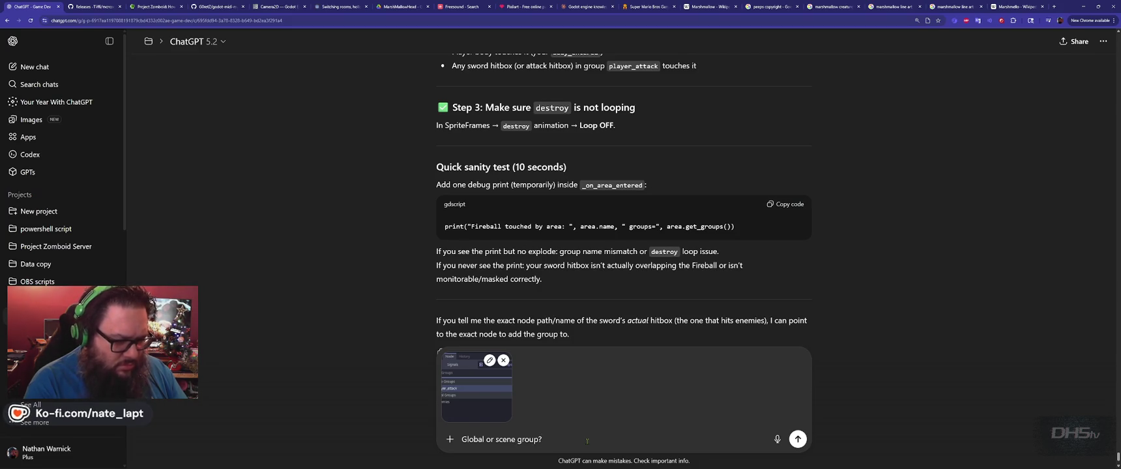
key("Return")
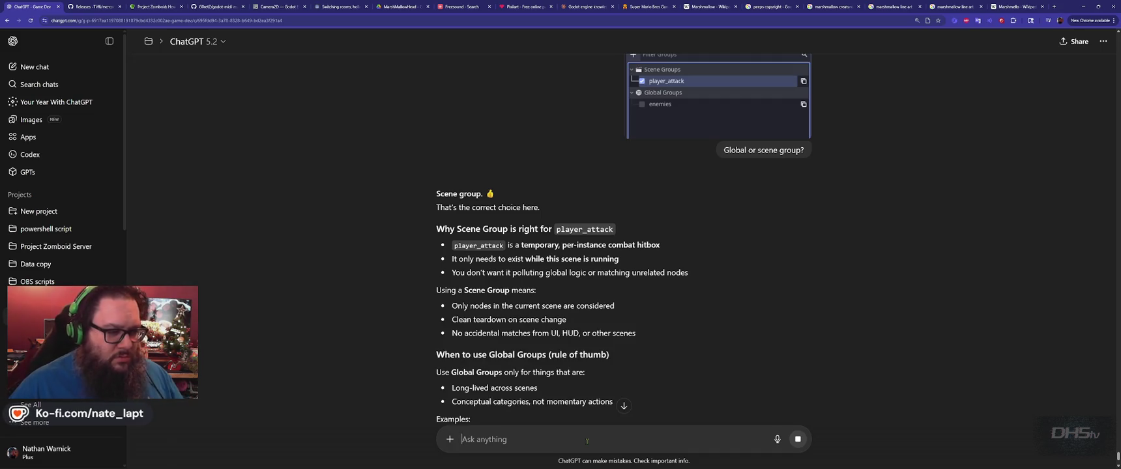
scroll(576, 328, "down", 4)
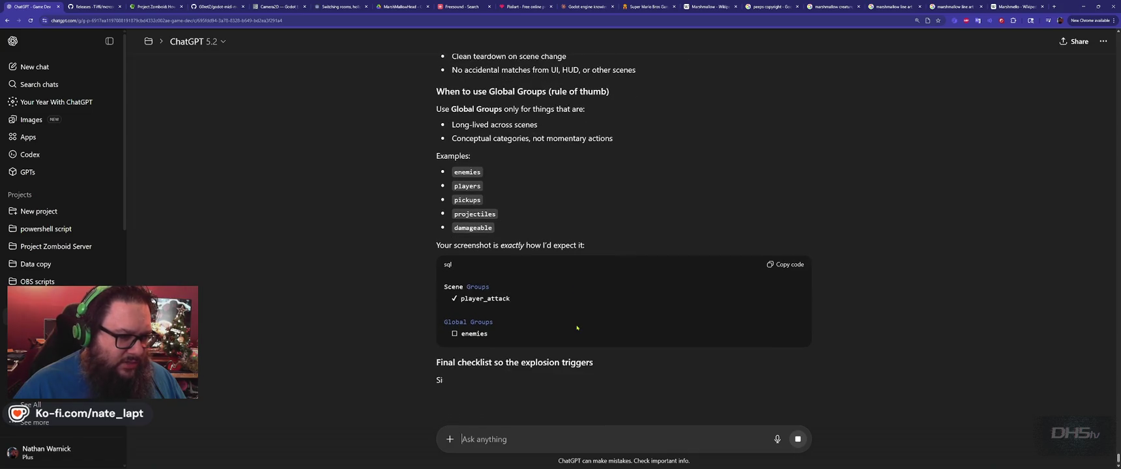
scroll(583, 332, "down", 1)
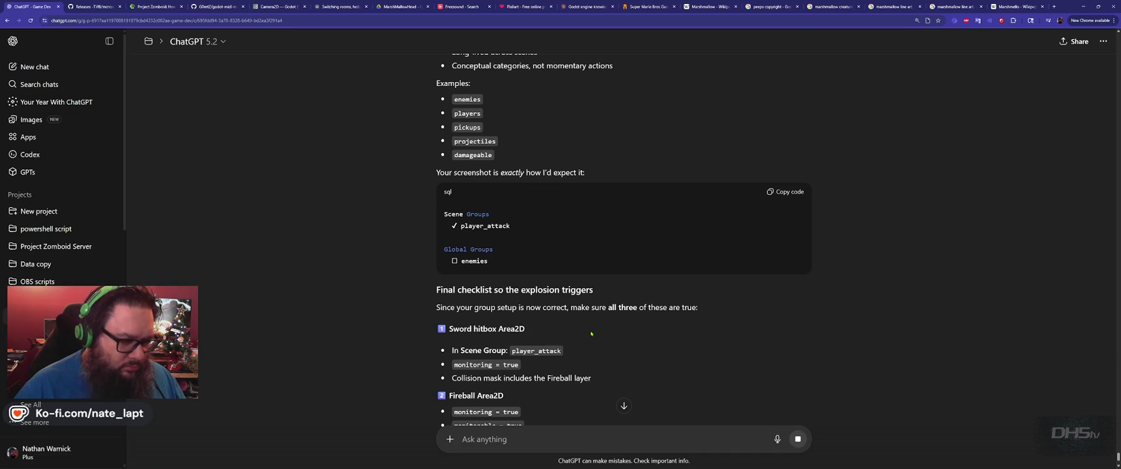
scroll(587, 334, "down", 2)
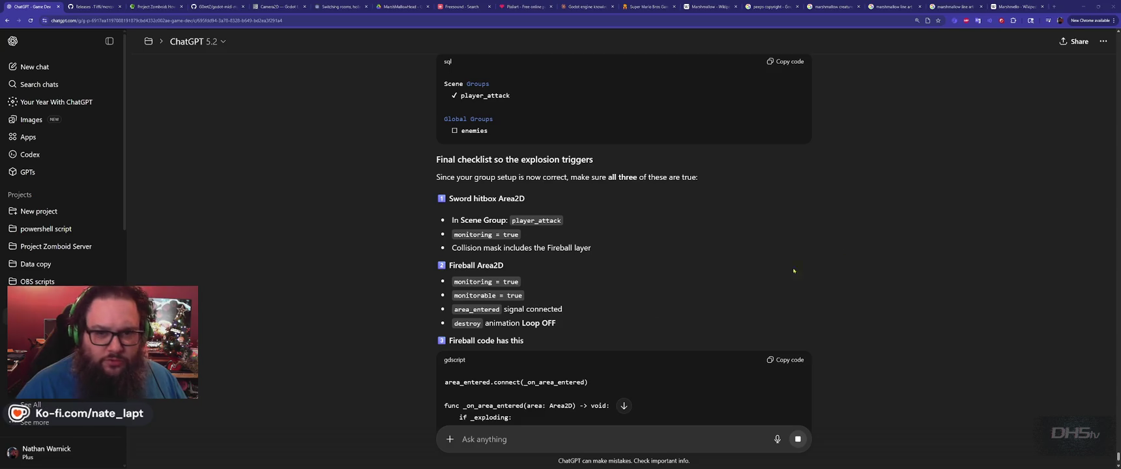
key("alt+Tab")
key("alt+Tab")
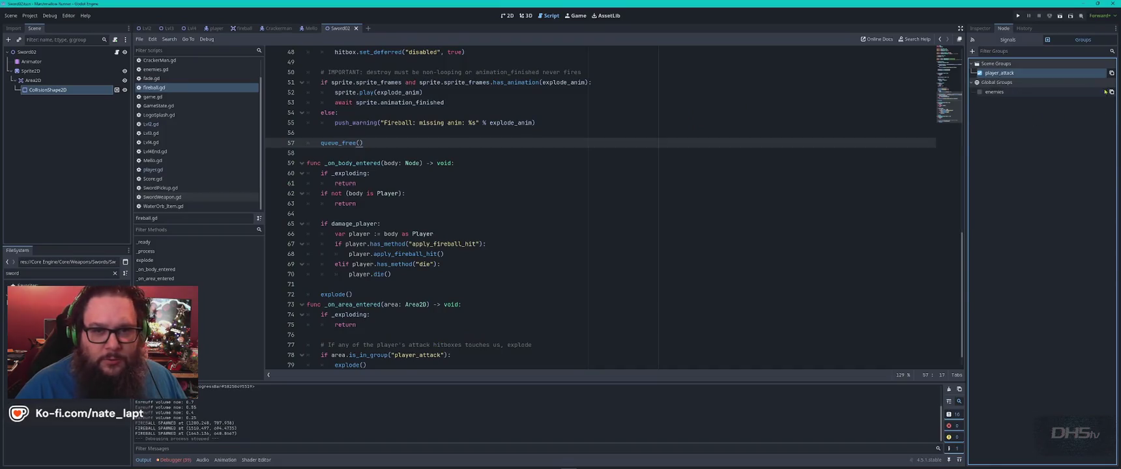
- Show the Sword02 root node and its SwordWeapon.gd script in the Inspector, rereading ChatGPT's advice
left_click(1003, 28)
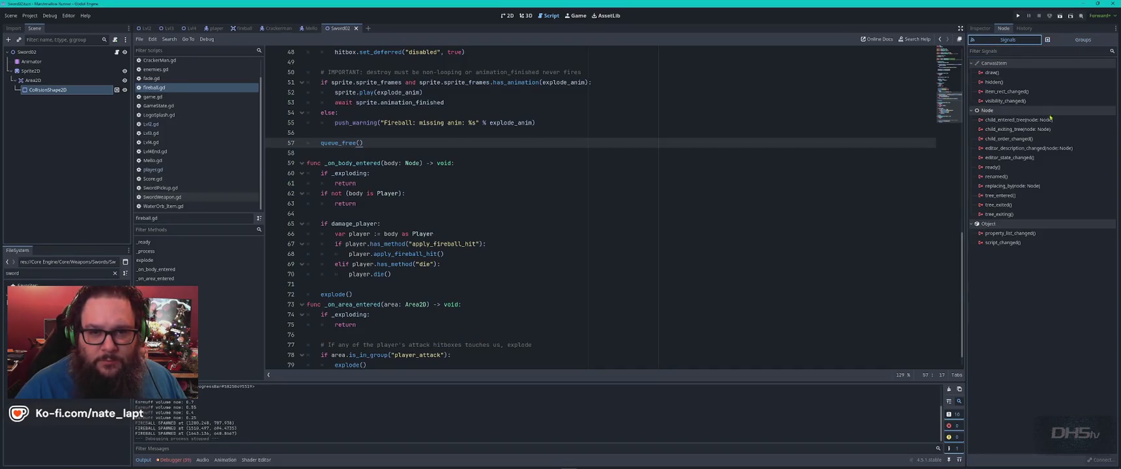
left_click(979, 28)
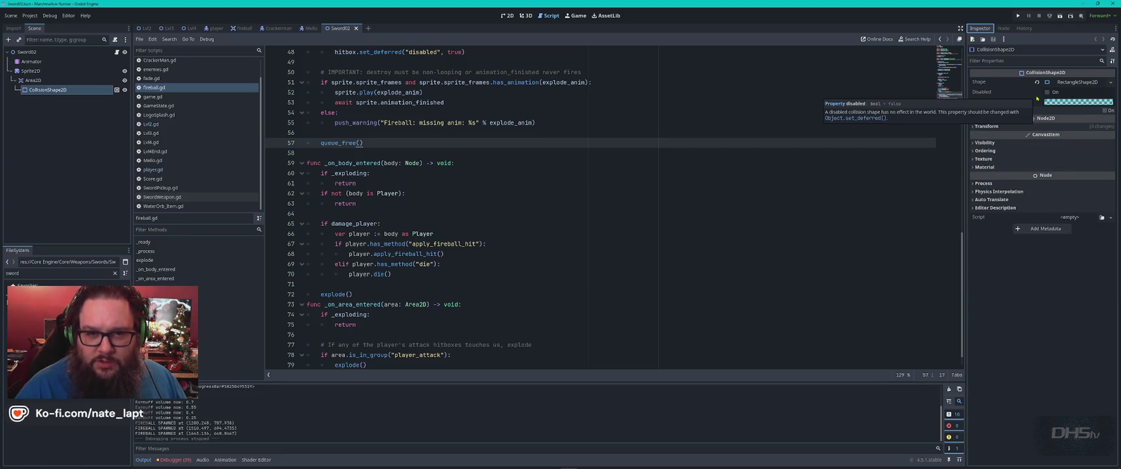
left_click(26, 52)
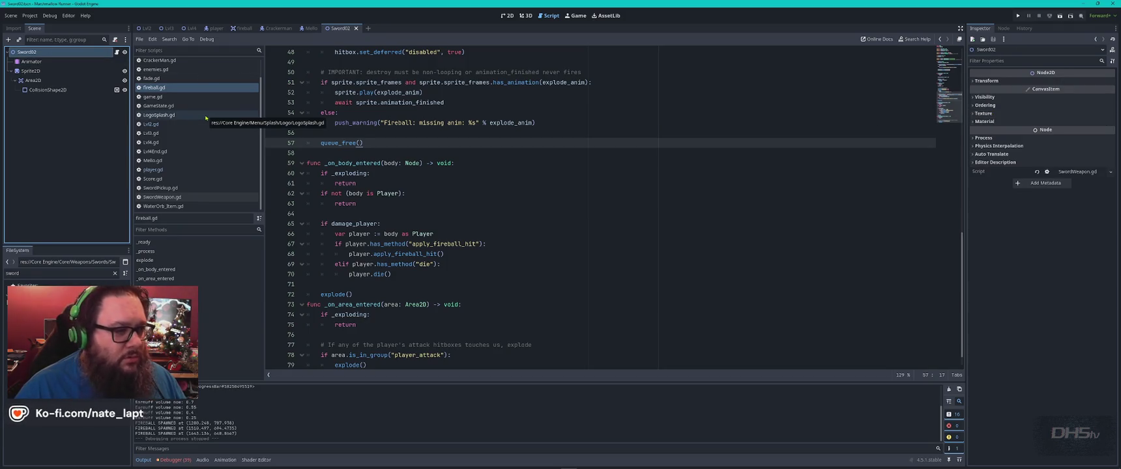
key("alt+Tab")
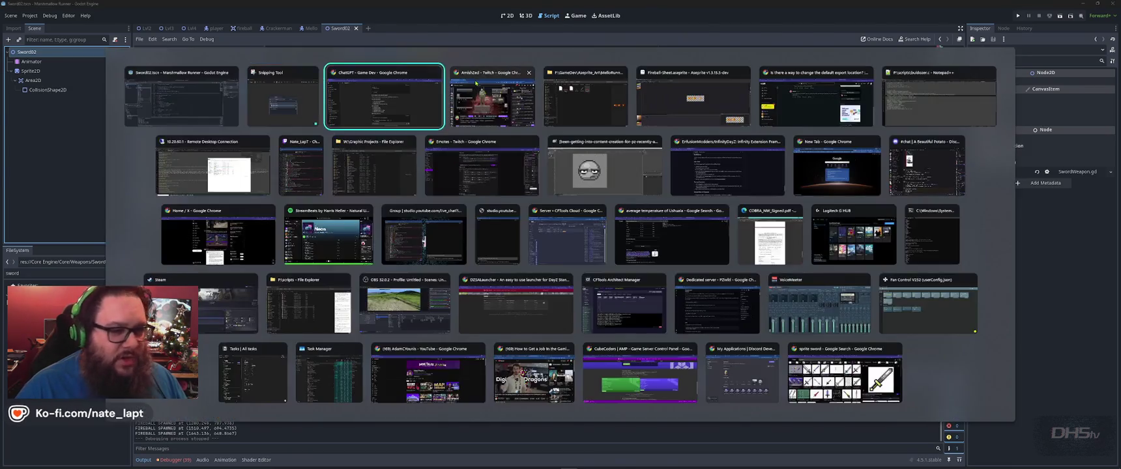
scroll(406, 253, "up", 3)
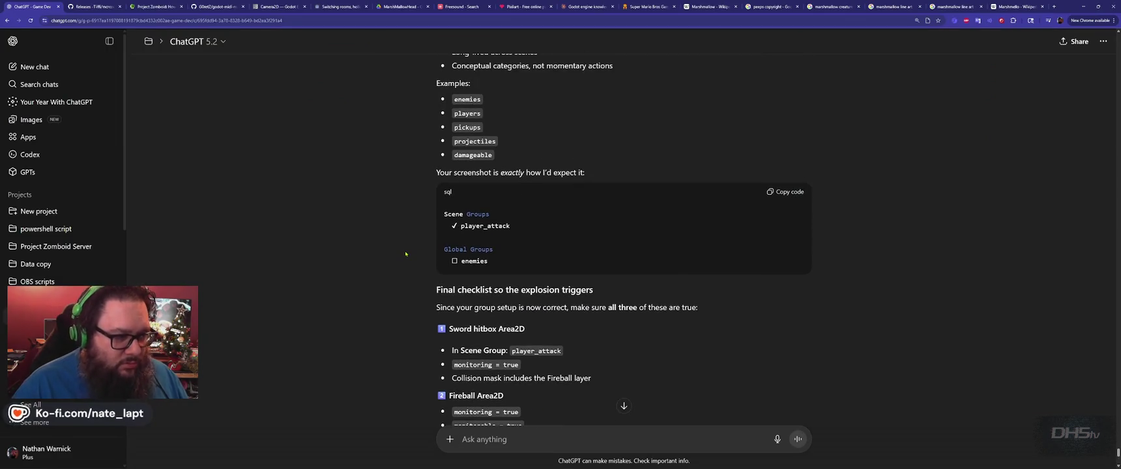
scroll(405, 253, "up", 4)
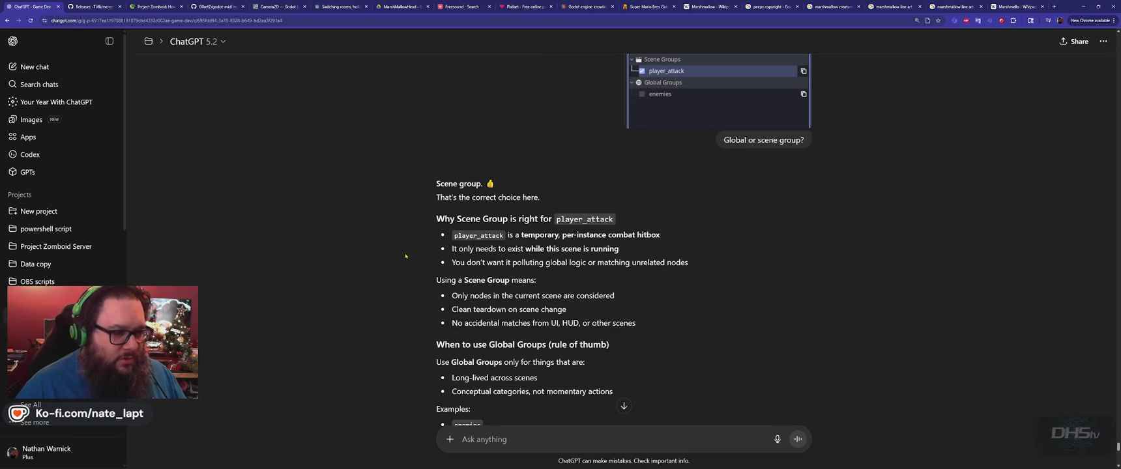
key("alt+Tab")
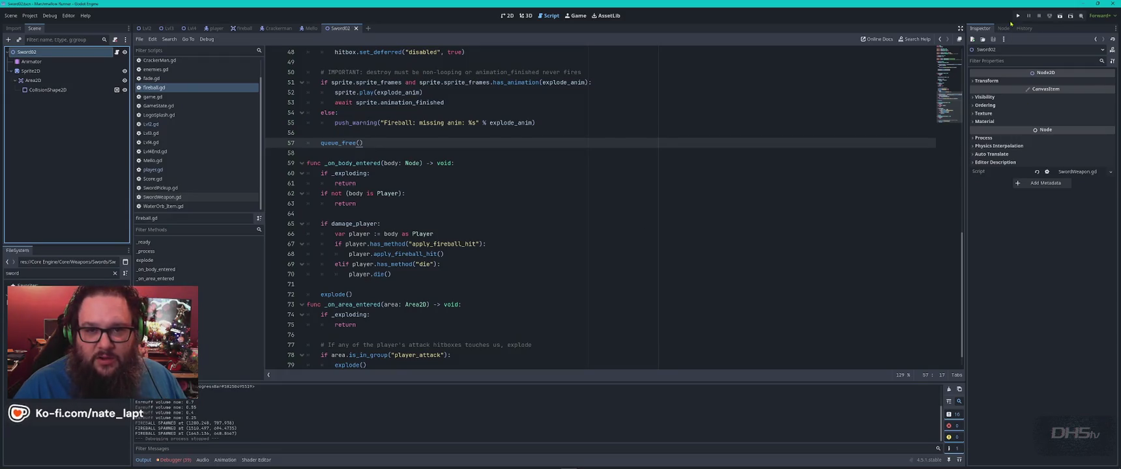
- Show CollisionShape2D's groups in Node > Groups and recheck ChatGPT's instructions
left_click(1003, 28)
left_click(1083, 39)
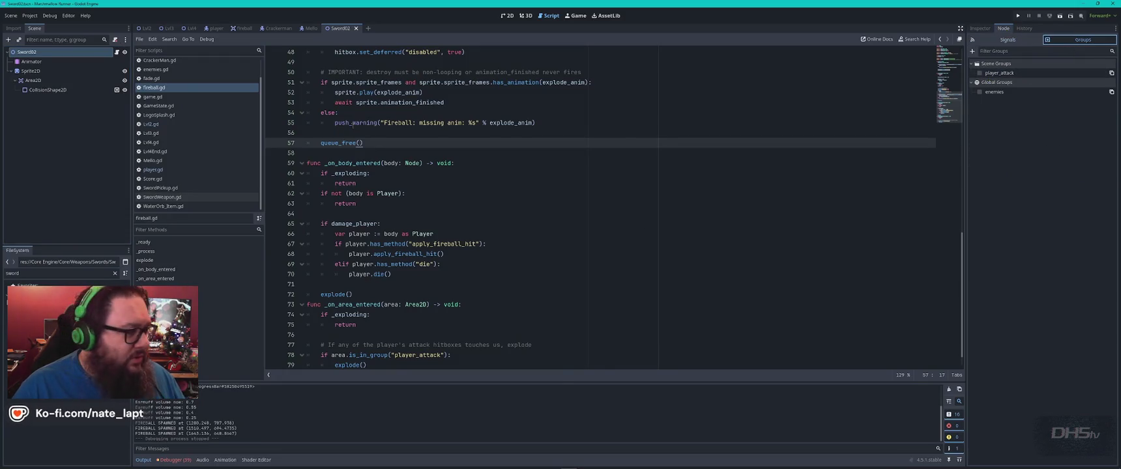
left_click(56, 91)
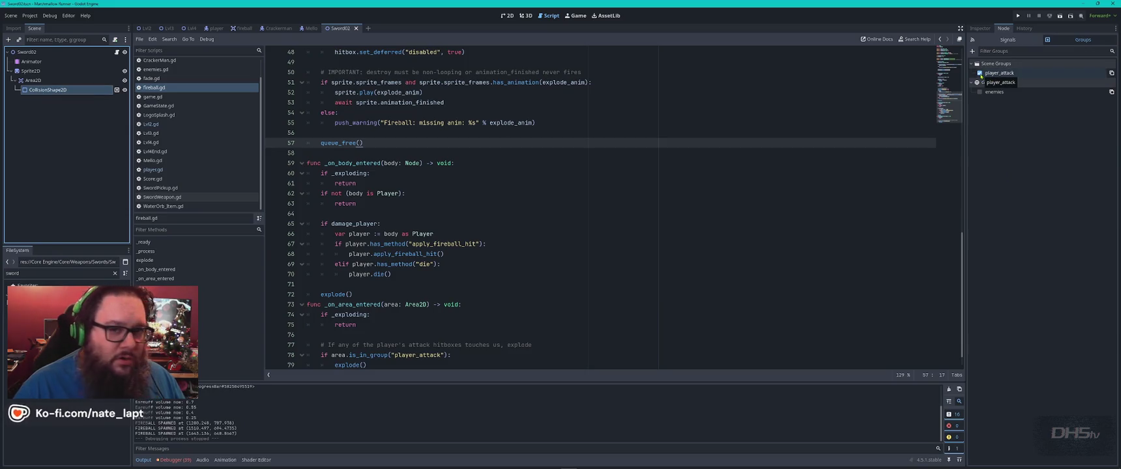
key("alt+Tab")
scroll(431, 245, "down", 1)
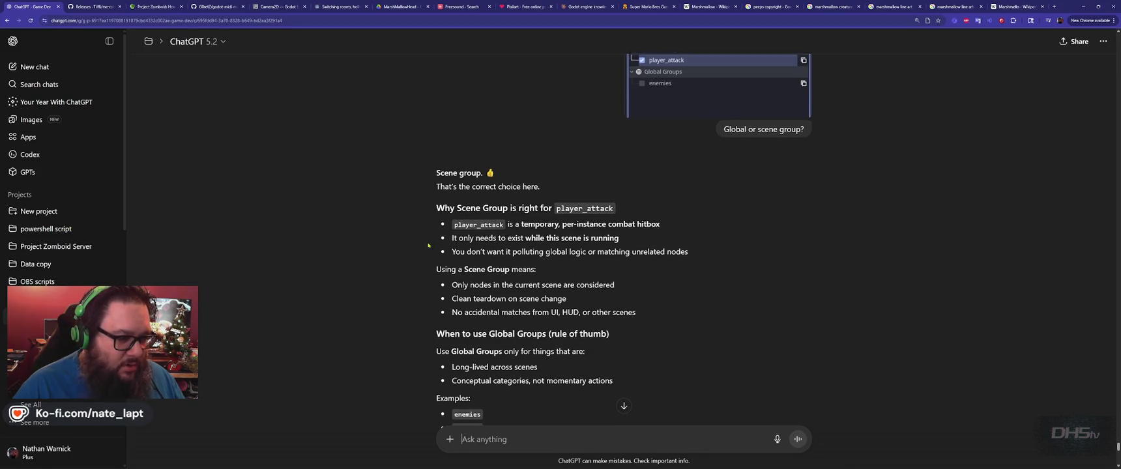
scroll(426, 245, "down", 6)
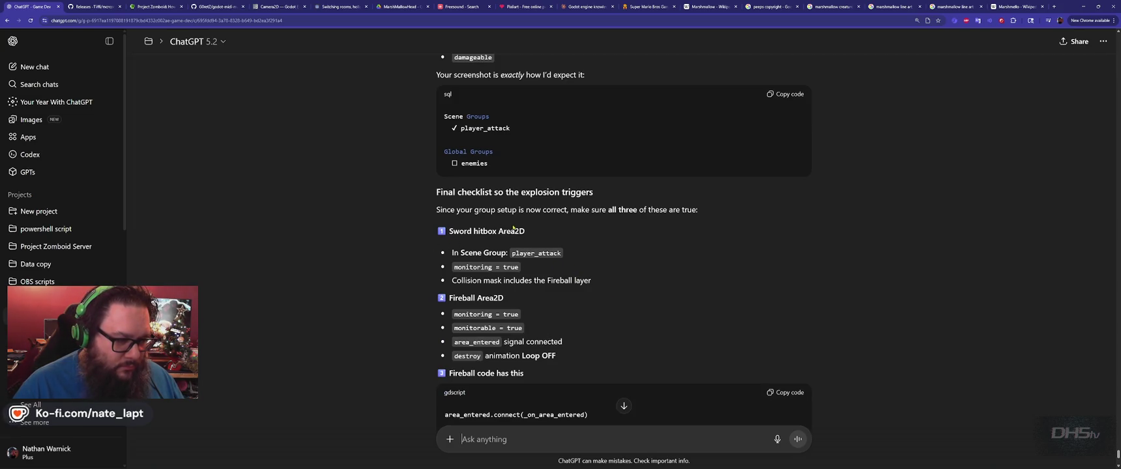
key("alt+Tab")
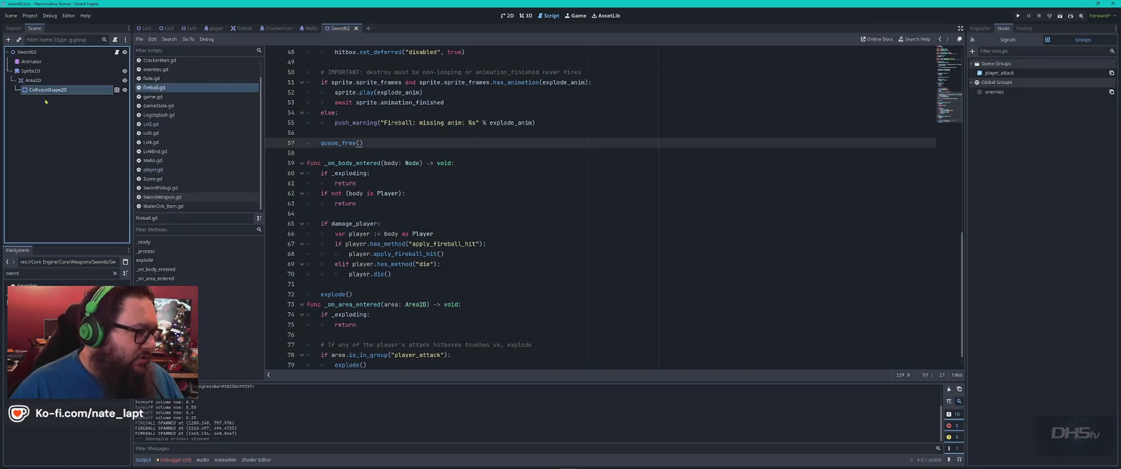
- Move player_attack from CollisionShape2D to the sword's Area2D, save the scene and run the game
left_click(980, 72)
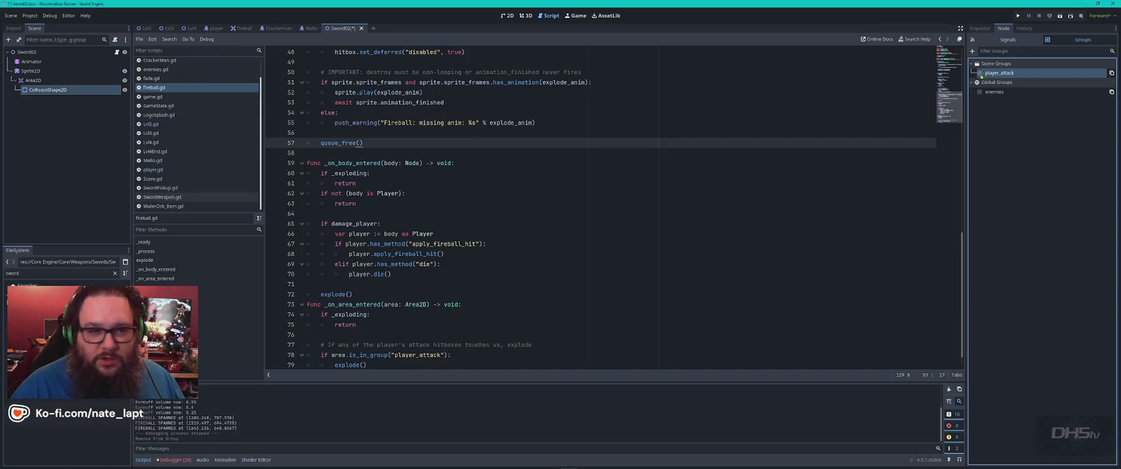
left_click(32, 80)
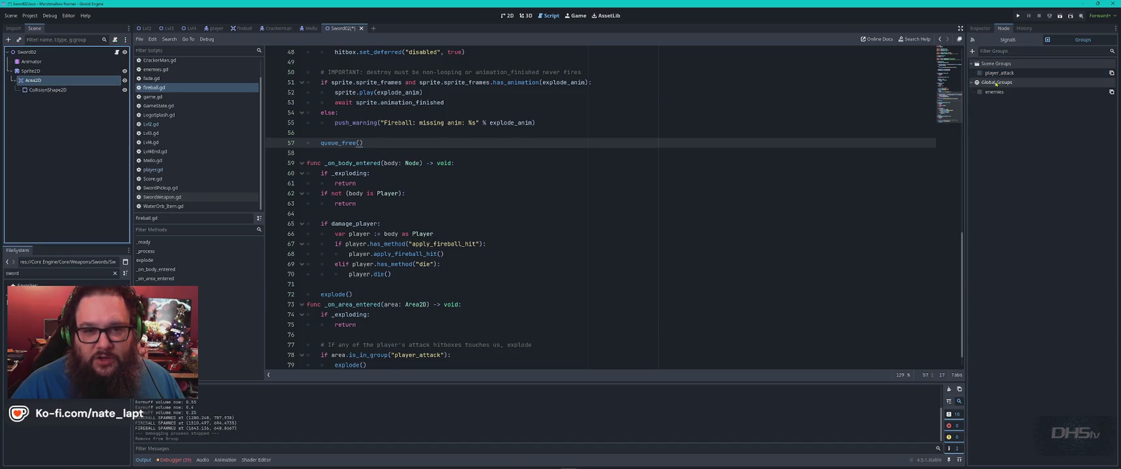
left_click(980, 73)
key("ctrl+s")
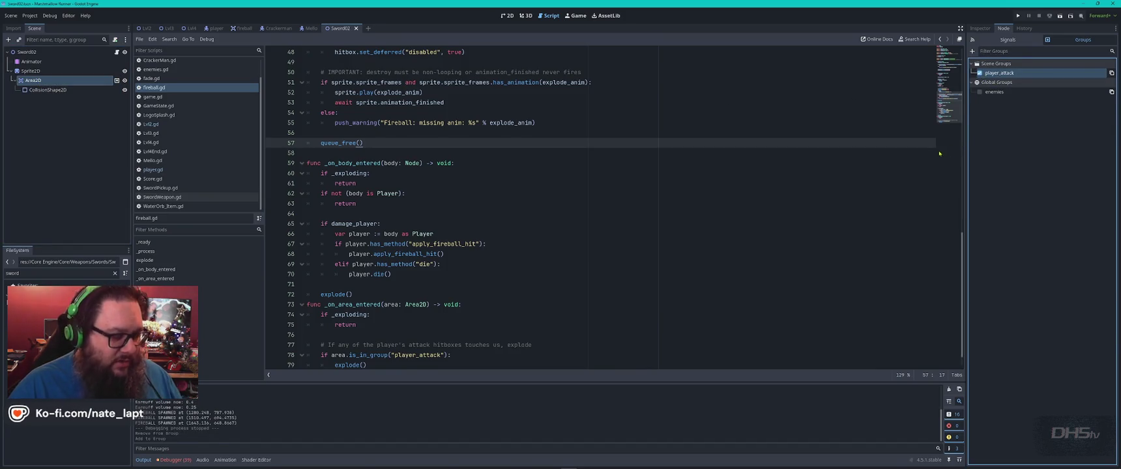
key("F5")
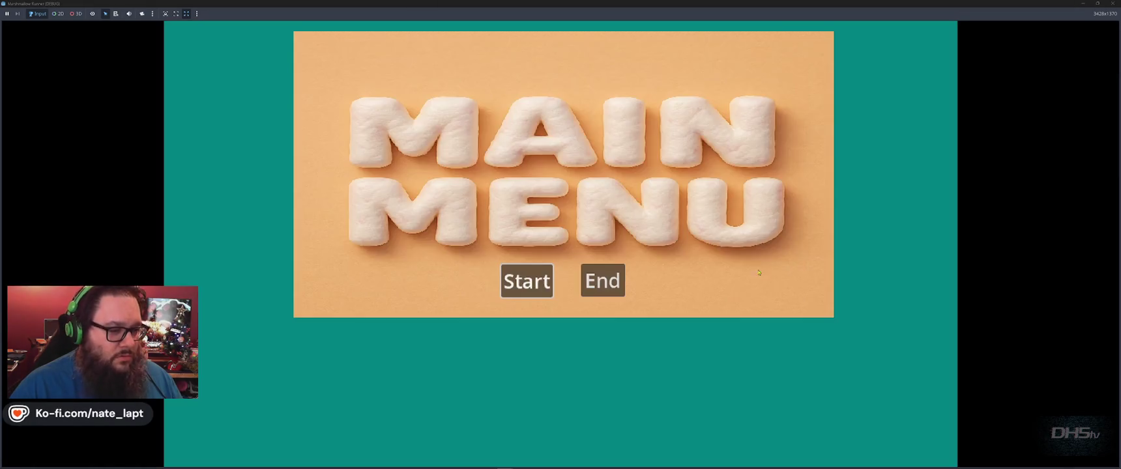
- Play the level, jumping and slashing enemies, strike the incoming fireball, then stop with F8
left_click(552, 294)
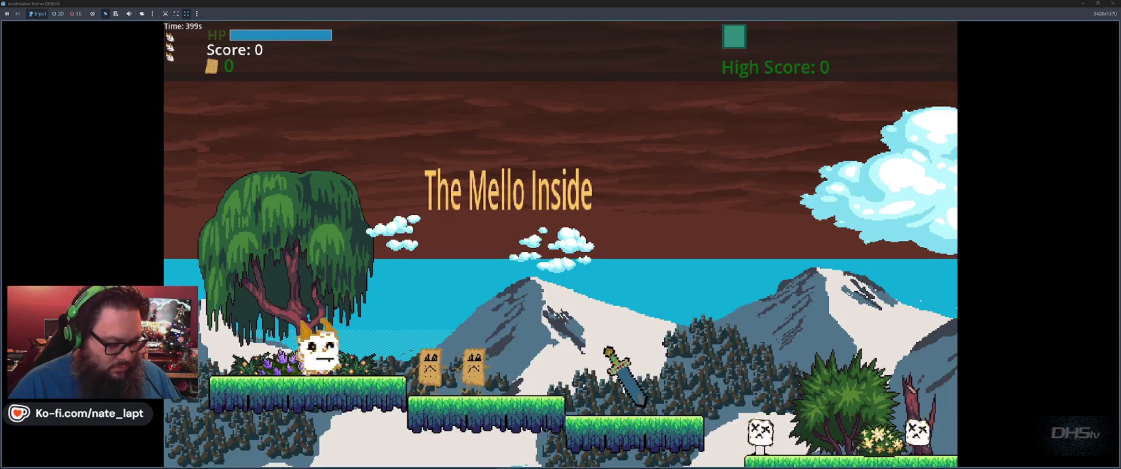
key("space")
key("space")
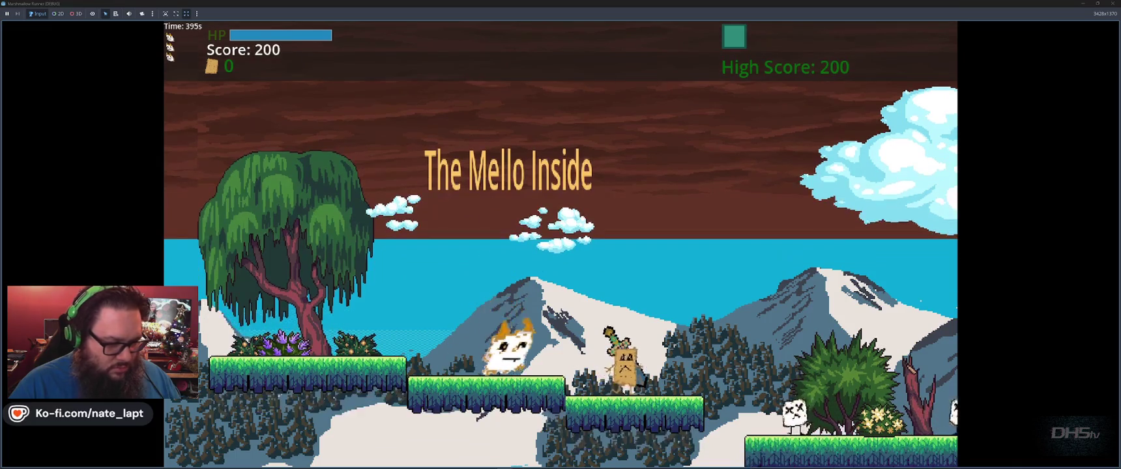
key("space")
key("space")
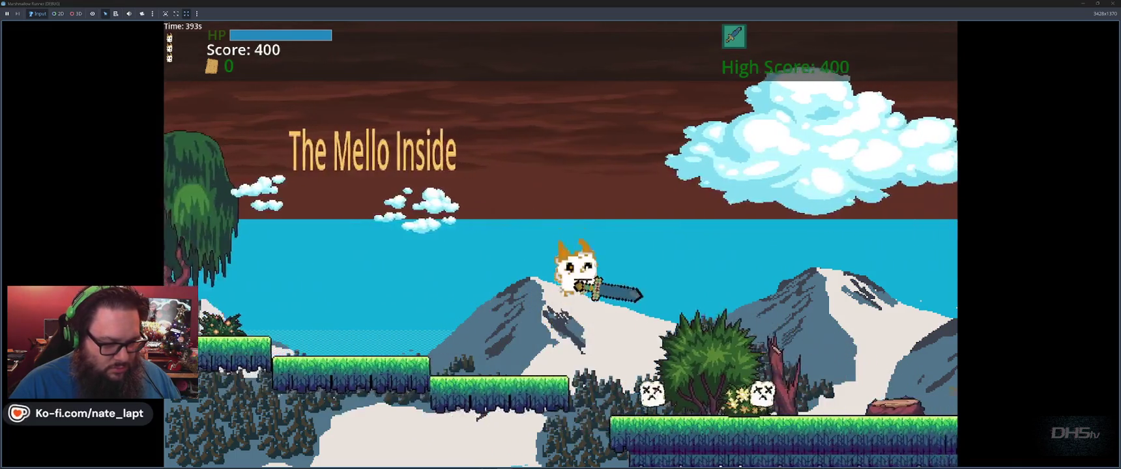
key("x")
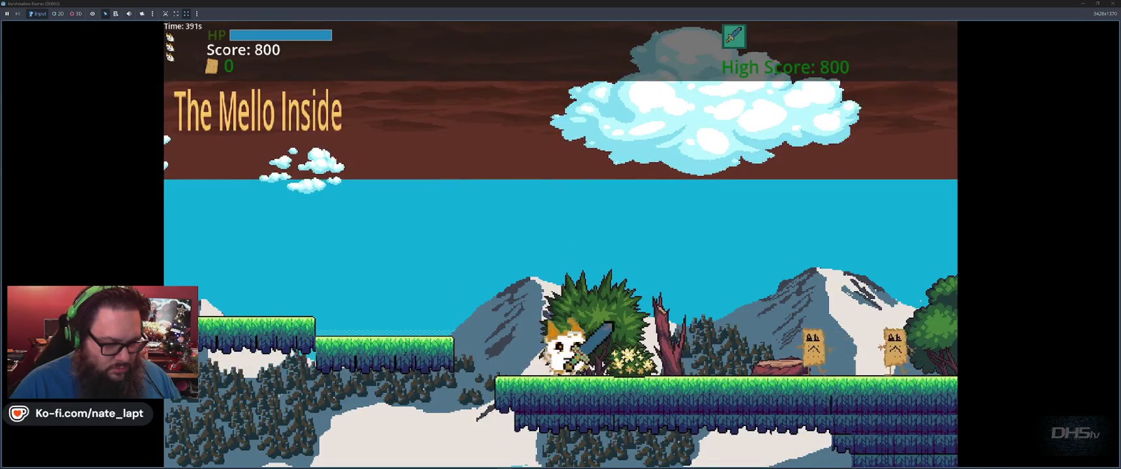
key("x")
key("space")
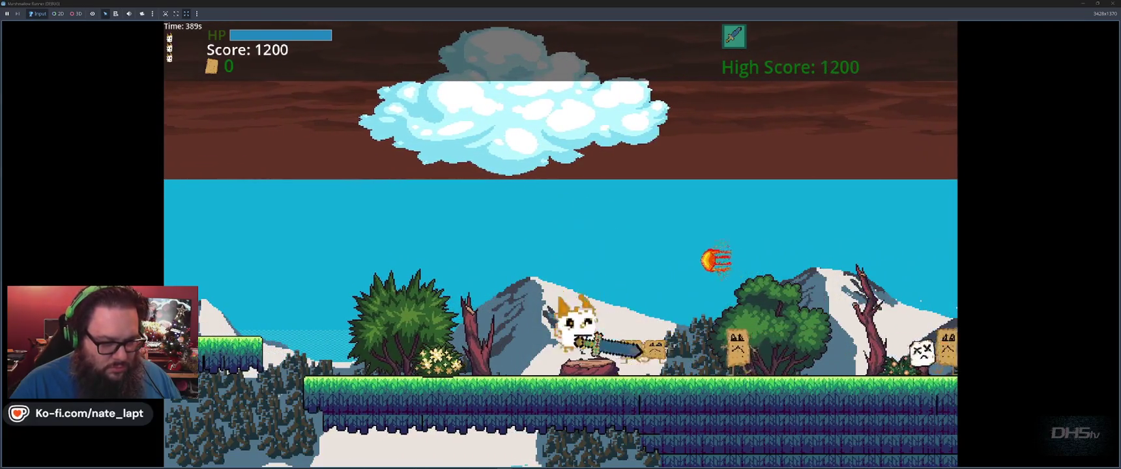
key("space")
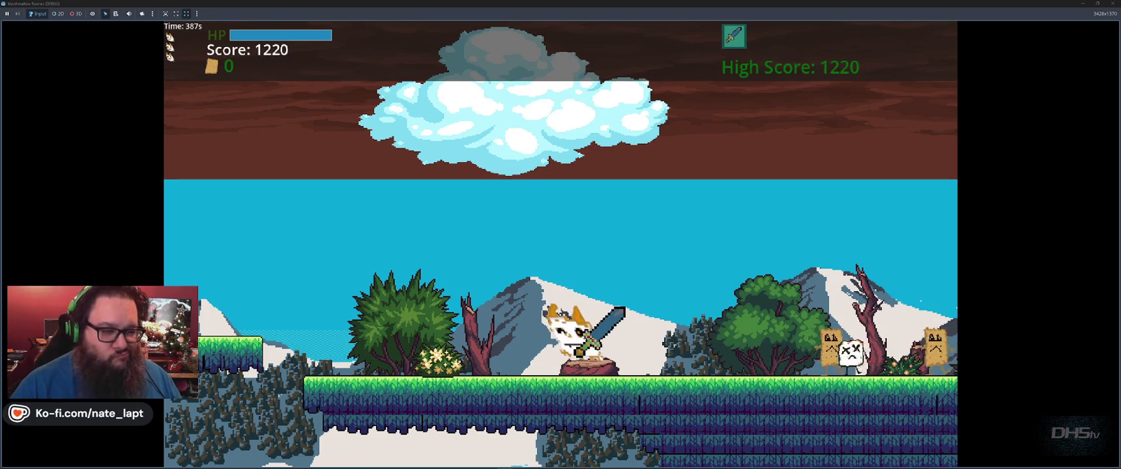
key("x")
key("x")
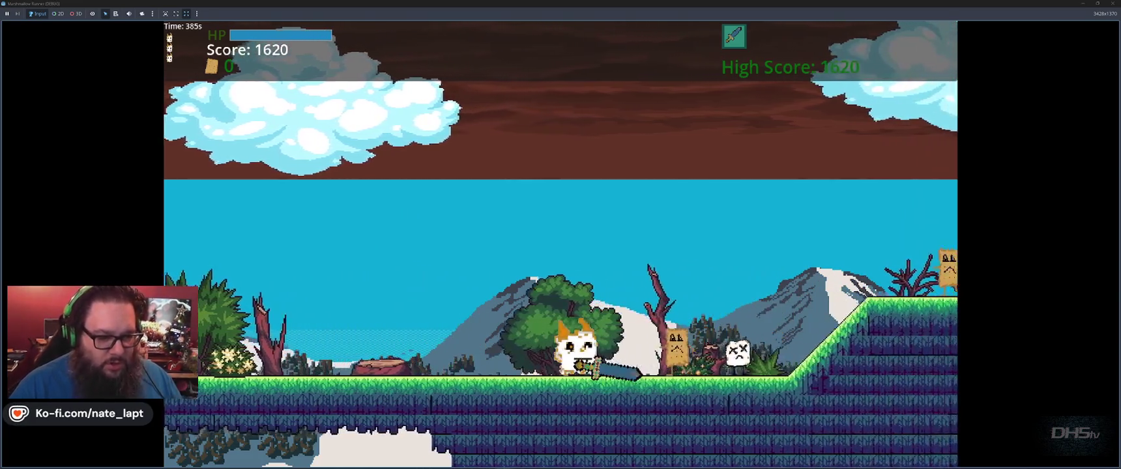
key("x")
key("Left")
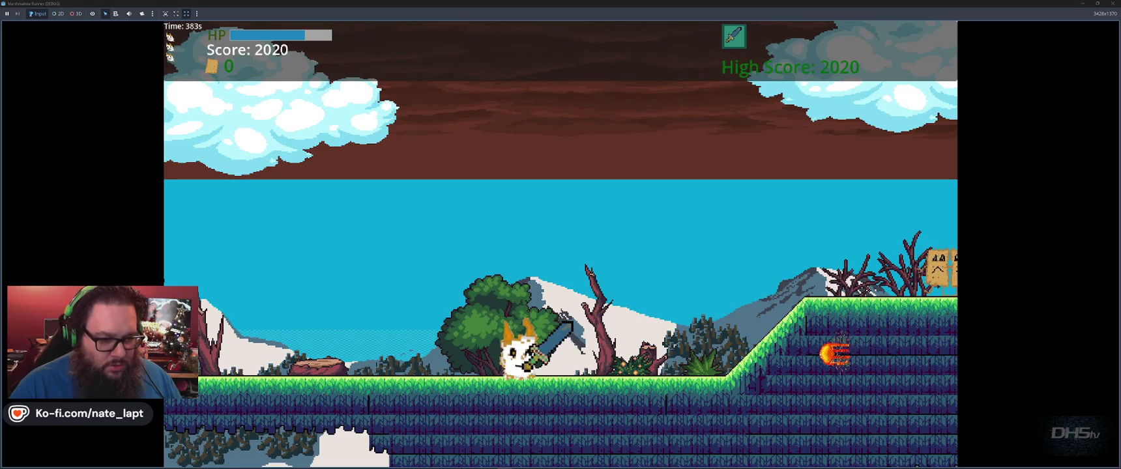
key("x")
key("F8")
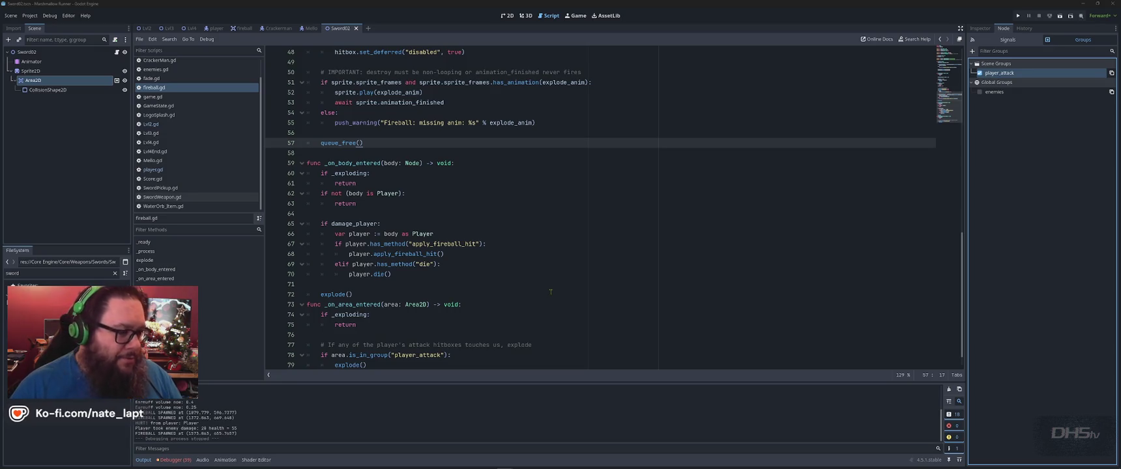
- Review ChatGPT's final player_attack checklist, then show the sword hitbox in the Inspector
key("alt+Tab")
scroll(384, 266, "down", 1)
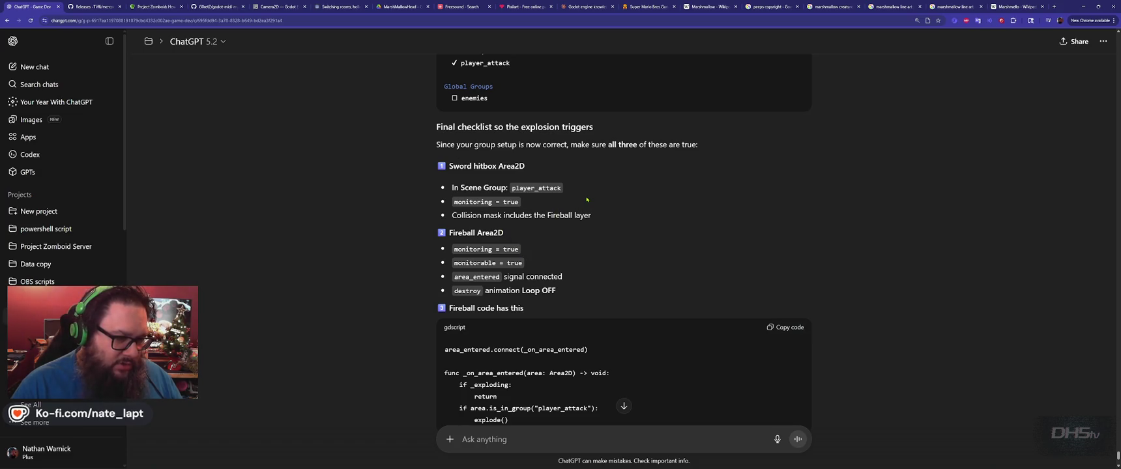
double_click(536, 187)
left_click(549, 208)
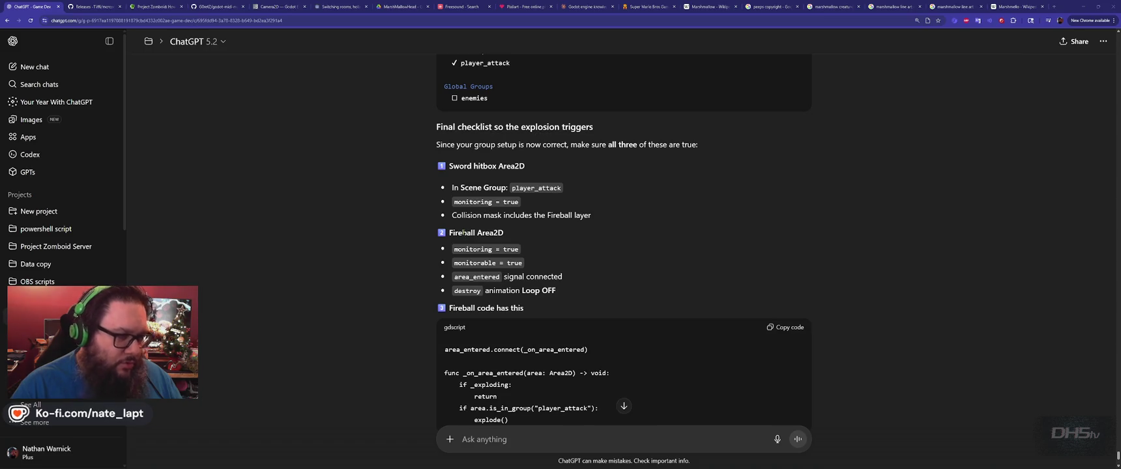
key("alt+Tab")
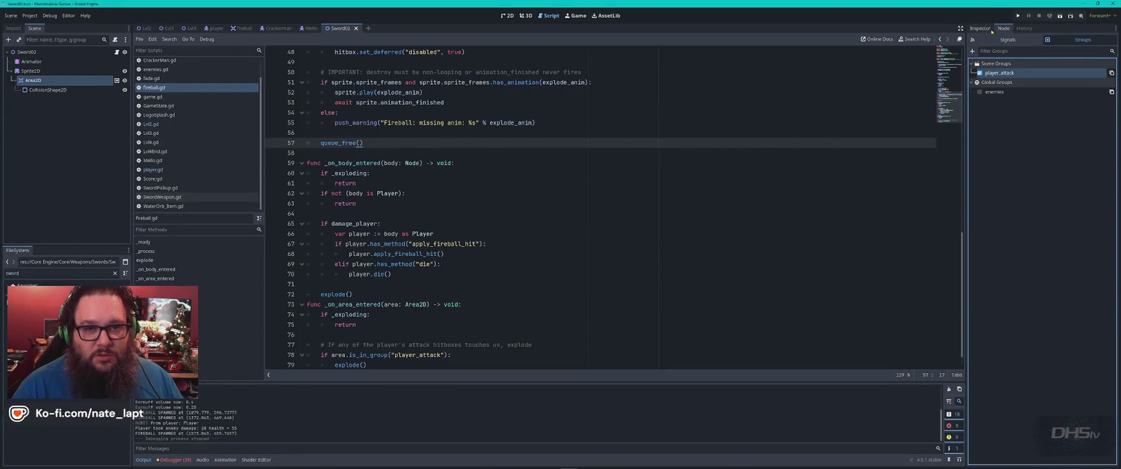
left_click(980, 28)
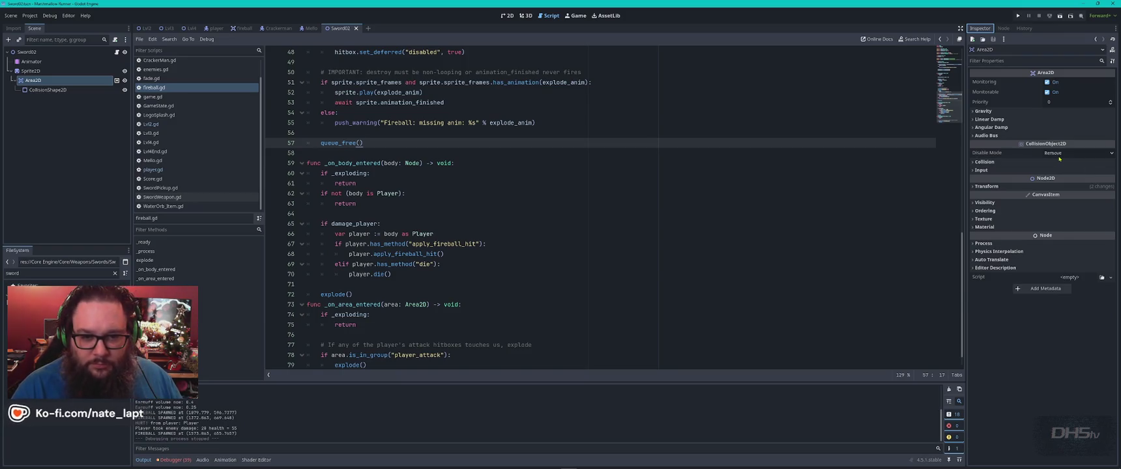
- Filter the Inspector by 'moni' to confirm Monitoring and Monitorable are on, then open the Fireball scene
left_click(1010, 61)
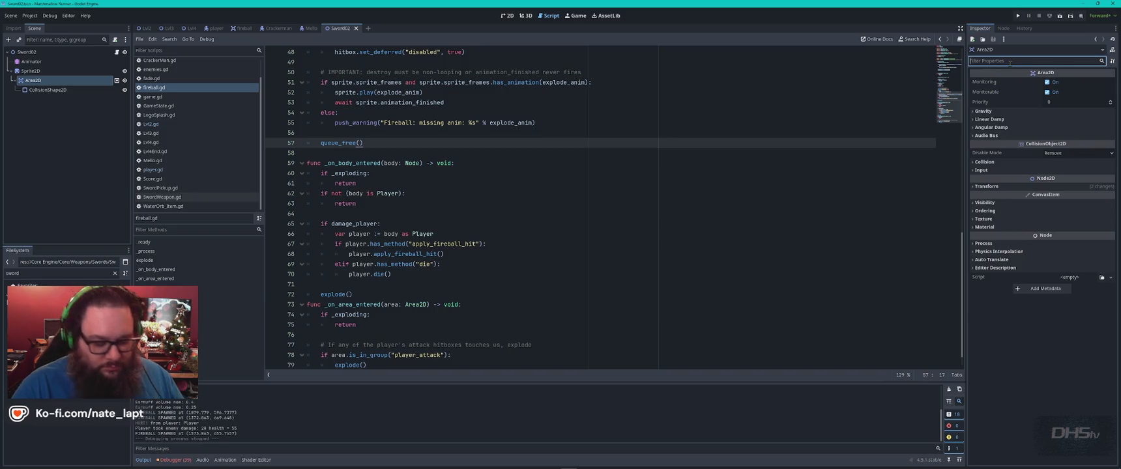
type("moni")
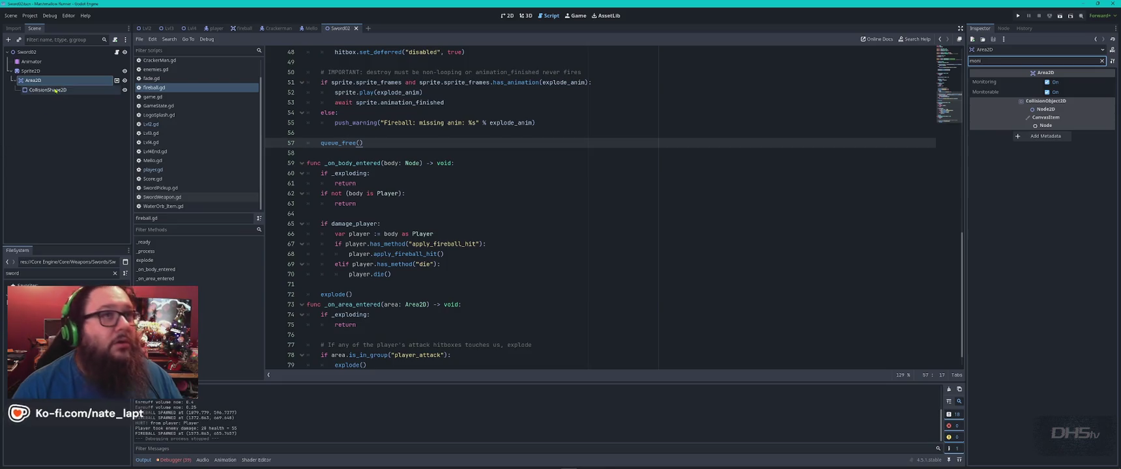
key("alt+Tab")
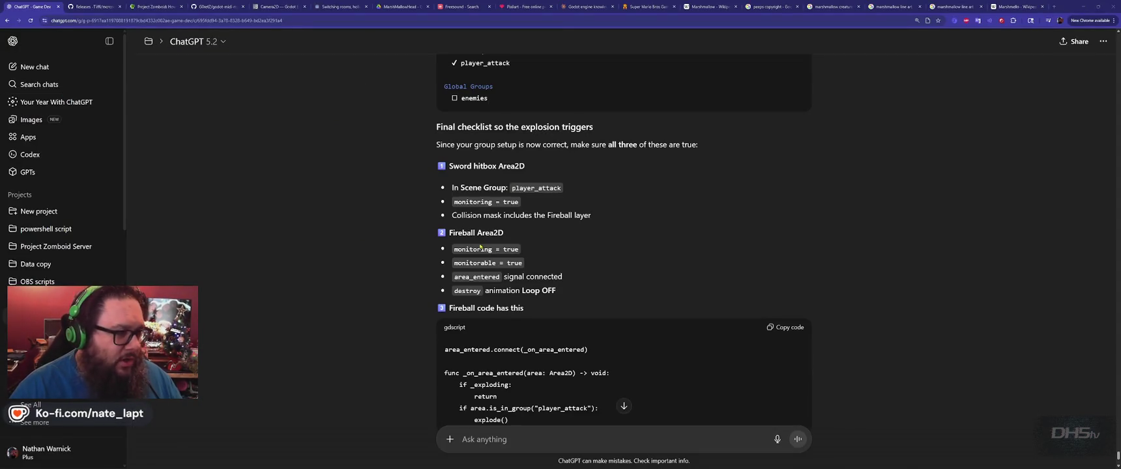
key("alt+Tab")
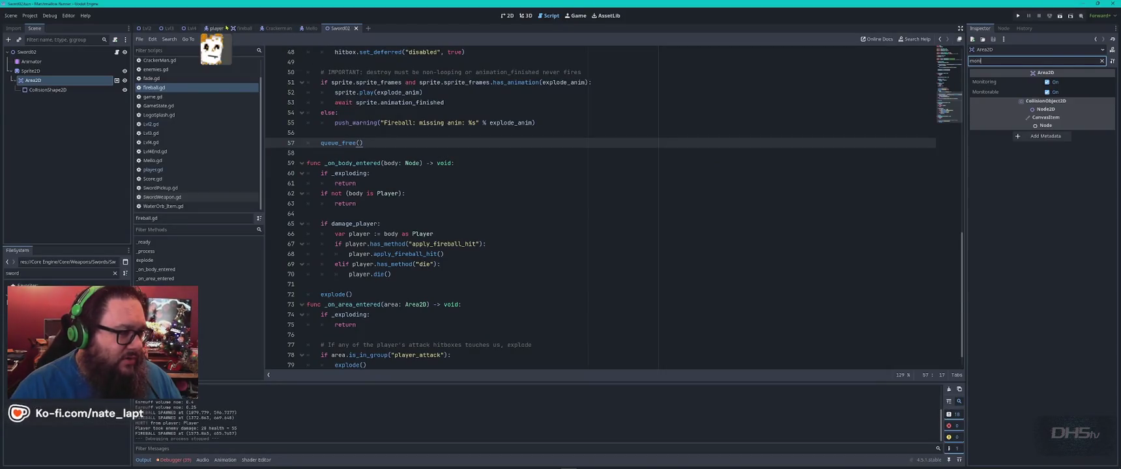
left_click(243, 28)
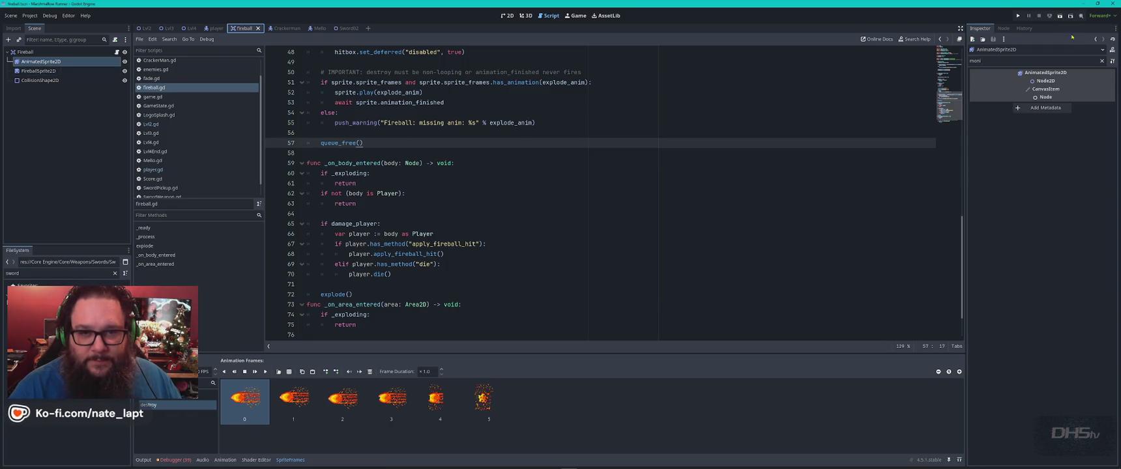
- Inspect the Fireball sprite's groups and properties against the ChatGPT checklist
left_click(1024, 28)
left_click(1003, 28)
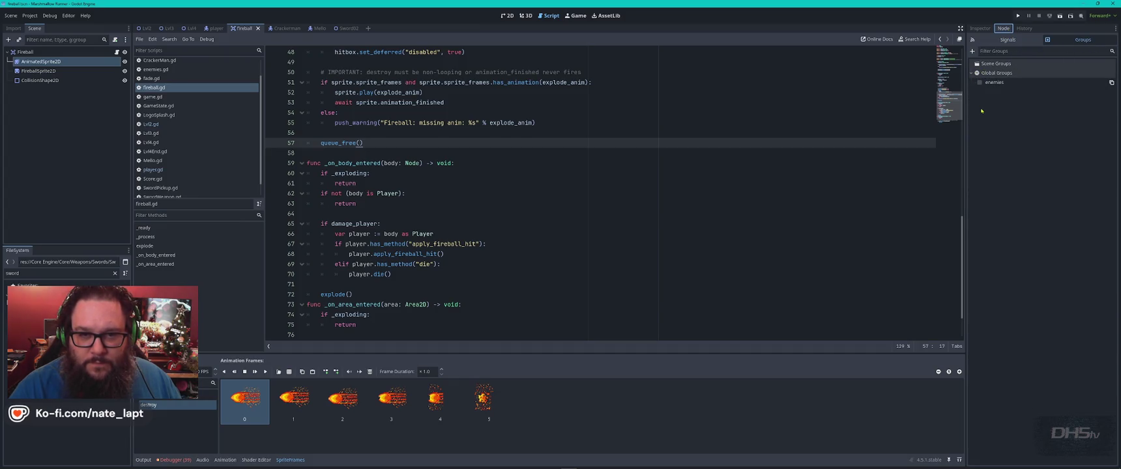
key("alt+Tab")
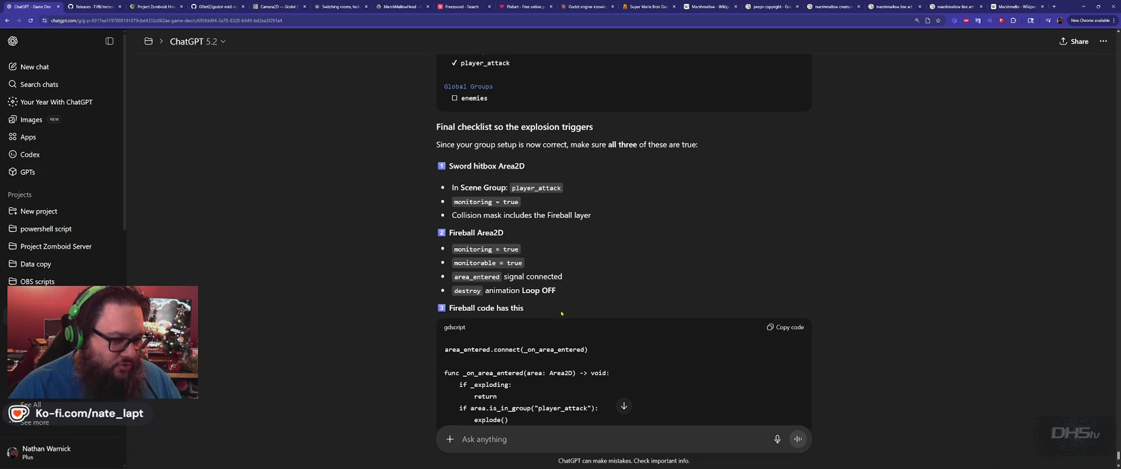
key("alt+Tab")
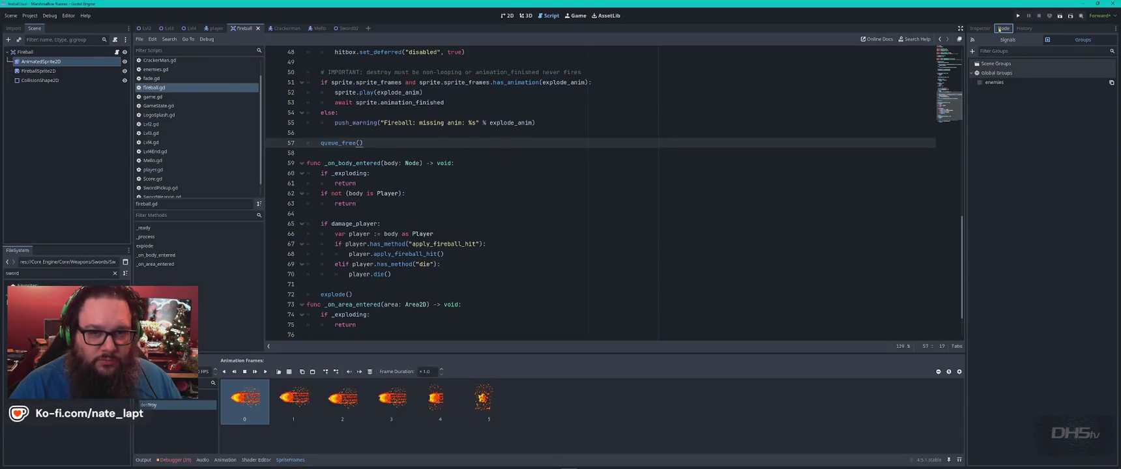
left_click(979, 28)
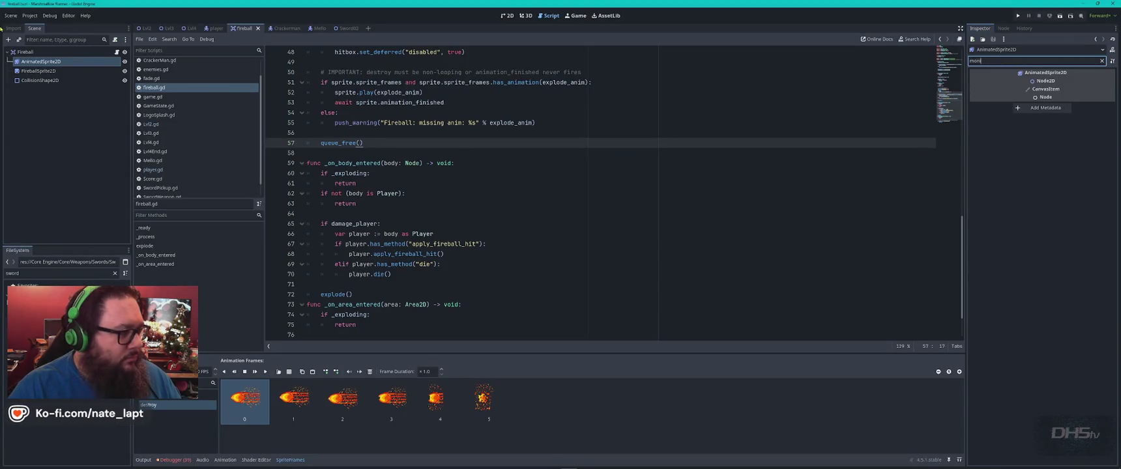
- Select the Fireball root Area2D, check its groups, and list its signals including area_entered
left_click(25, 52)
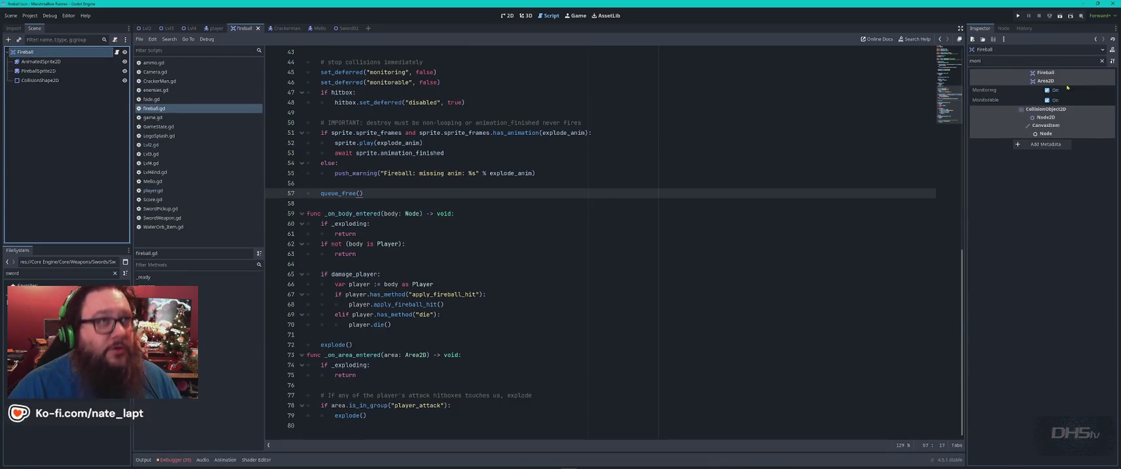
left_click(56, 77)
key("Up")
key("Up")
key("Up")
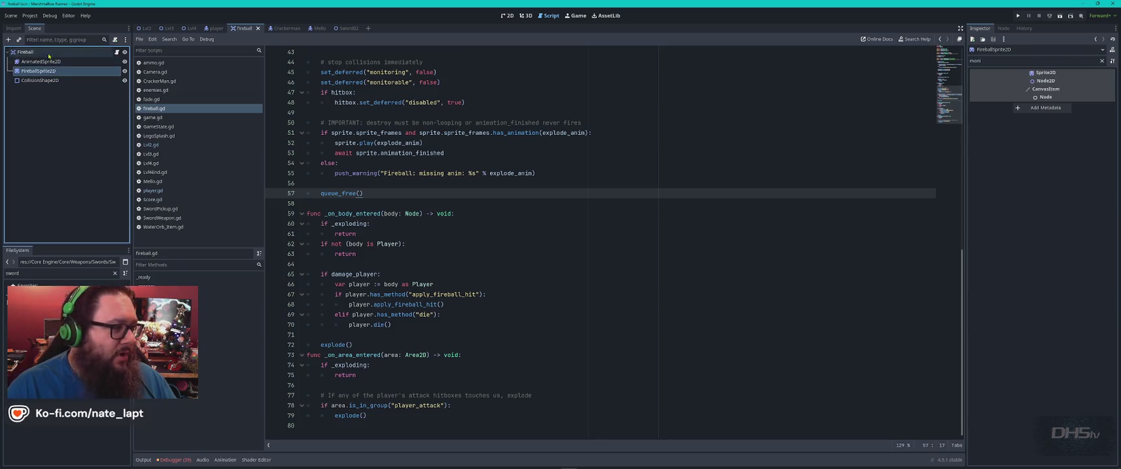
left_click(1004, 29)
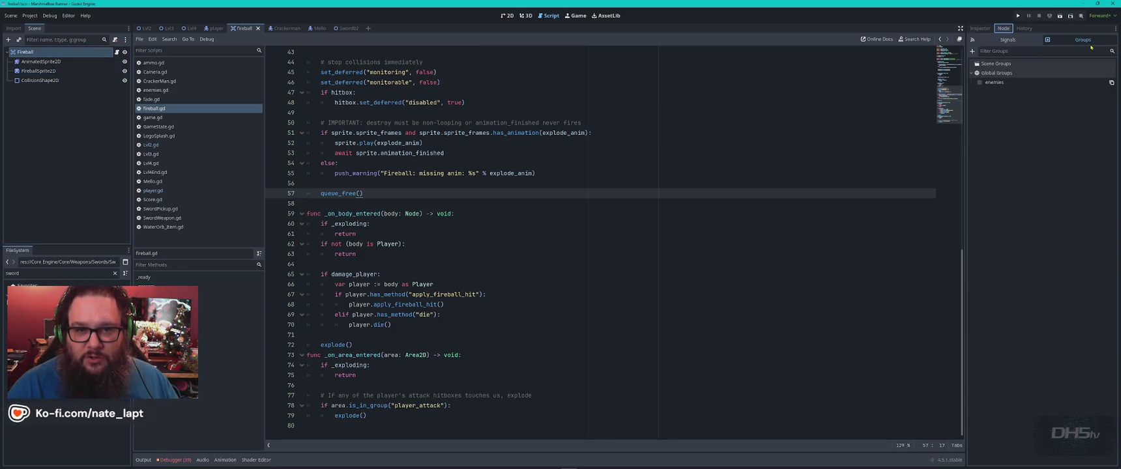
key("alt+Tab")
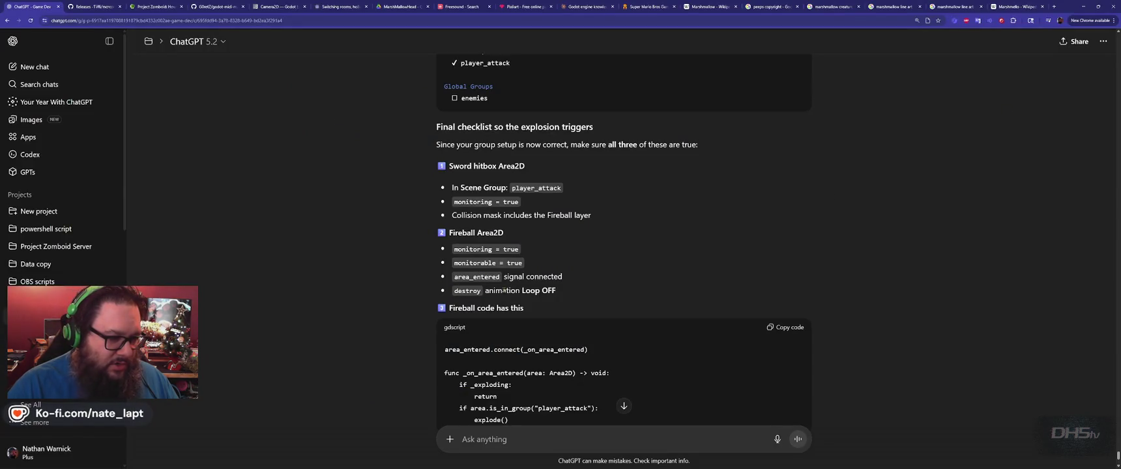
key("alt+Tab")
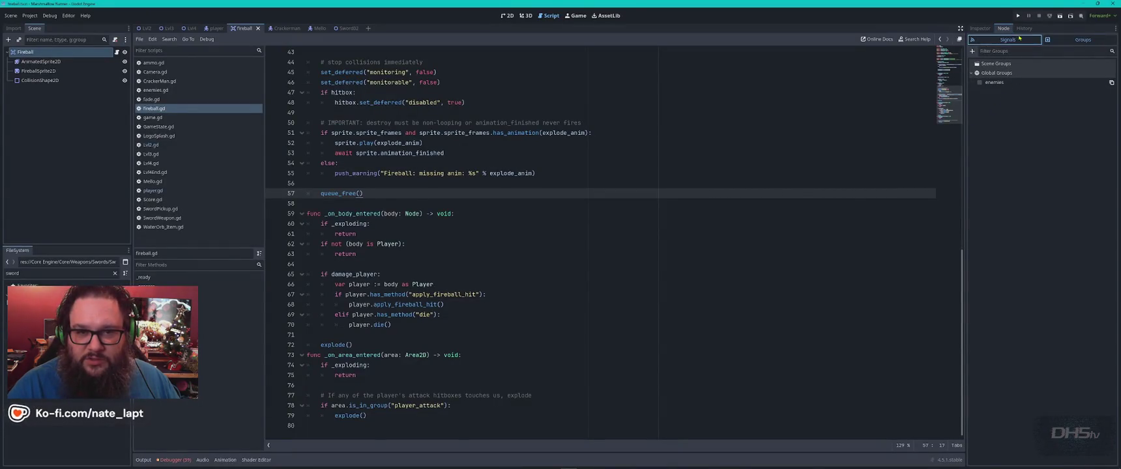
left_click(1019, 38)
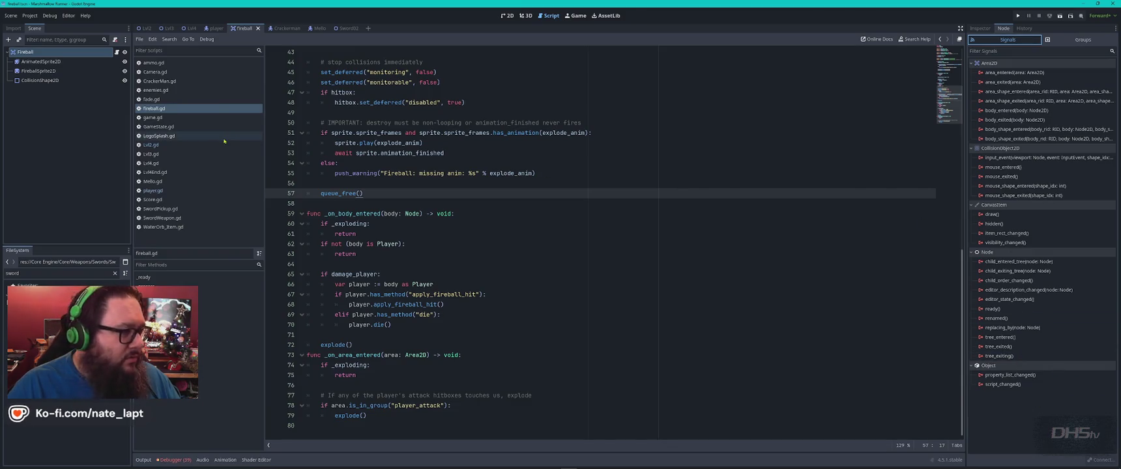
left_click(514, 230)
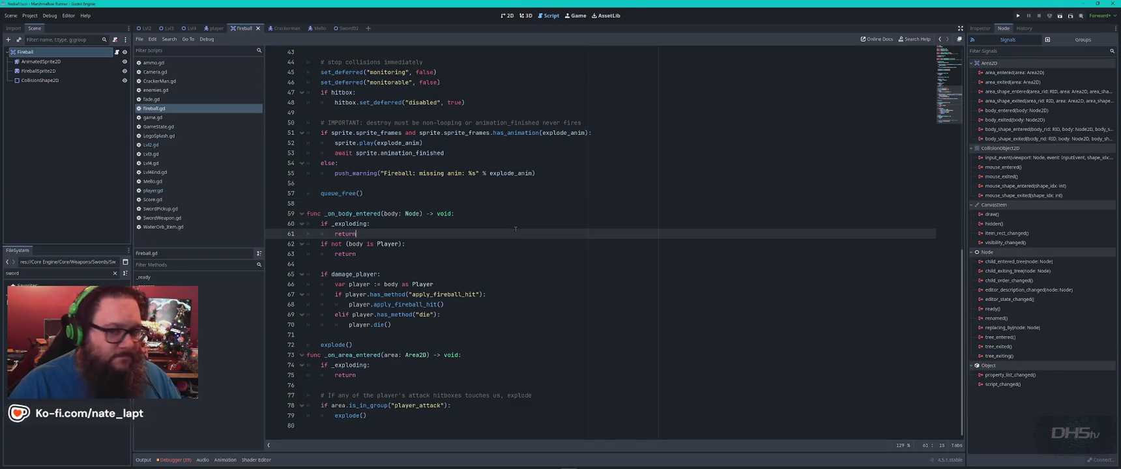
- Search Fireball.gd for 'area' to locate the _on_area_entered function
key("ctrl+f")
type("area")
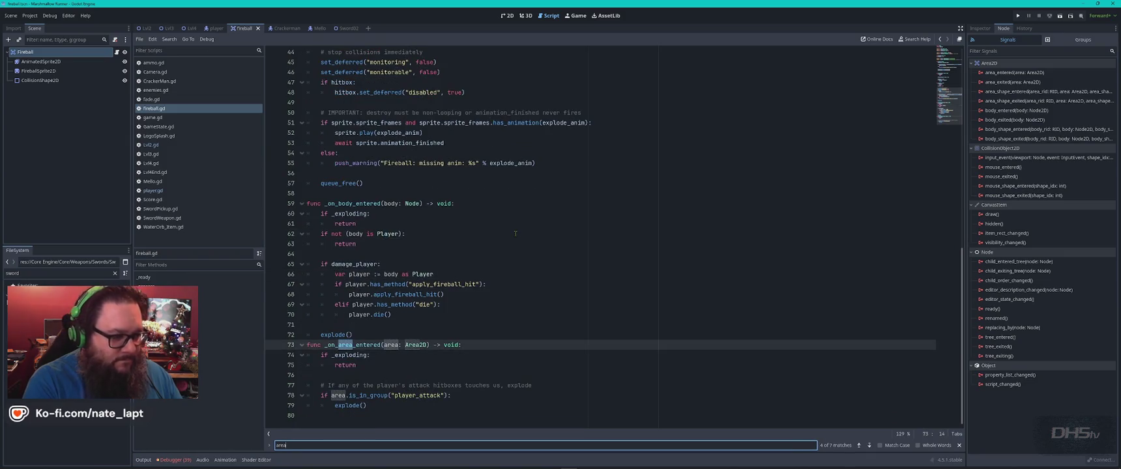
double_click(352, 345)
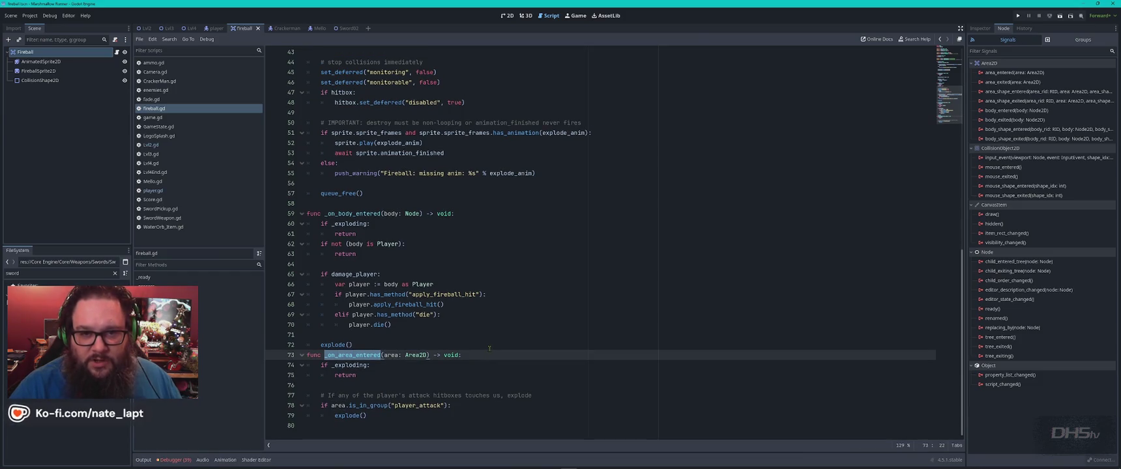
key("alt+Tab")
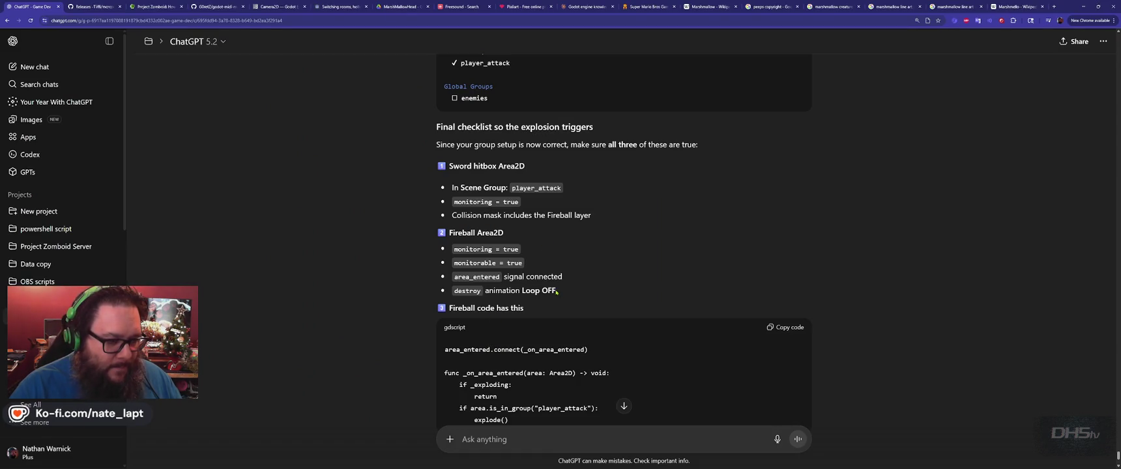
key("alt+Tab")
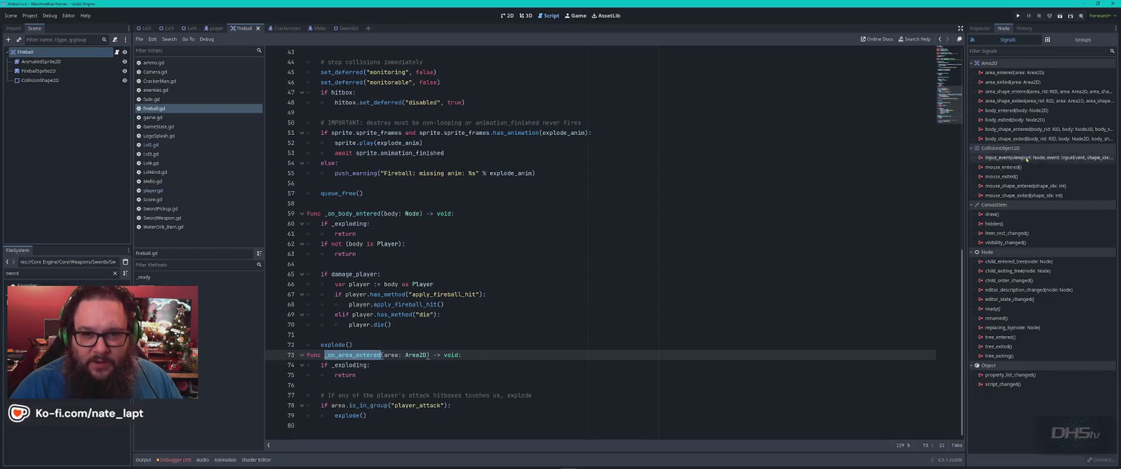
- Connect the area_entered signal to _on_area_entered and recheck the ChatGPT checklist
double_click(1038, 73)
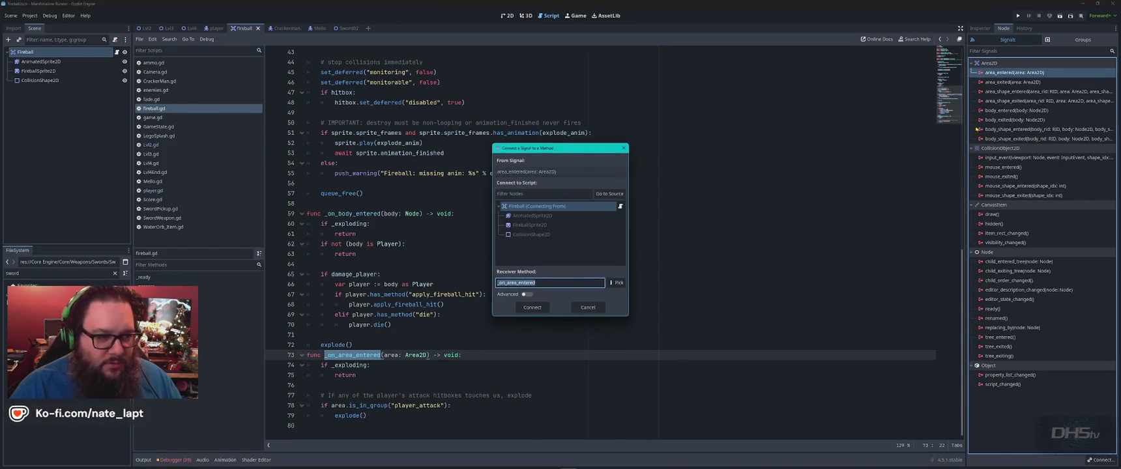
left_click(531, 309)
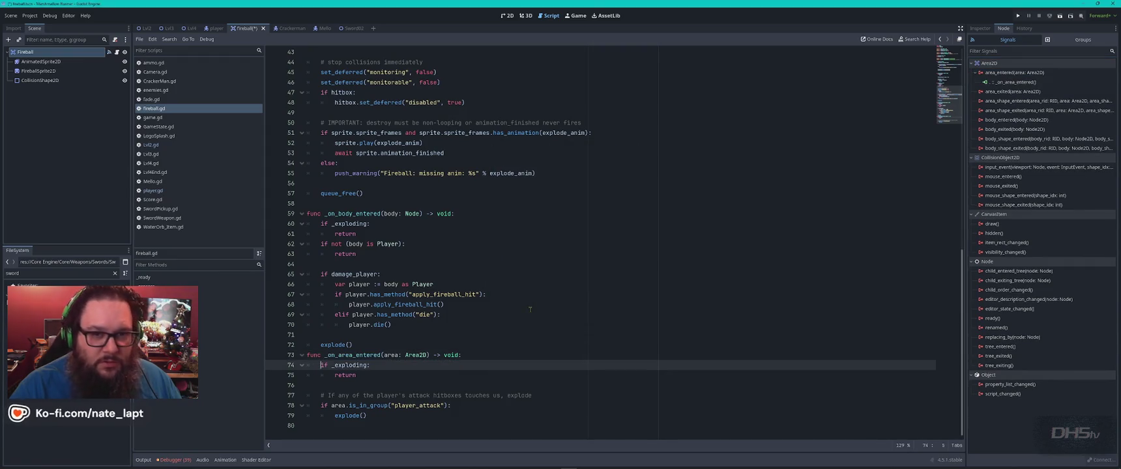
key("alt+Tab")
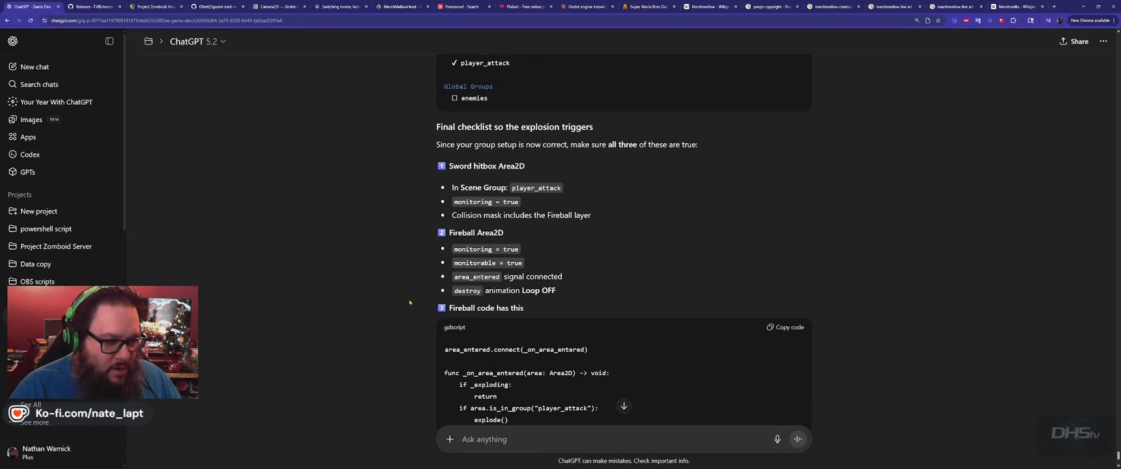
key("alt+Tab")
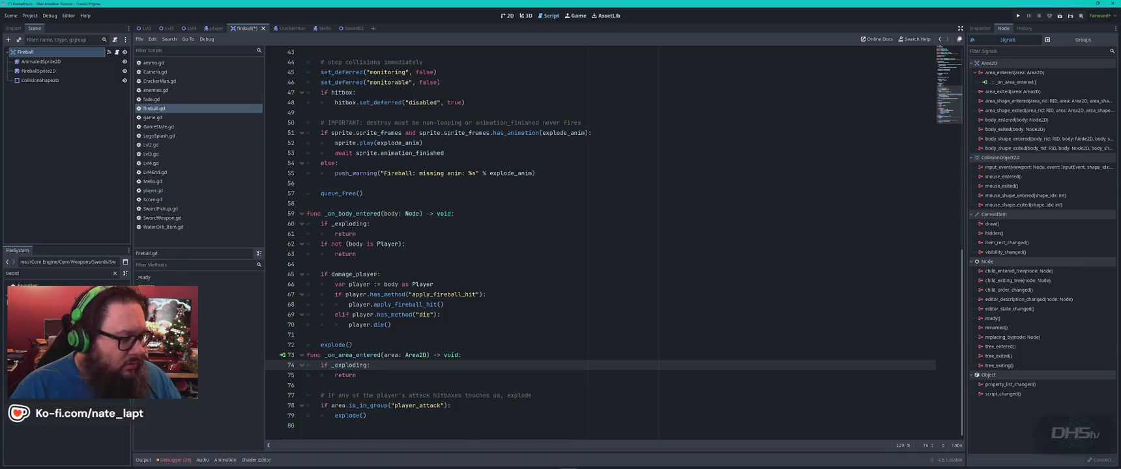
- Show the AnimatedSprite2D's animation frames and compare Fireball.gd around line 62 with ChatGPT's code
left_click(40, 61)
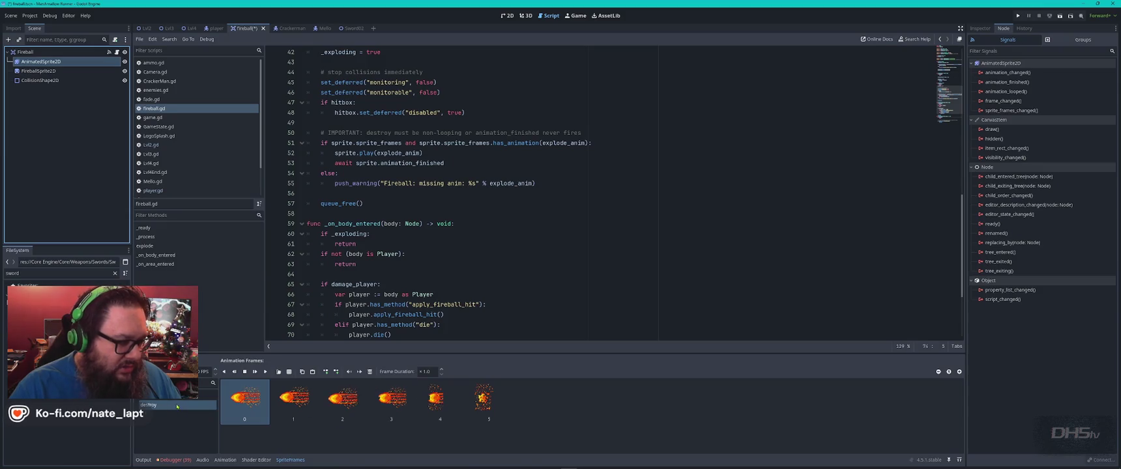
key("alt+Tab")
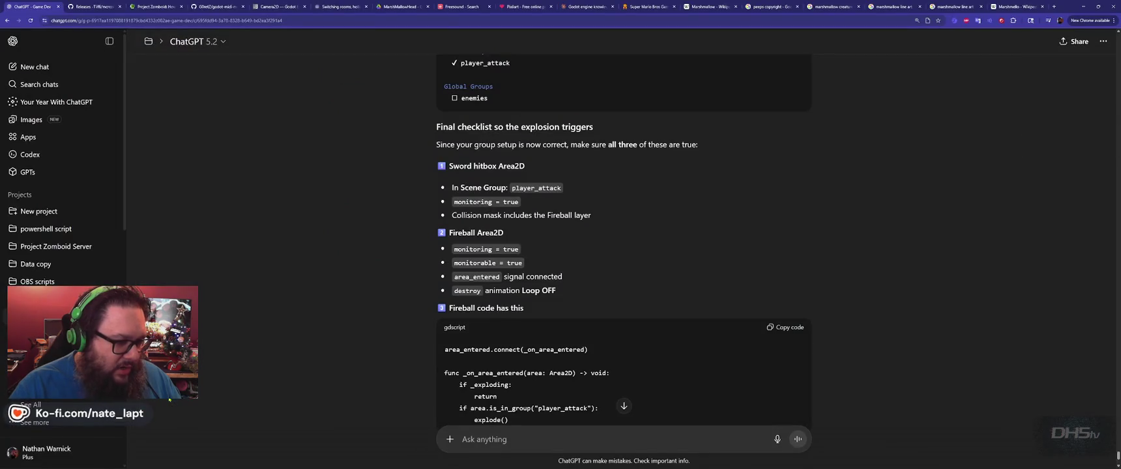
key("alt+Tab")
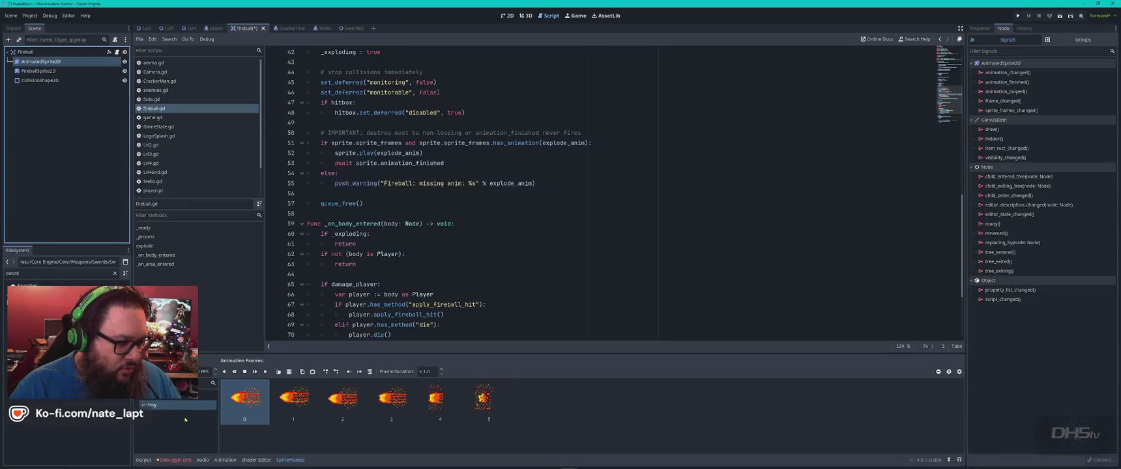
key("alt+Tab")
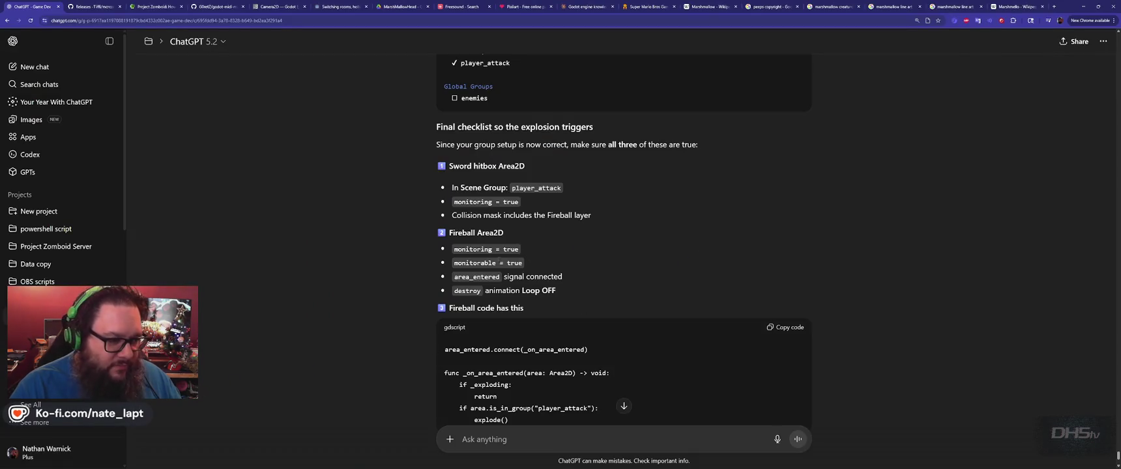
scroll(418, 311, "down", 2)
scroll(419, 311, "down", 2)
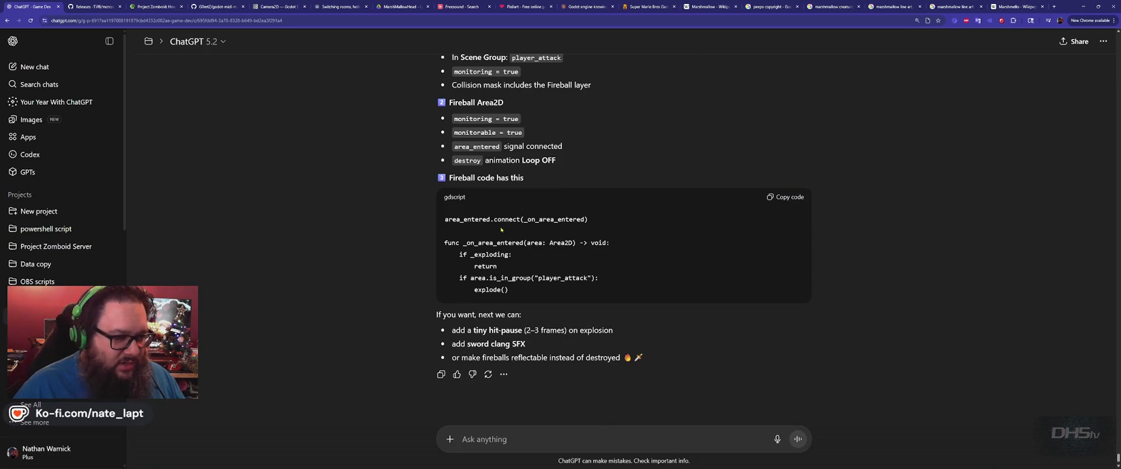
key("alt+Tab")
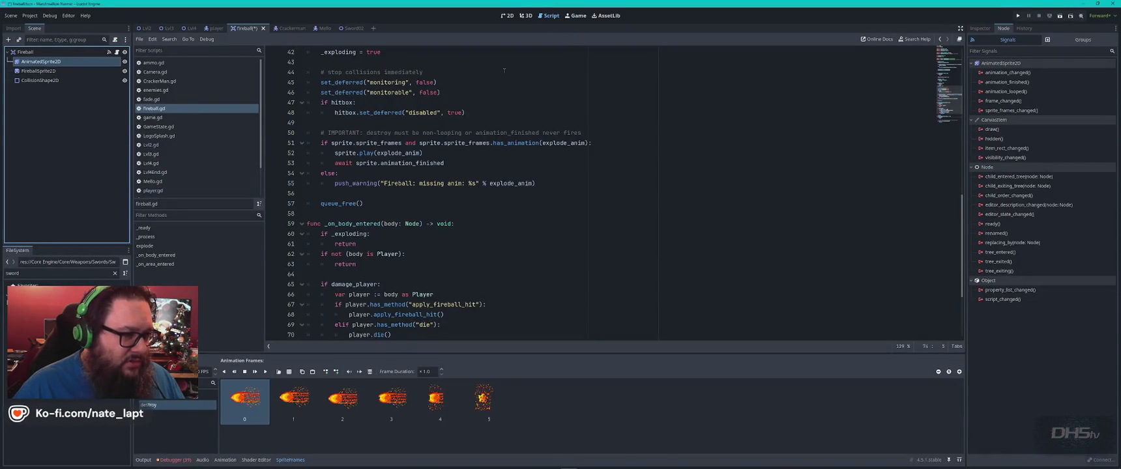
left_click(473, 254)
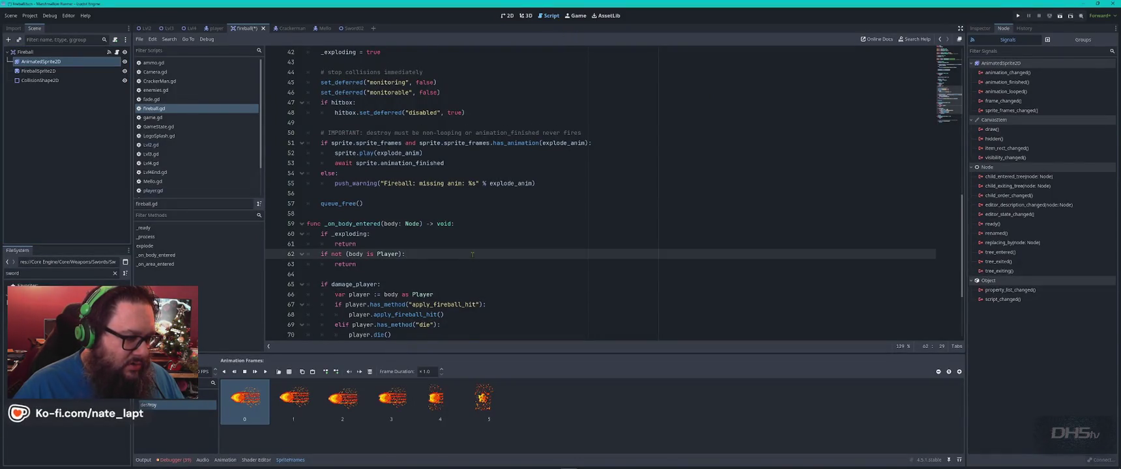
scroll(472, 254, "down", 2)
- Copy area_entered.connect from ChatGPT's code and search Fireball.gd for it
key("alt+Tab")
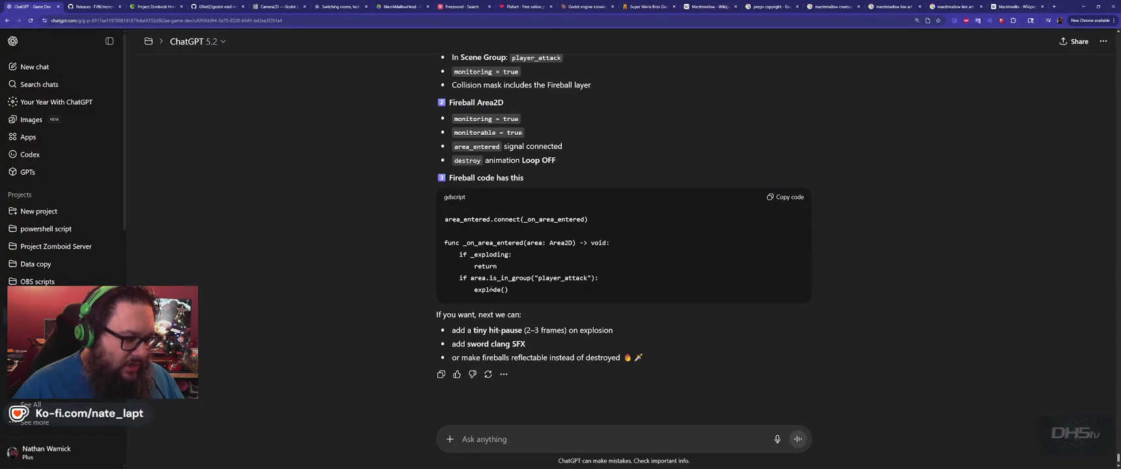
double_click(511, 220)
left_click(521, 219)
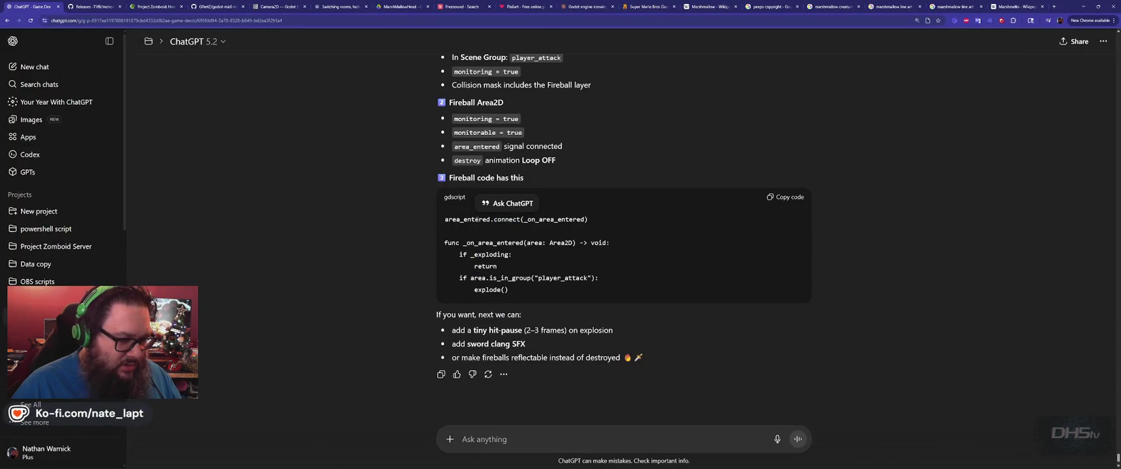
left_click_drag(521, 219, 444, 220)
key("ctrl+c")
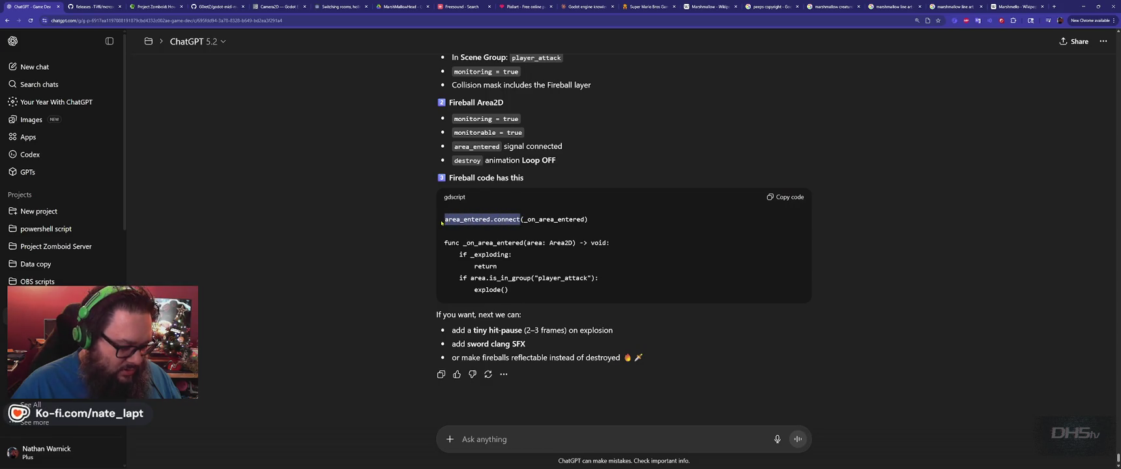
key("alt+Tab")
key("ctrl+f")
key("ctrl+v")
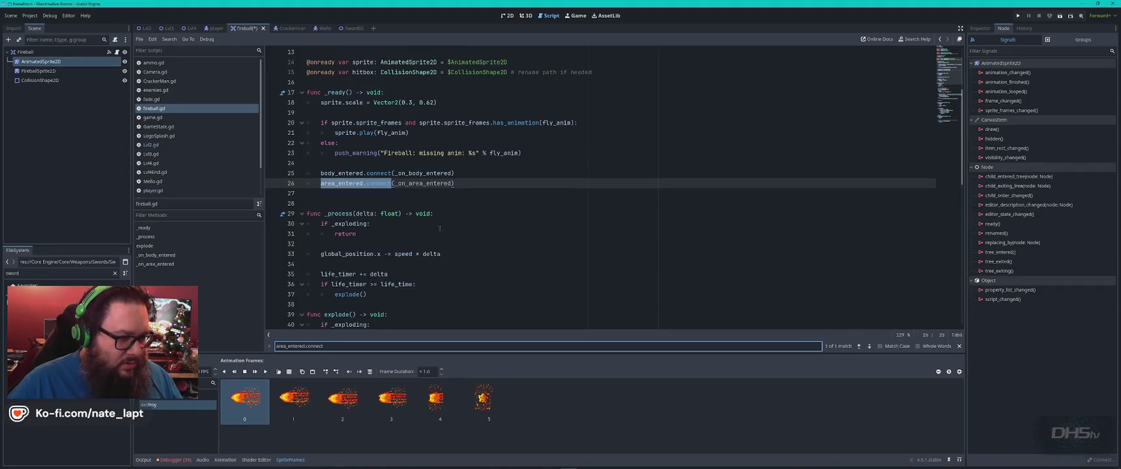
- Close the search and compare the fireball script with the ChatGPT conversation
key("Escape")
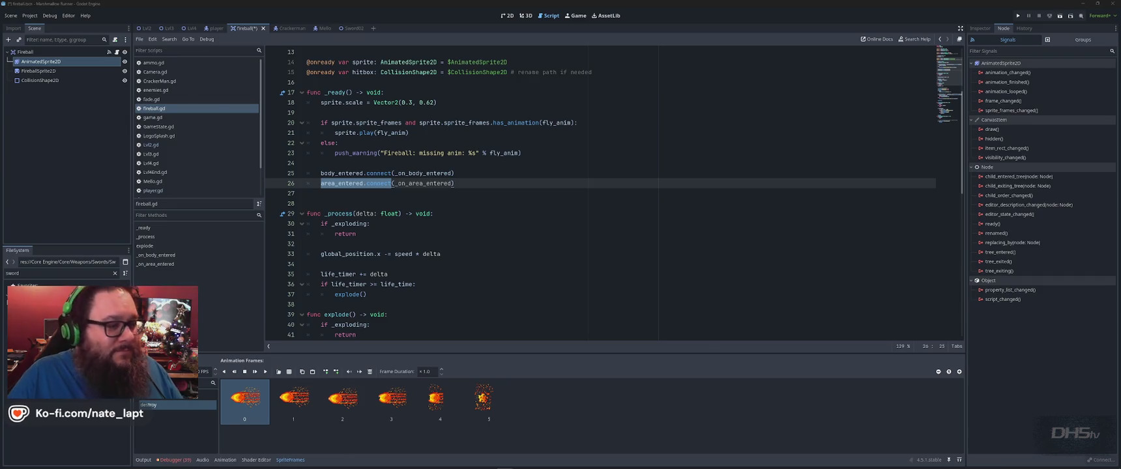
key("alt+Tab")
key("alt+Tab")
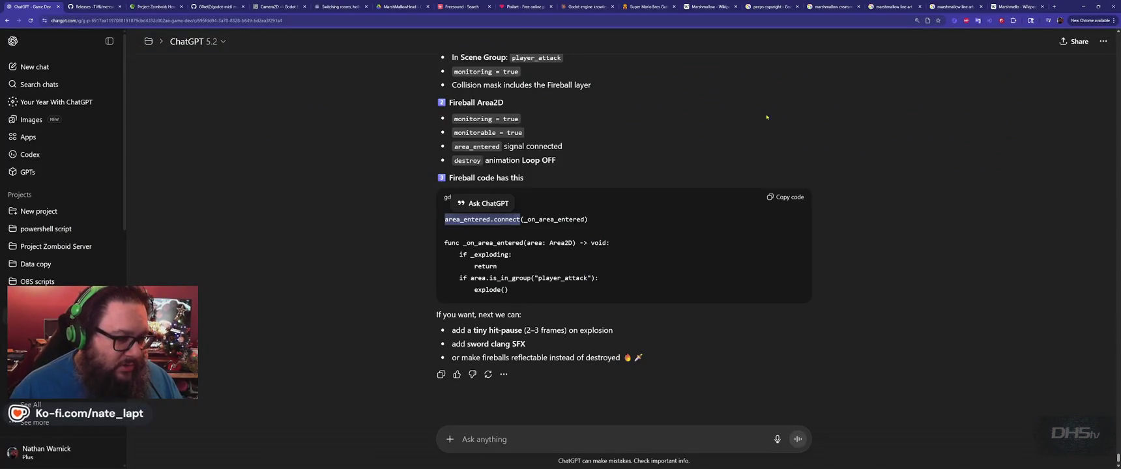
key("alt+Tab")
key("alt+Tab")
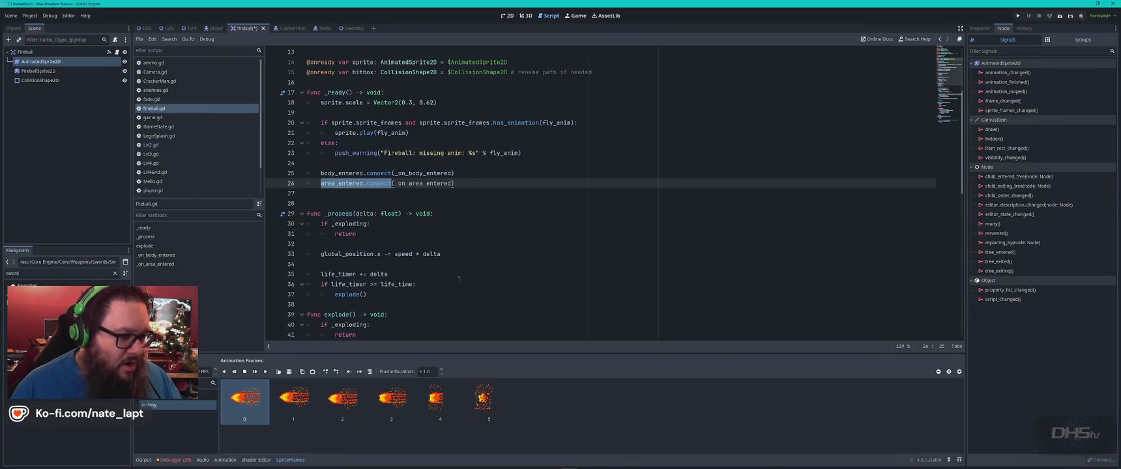
key("ctrl+f")
key("Escape")
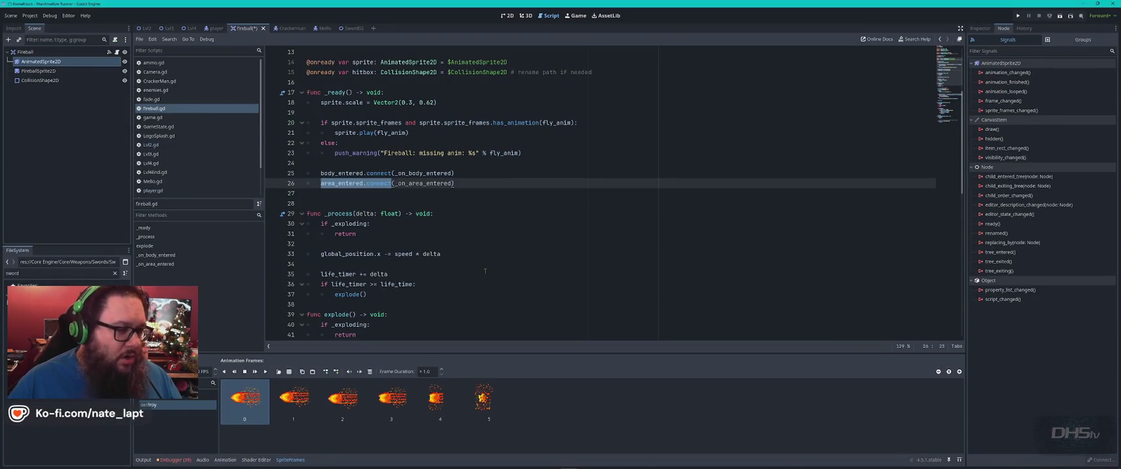
- Copy _on_area_entered from ChatGPT and find its definition on line 73 of the script
key("alt+Tab")
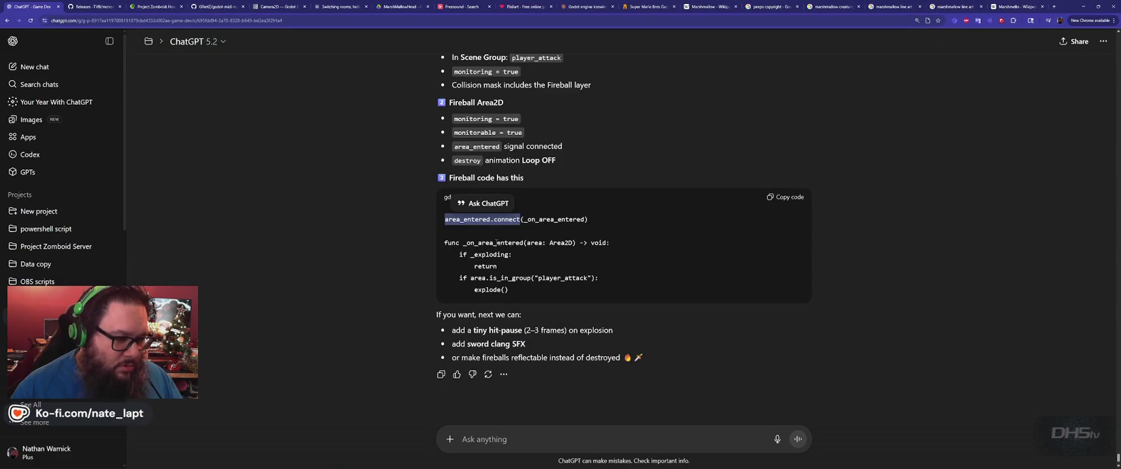
double_click(493, 243)
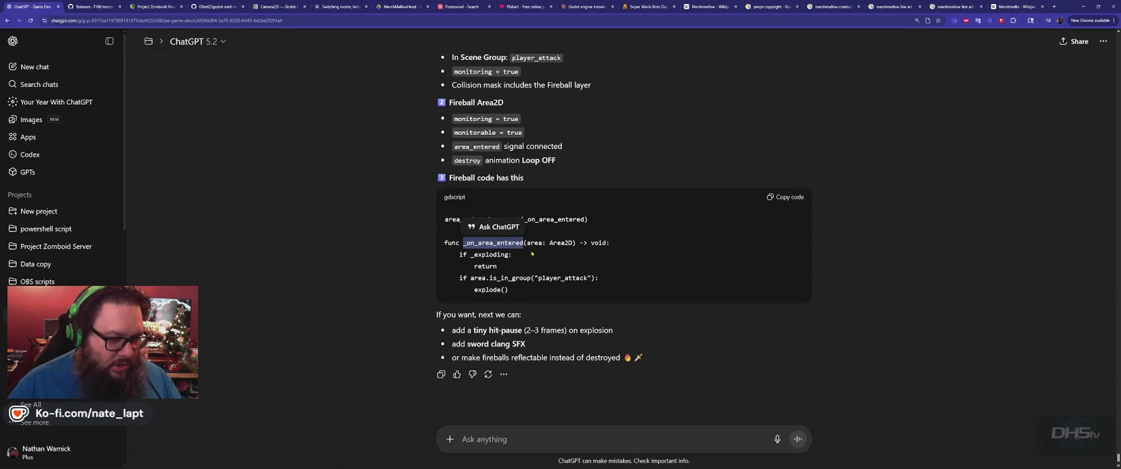
key("ctrl+c")
key("alt+Tab")
key("ctrl+f")
key("ctrl+v")
key("Return")
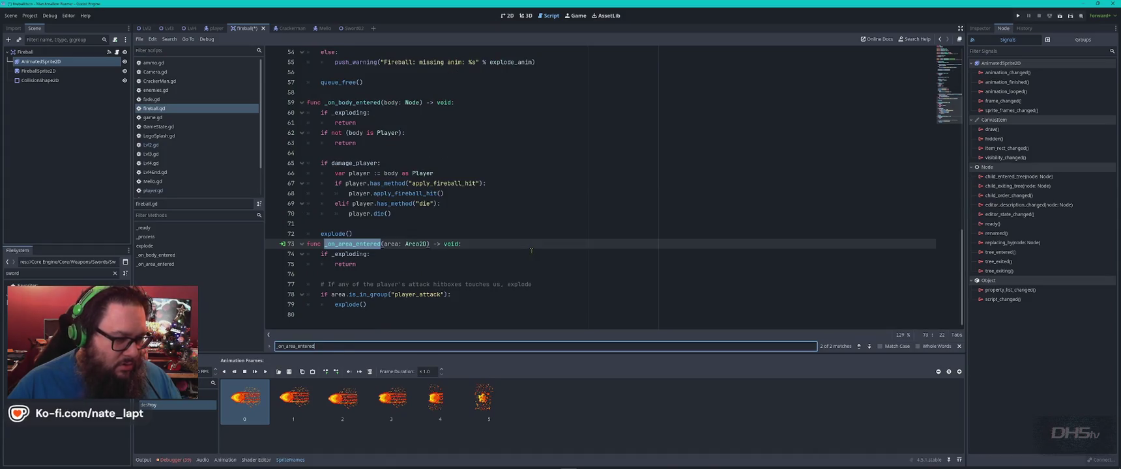
key("Escape")
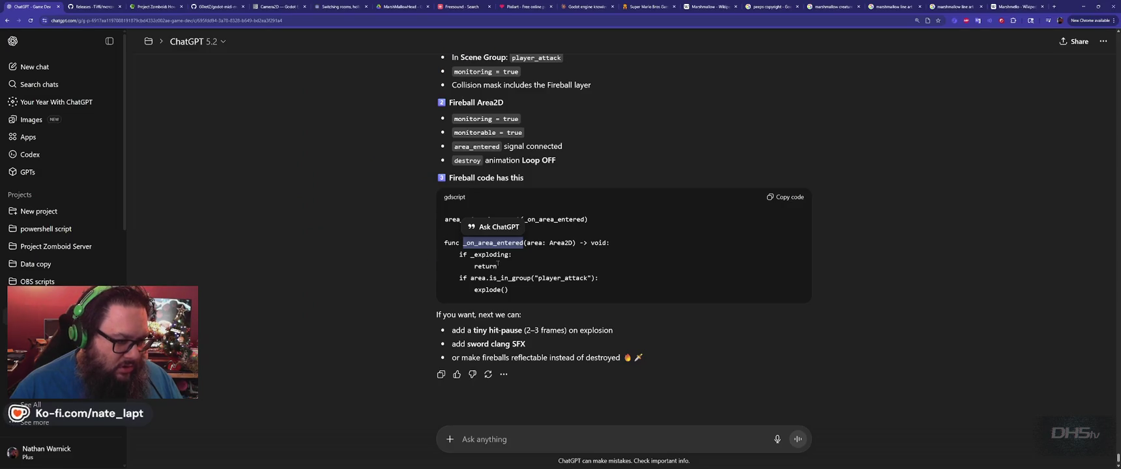
- Review ChatGPT's suggested code, clear the selections, then save the script and run the game
key("alt+Tab")
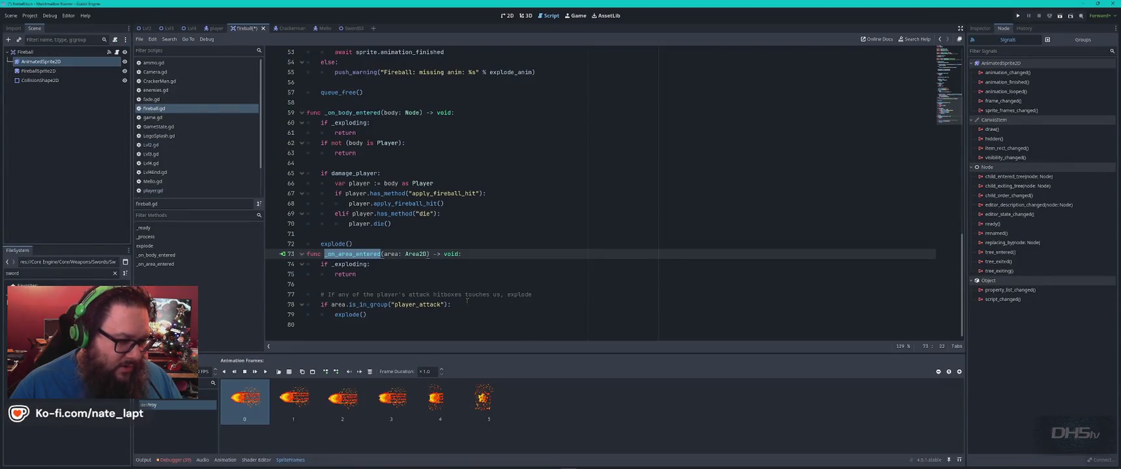
key("alt+Tab")
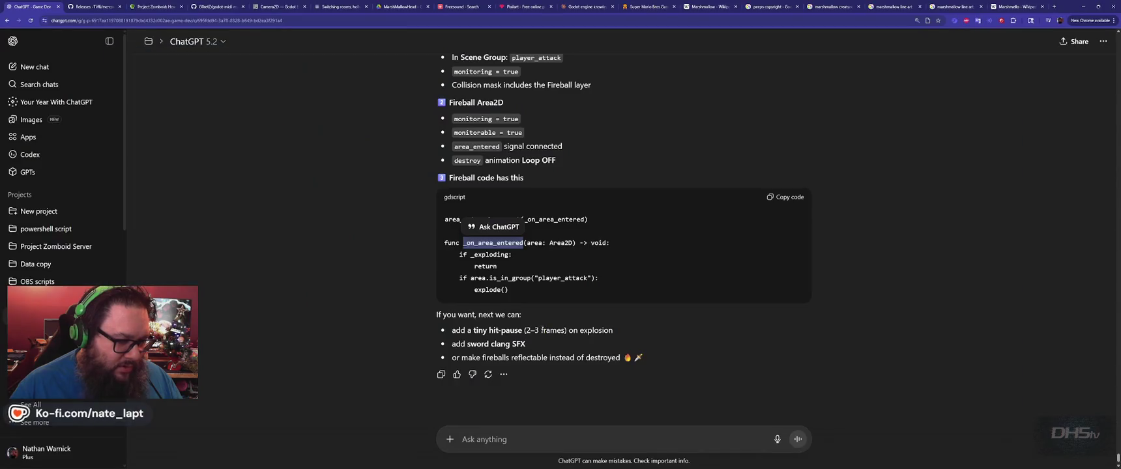
key("alt+Tab")
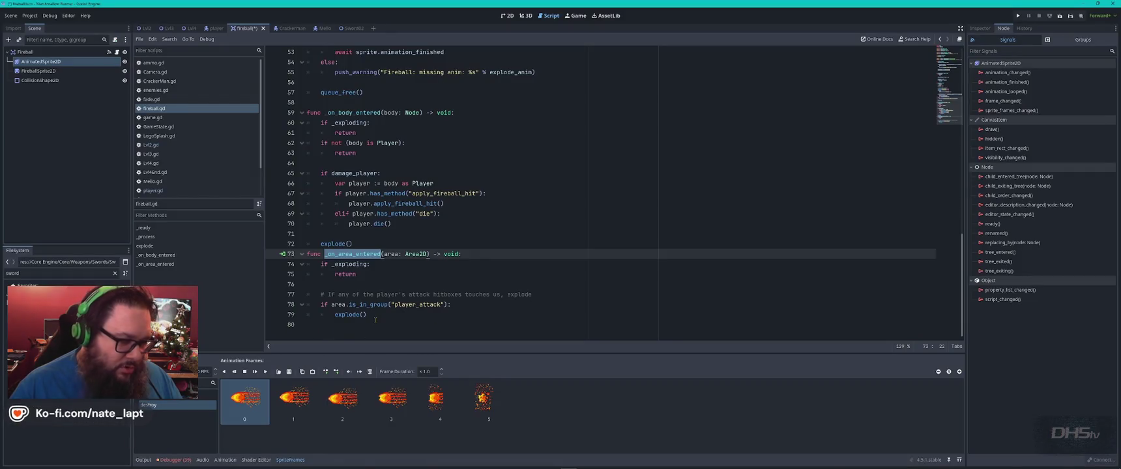
key("alt+Tab")
scroll(622, 215, "down", 2)
left_click(612, 311)
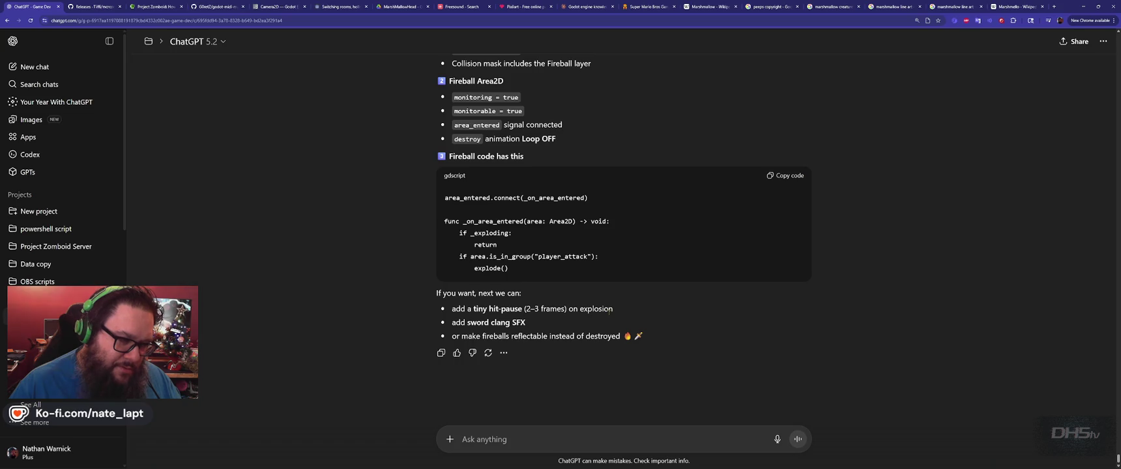
key("alt+Tab")
left_click(561, 256)
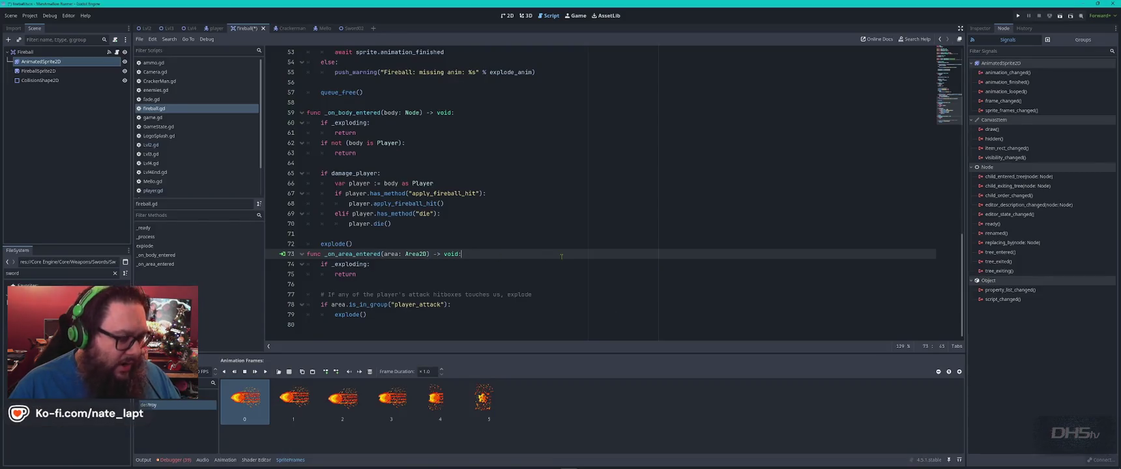
key("F5")
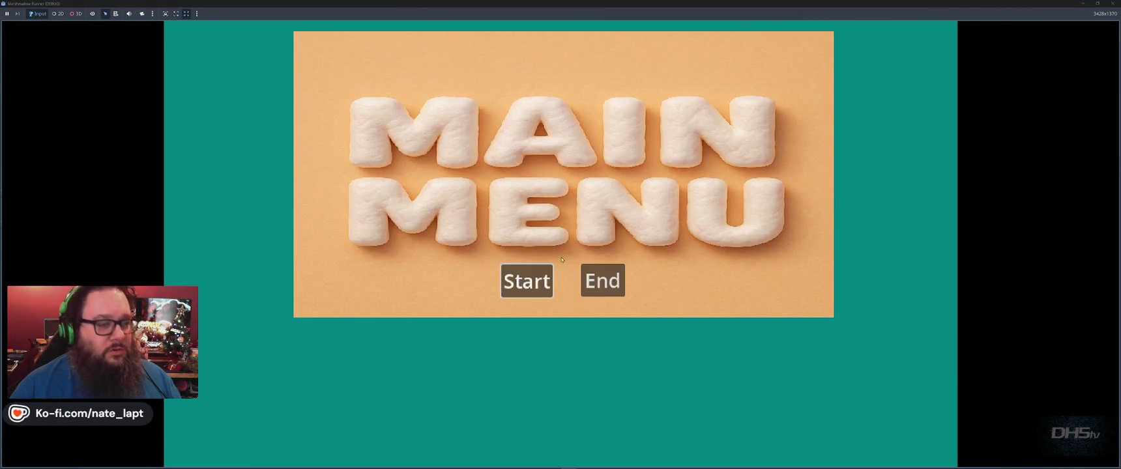
- Start the game, jump over the toast enemies, pick up the sword and slash enemies
left_click(527, 280)
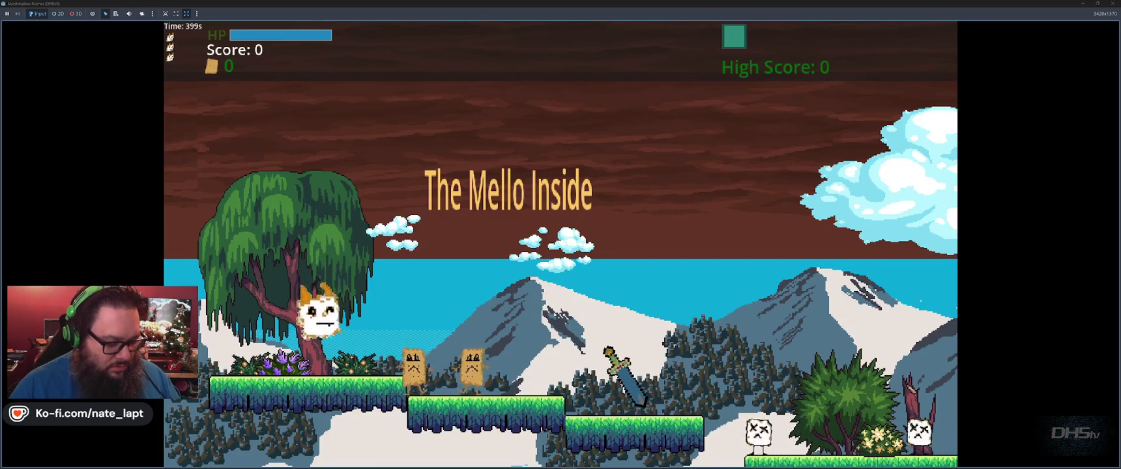
key("Right")
key("space")
key("Right")
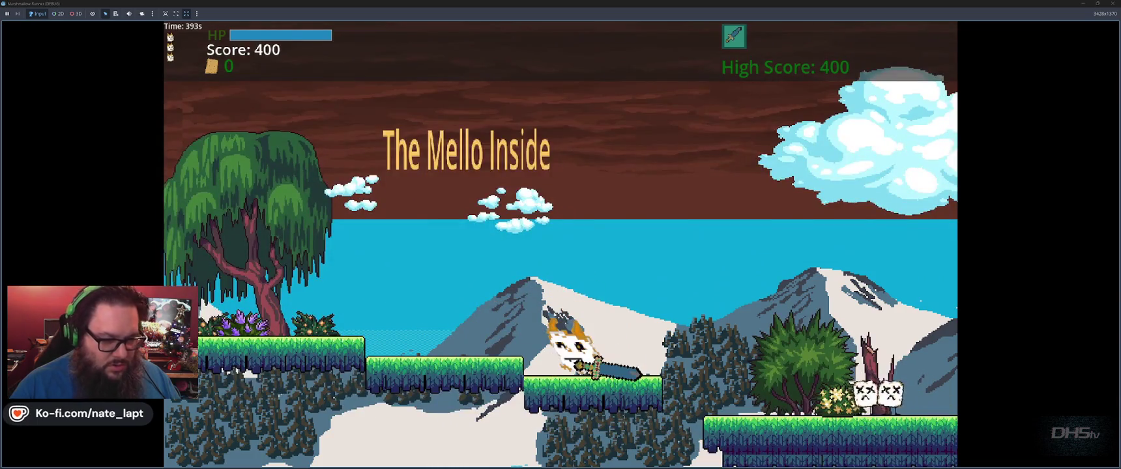
key("Right")
key("space")
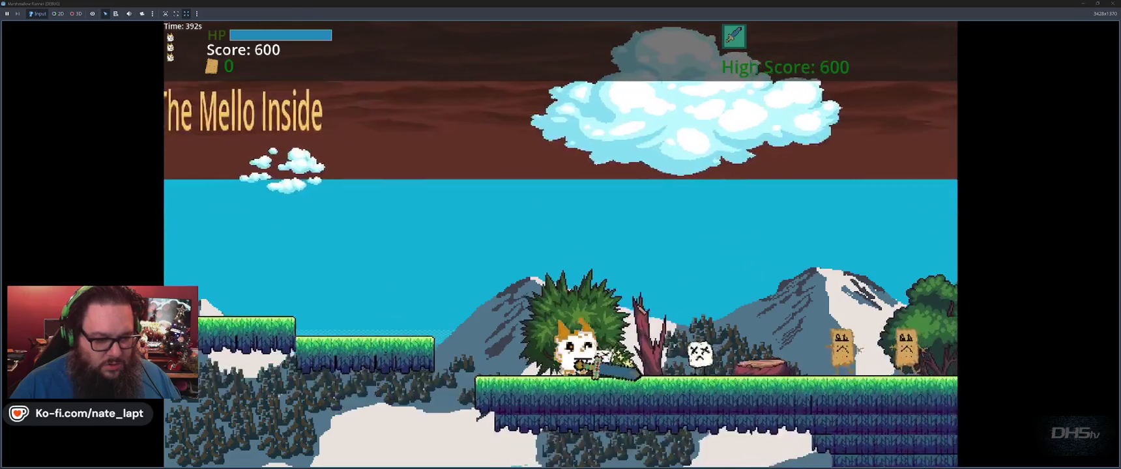
key("Right")
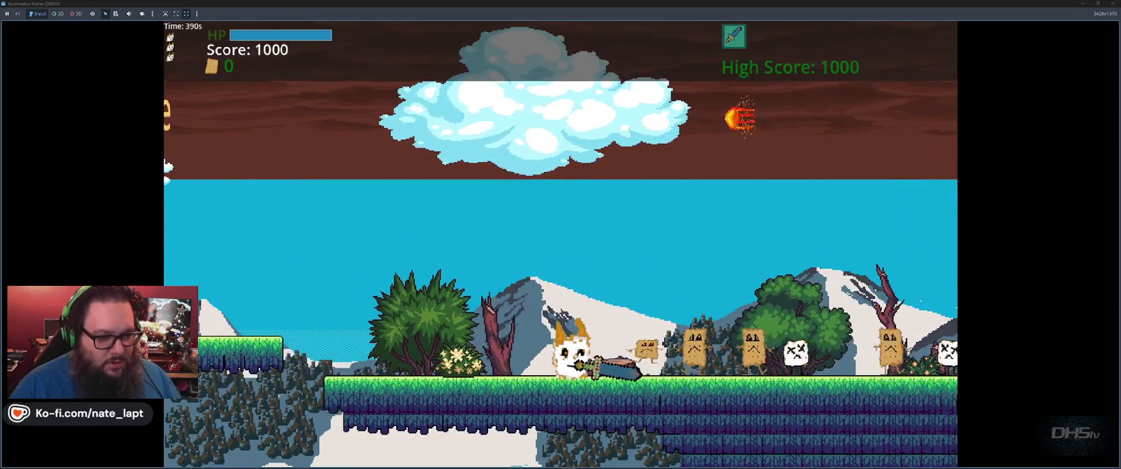
- Run back and forth over the bush and across the platforms, jumping and swinging the sword
key("Left")
key("space")
key("Left")
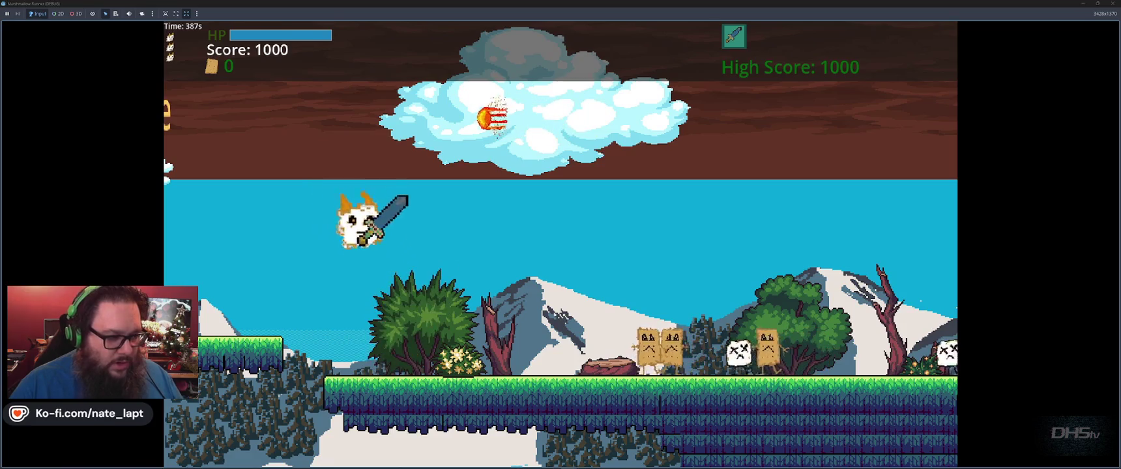
key("space")
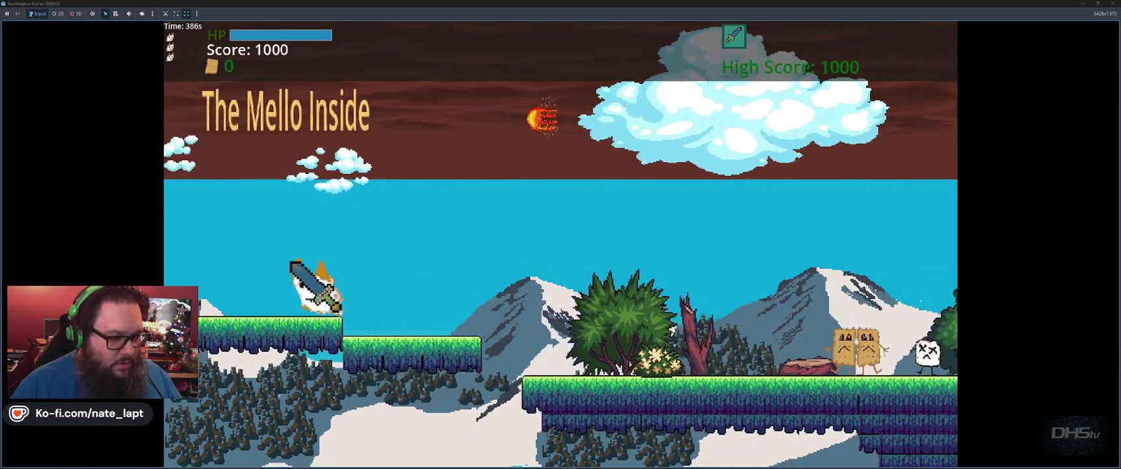
key("Left")
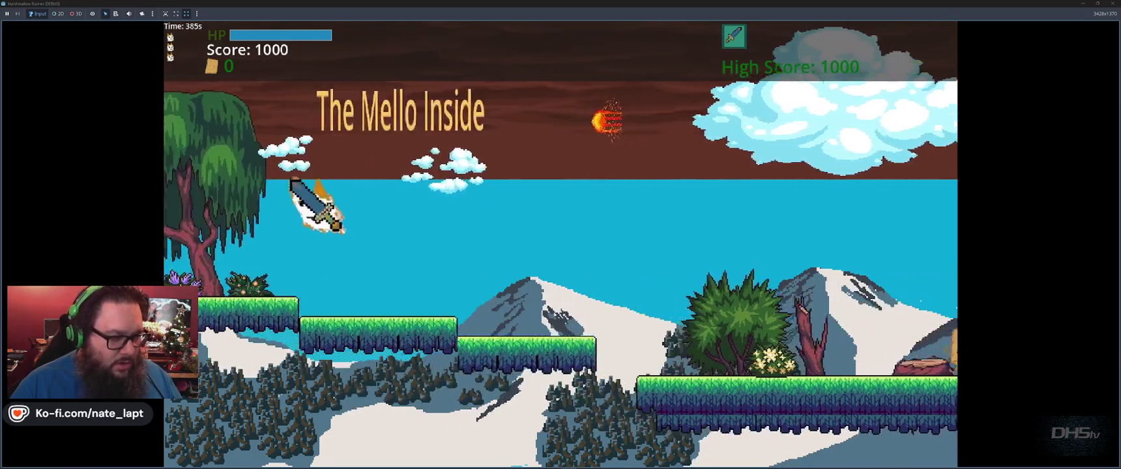
key("Right")
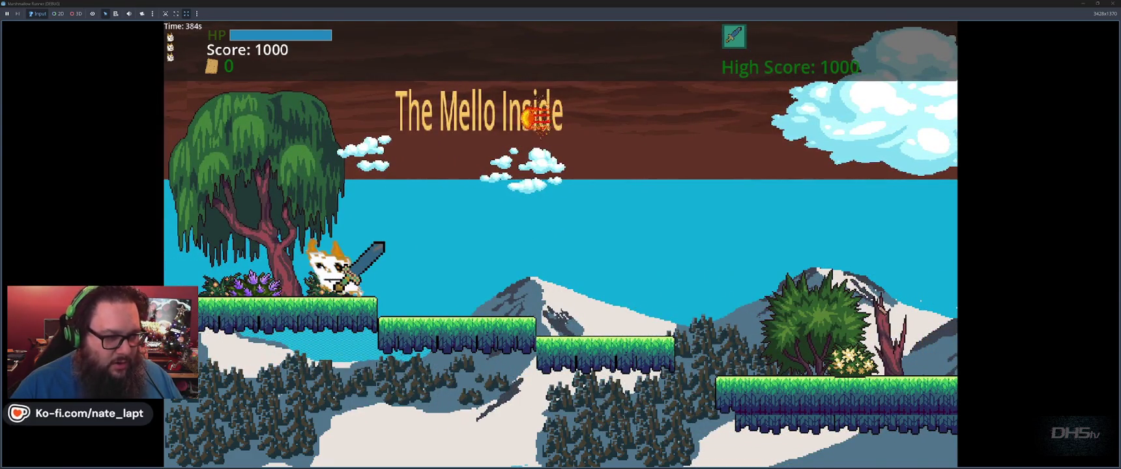
key("space")
key("Right")
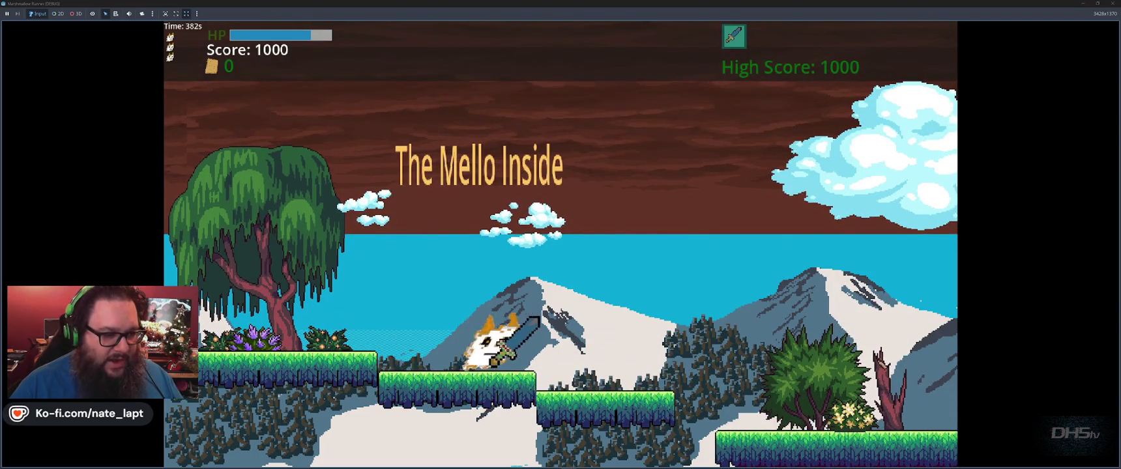
key("Right")
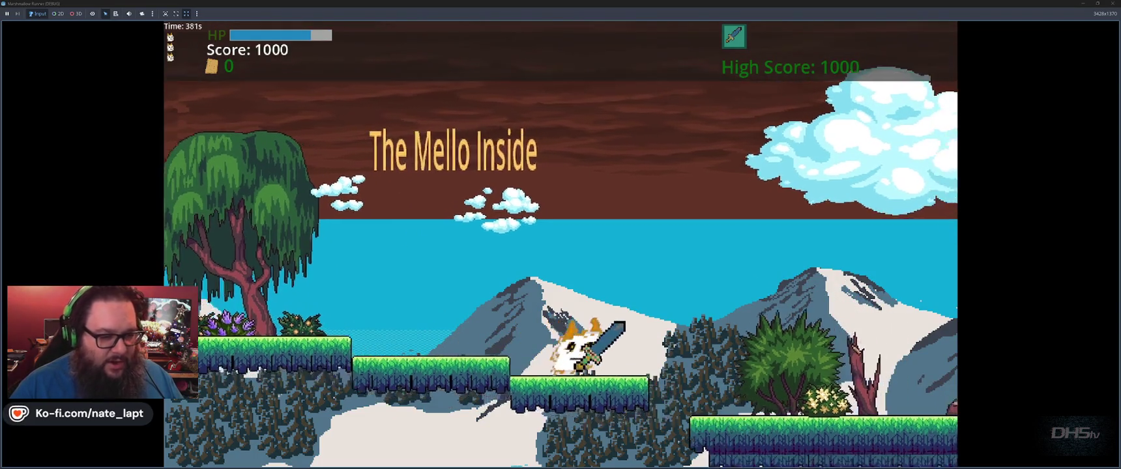
key("space")
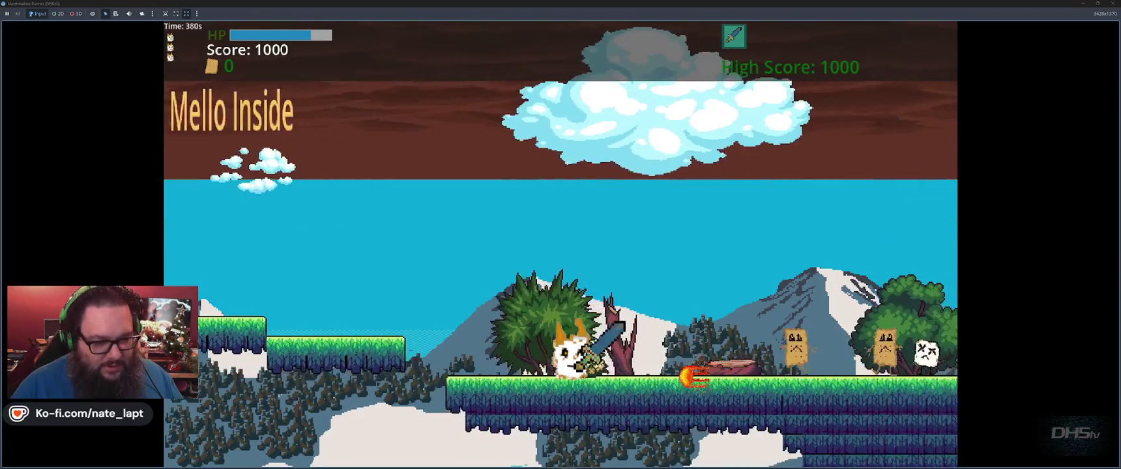
key("Right")
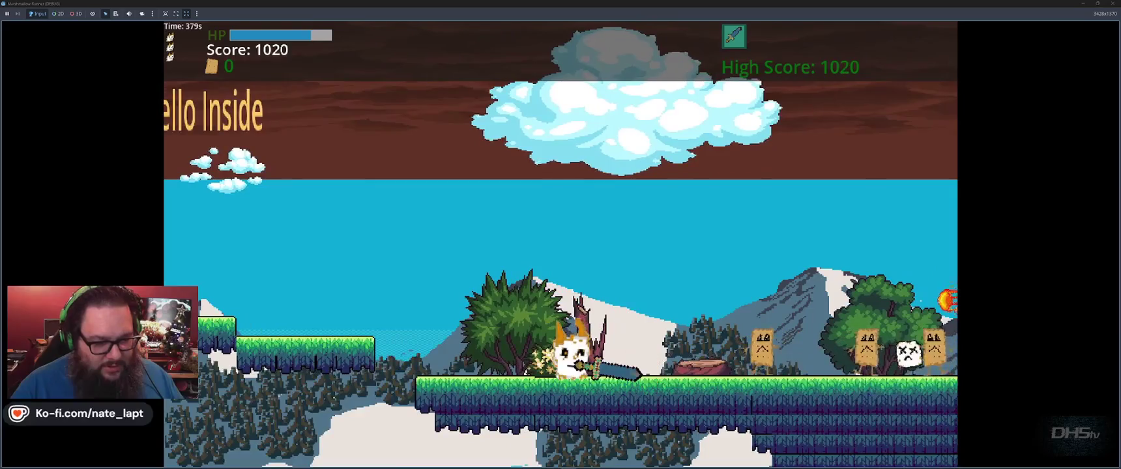
key("space")
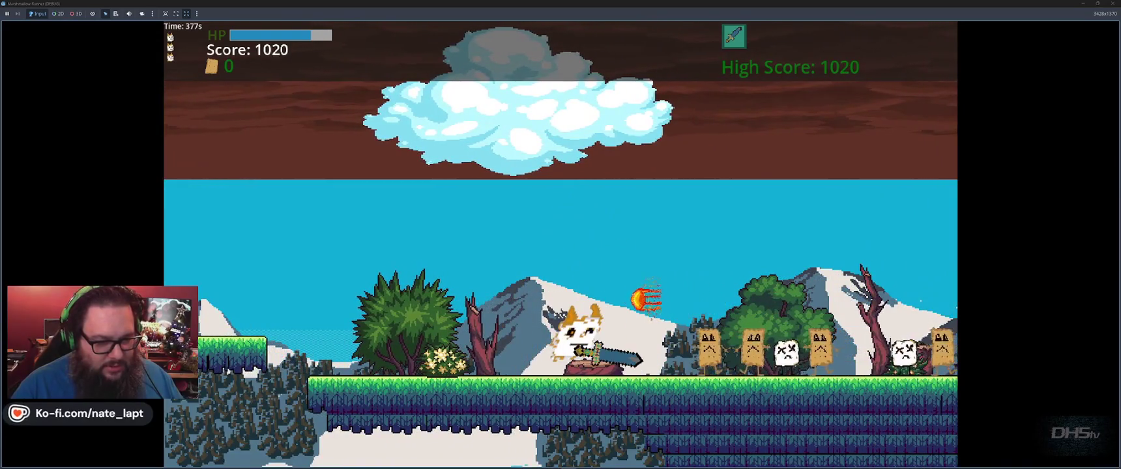
- Climb to the upper platform, drop to the lower ground and land on the tree stump
key("Left")
key("space")
key("Left")
key("space")
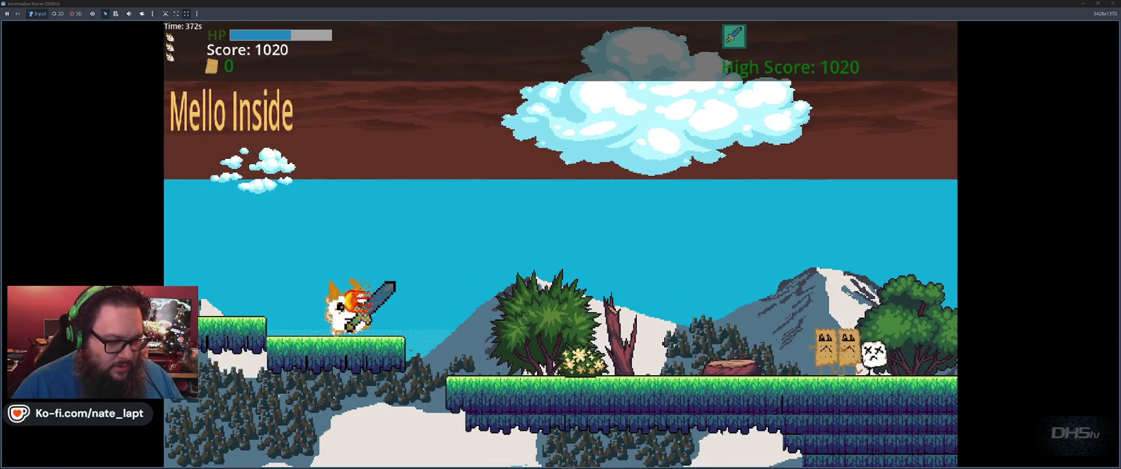
key("Right")
key("space")
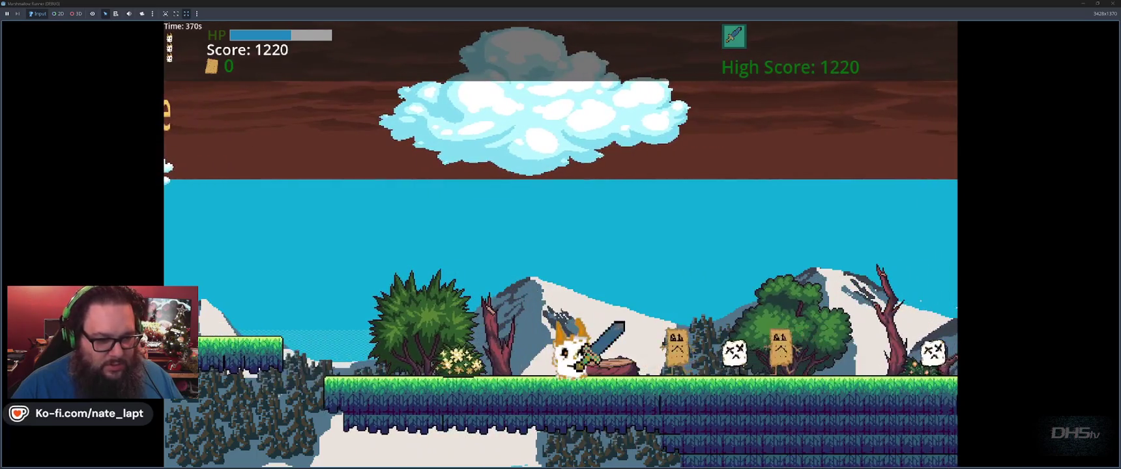
key("Right")
key("space")
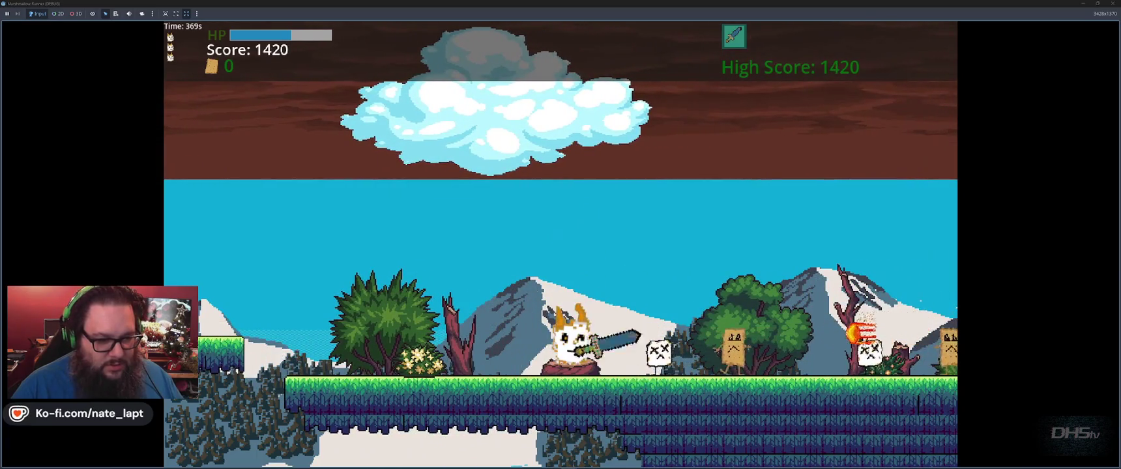
key("Left")
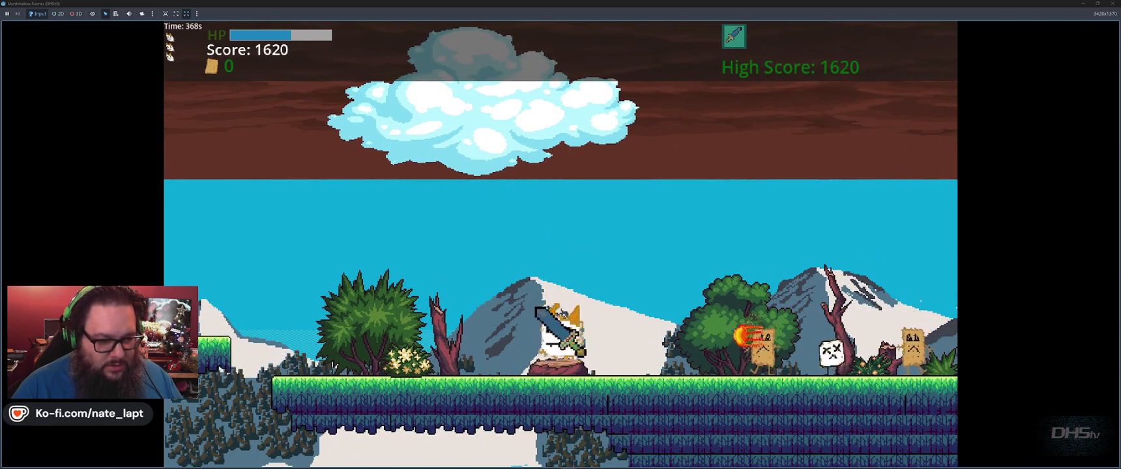
key("Right")
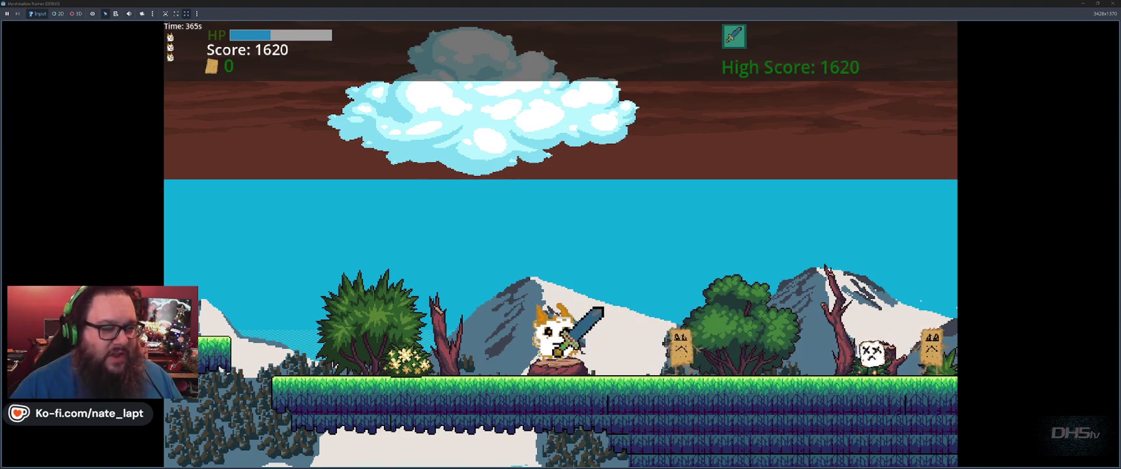
- Slash a toast enemy and an incoming fireball with the sword, then stop the game
key("Right")
key("Left")
key("space")
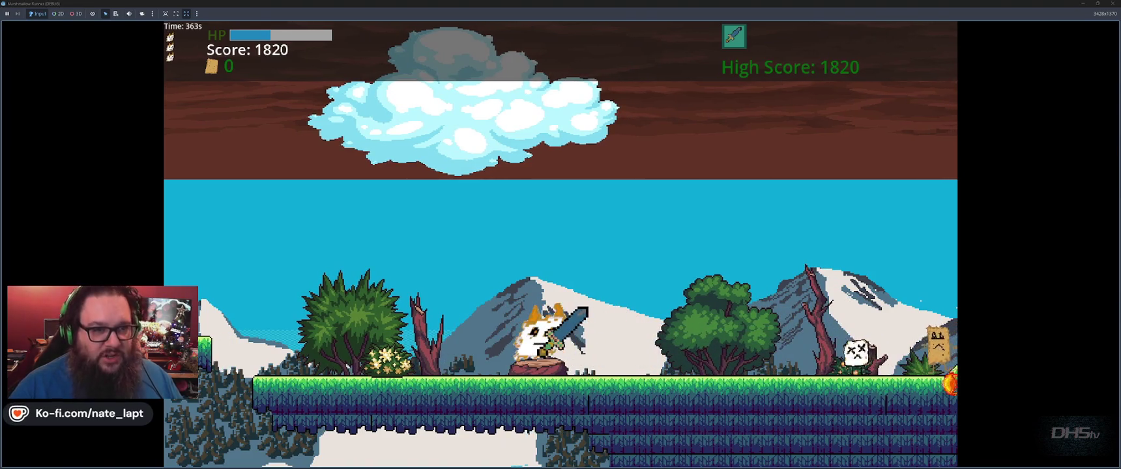
key("Left")
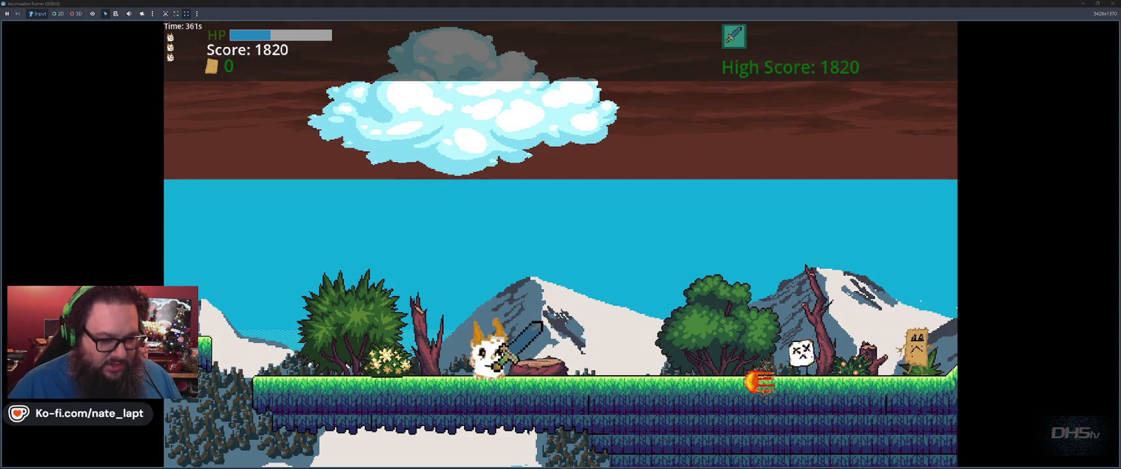
key("Right")
key("space")
key("F8")
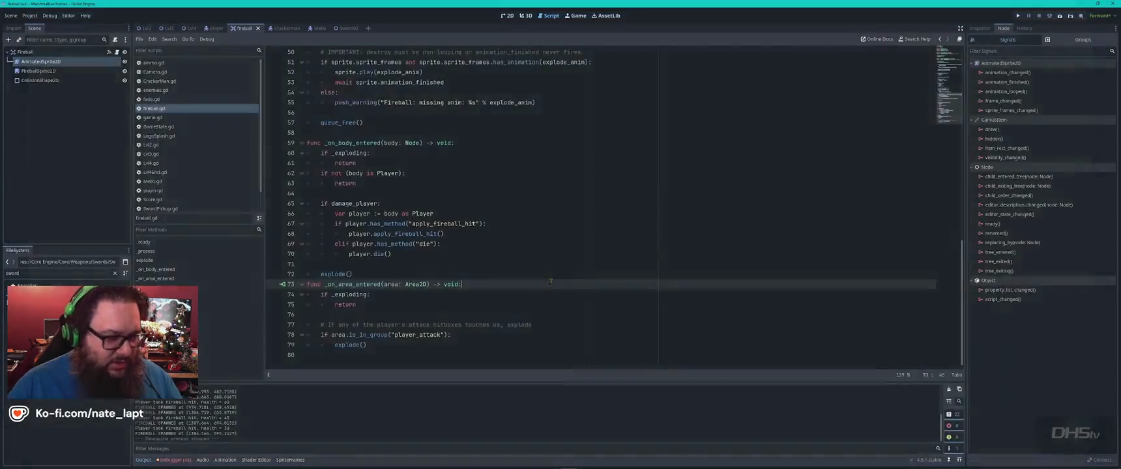
- Tell ChatGPT the fireballs are deleting immediately instead of playing, correcting the typo, and read its reply
key("alt+Tab")
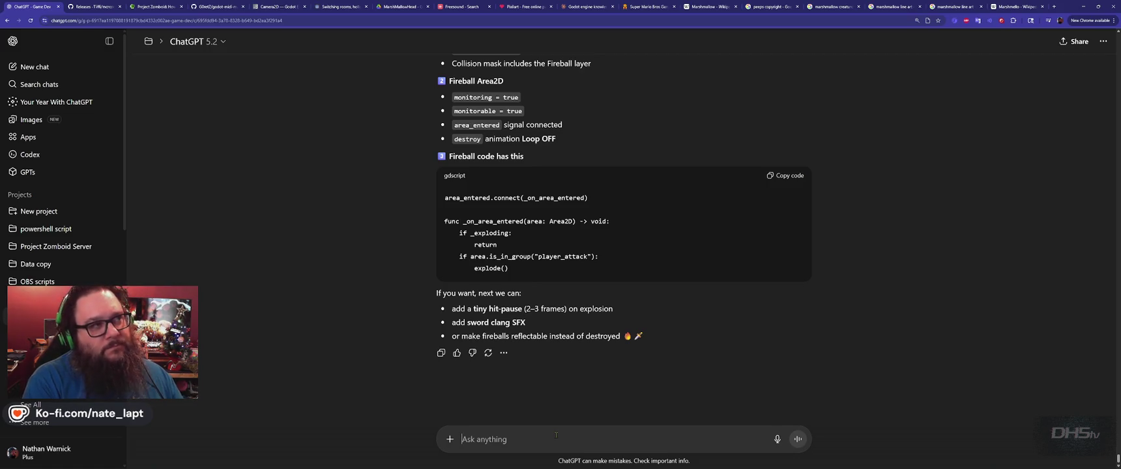
type("They're still just ime")
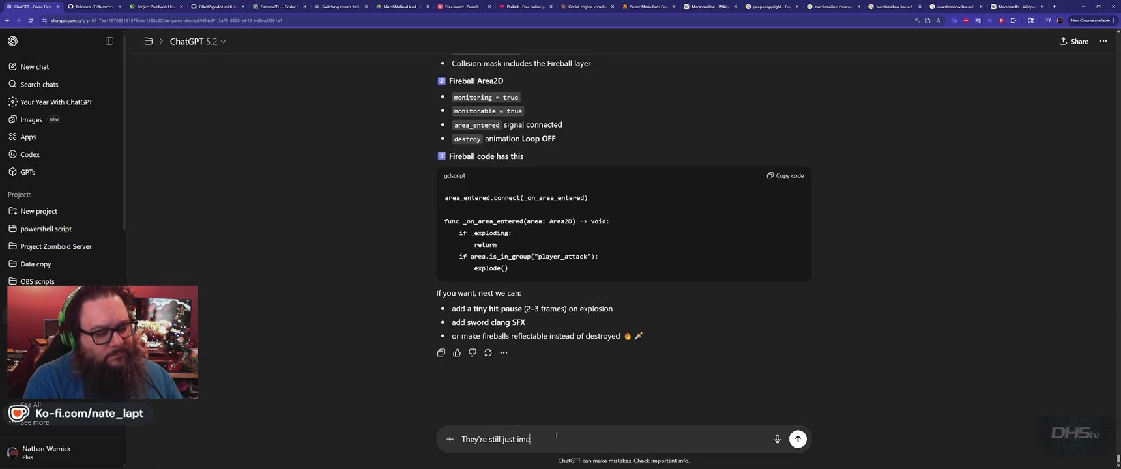
type("diatly d")
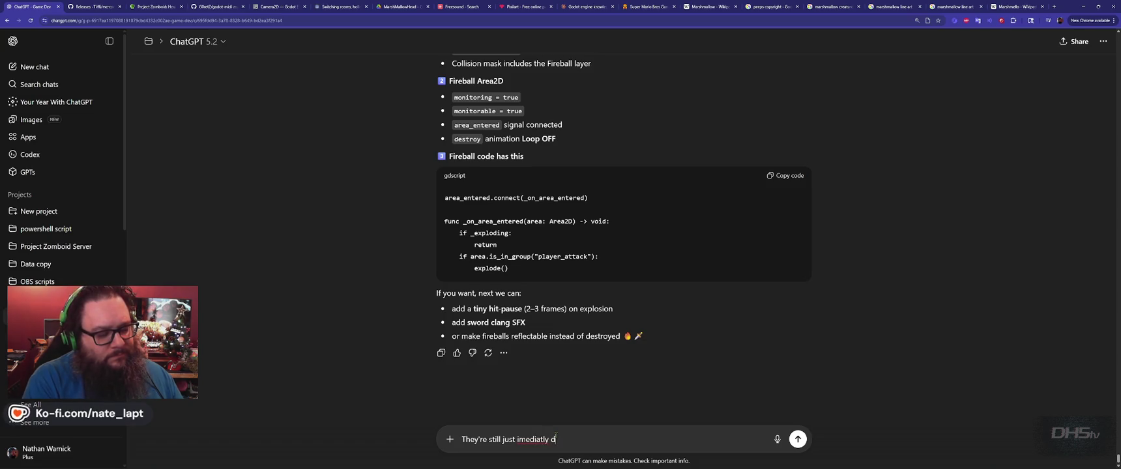
type("eleting instea")
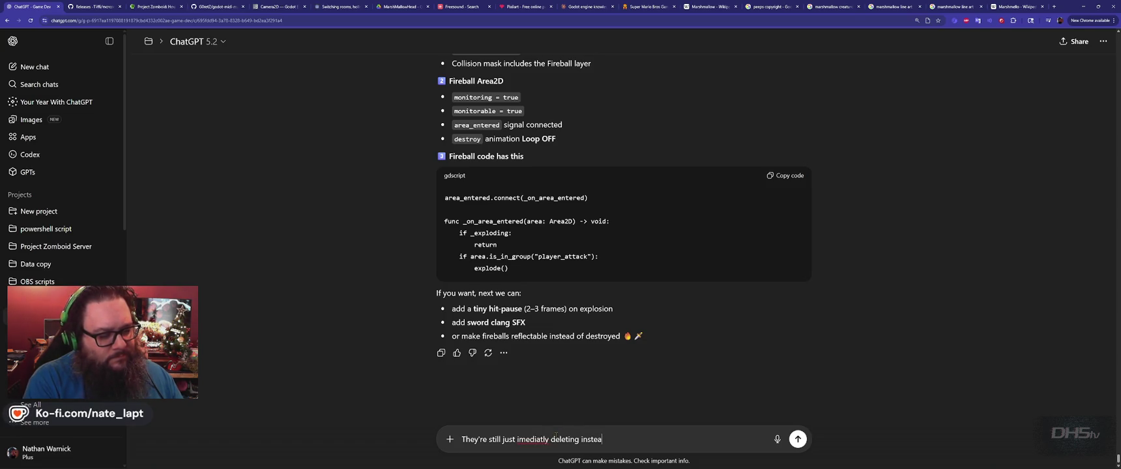
type("d of playing the explode animation")
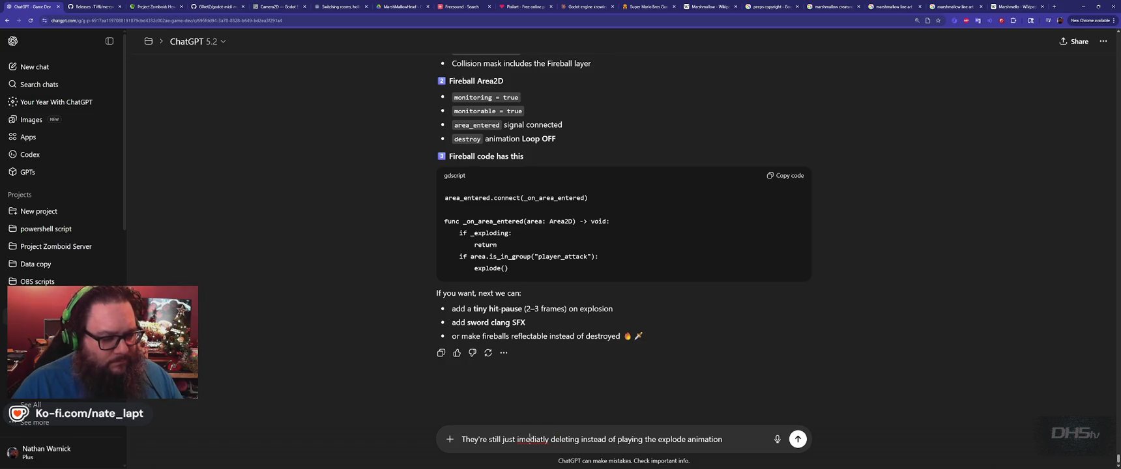
right_click(530, 438)
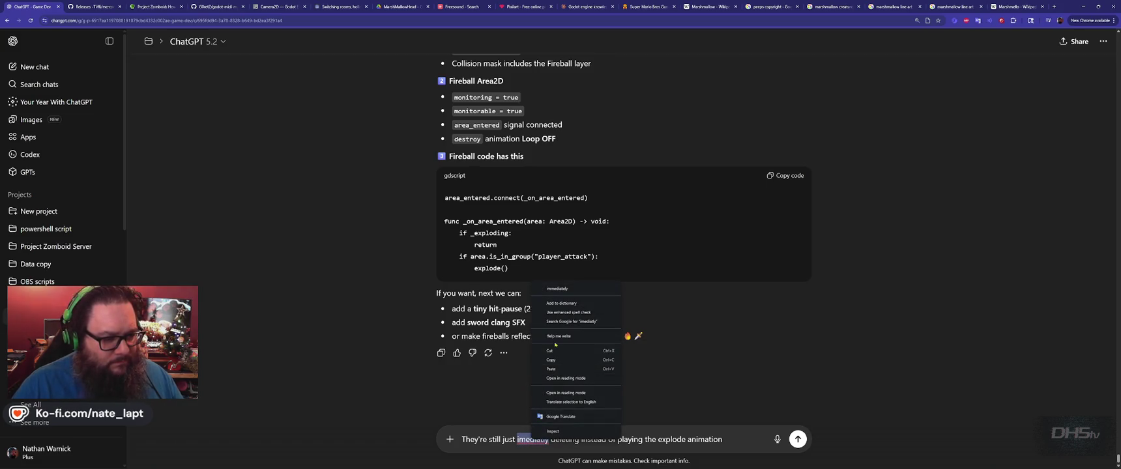
left_click(558, 294)
key("Return")
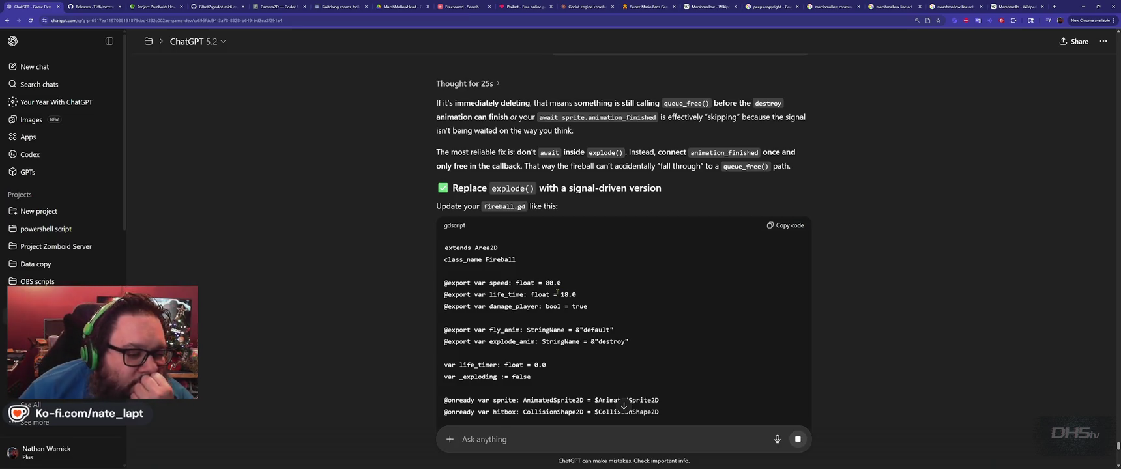
scroll(557, 293, "down", 3)
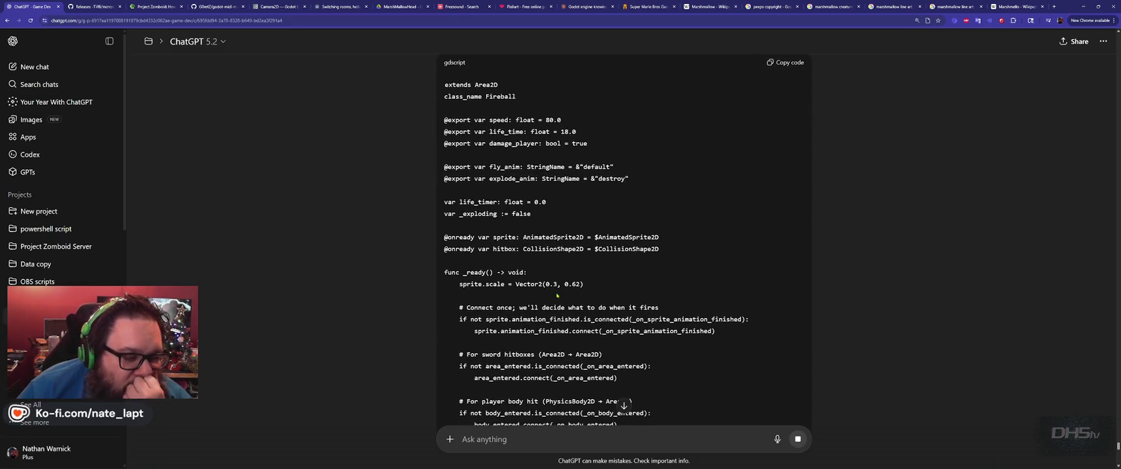
key("alt+Tab")
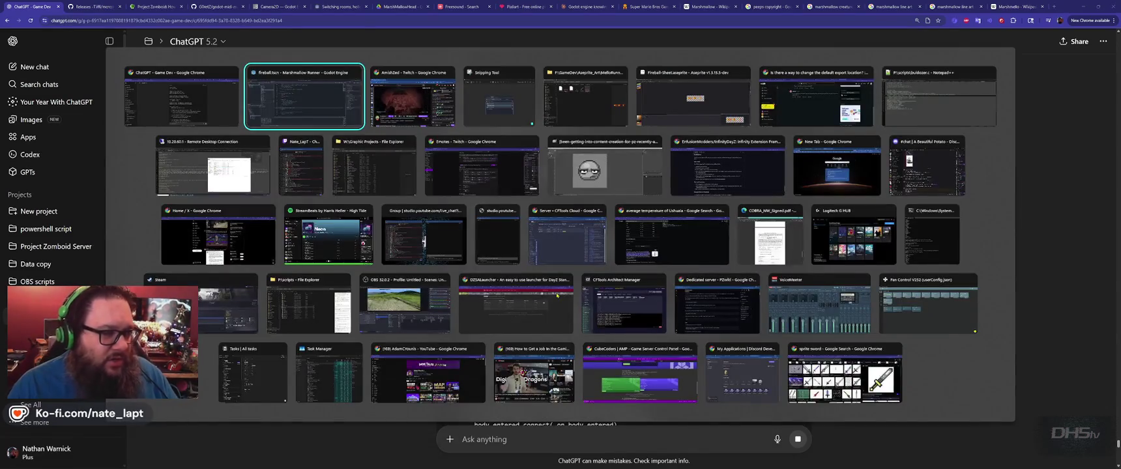
- Search fireball.gd for queue_free, glance at player.gd, then go back to the queue_free() call
key("ctrl+f")
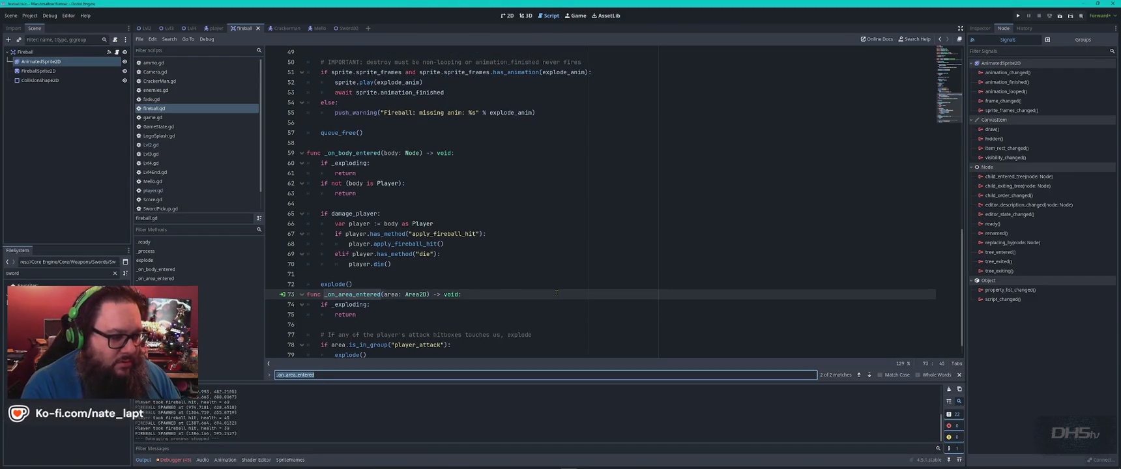
type("queu")
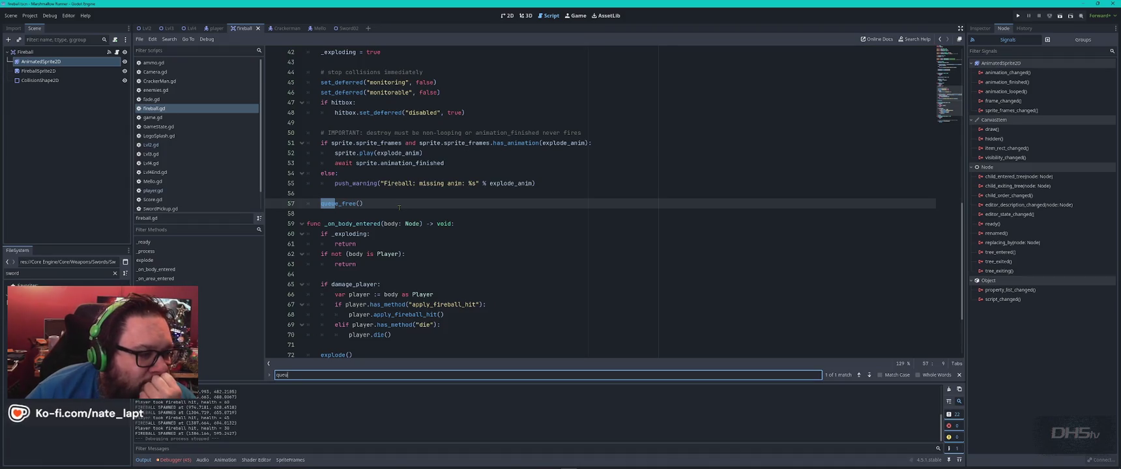
left_click(376, 203)
scroll(376, 204, "up", 2)
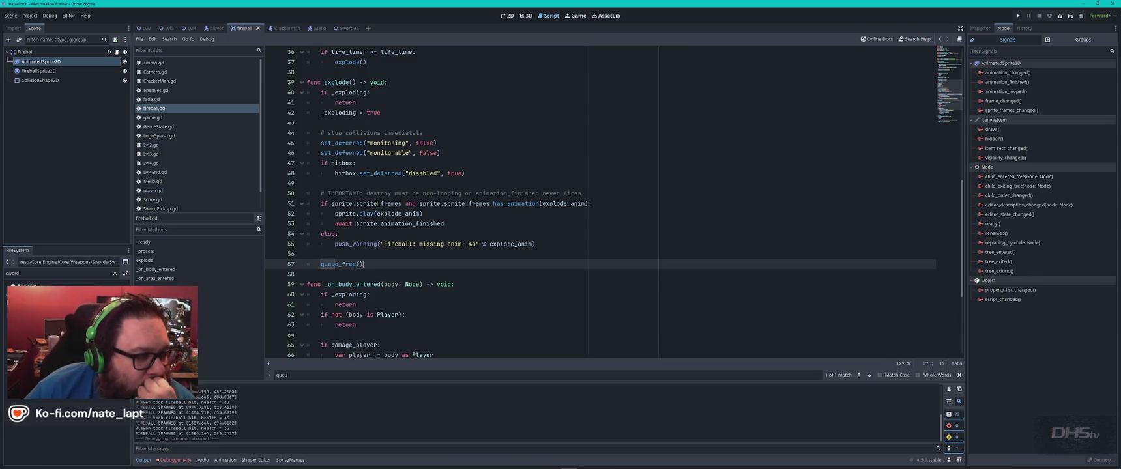
left_click(168, 190)
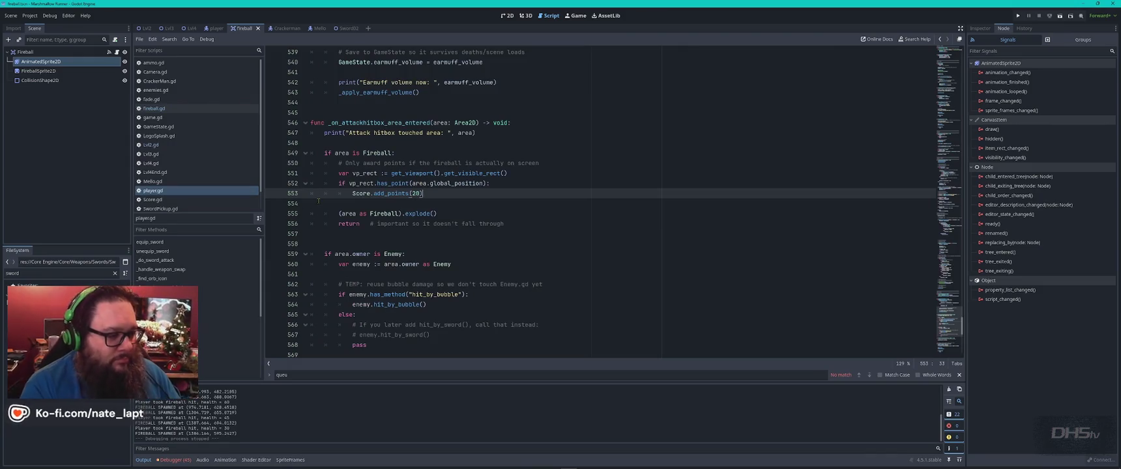
key("ctrl+f")
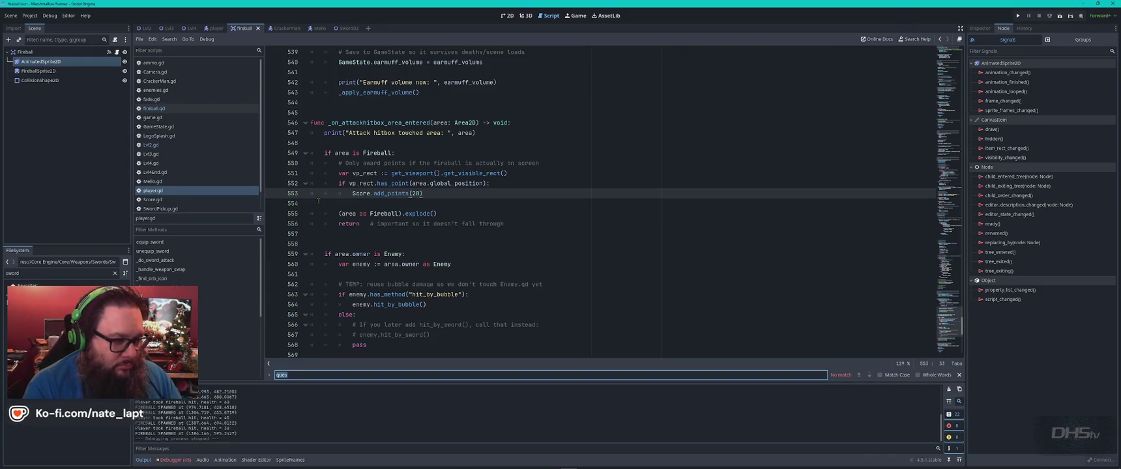
key("Escape")
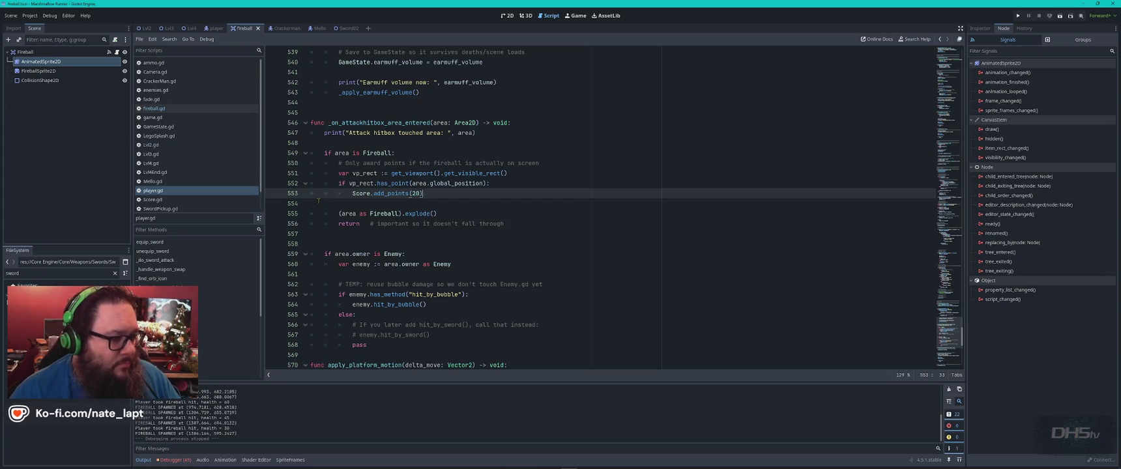
key("alt+Left")
- Paste the whole explode() function into a ChatGPT question beginning 'is this correct?'
mouse_move(374, 264)
left_mouse_down()
mouse_move(294, 179)
mouse_move(291, 88)
left_mouse_up()
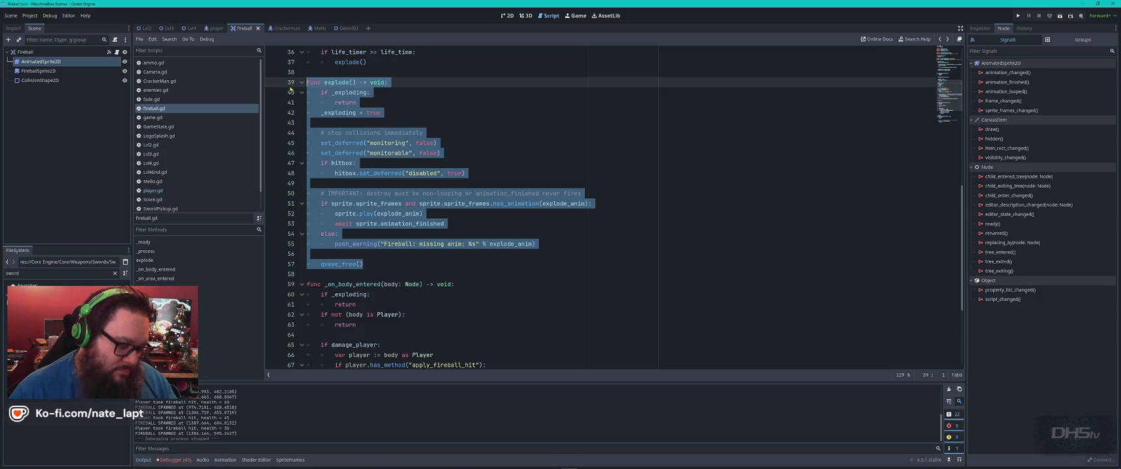
key("alt+Tab")
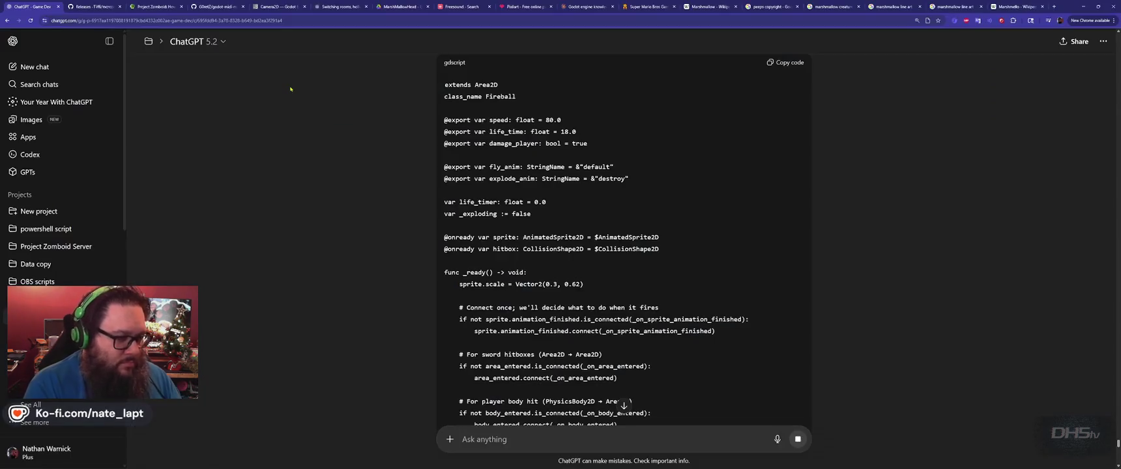
type("is this correct?")
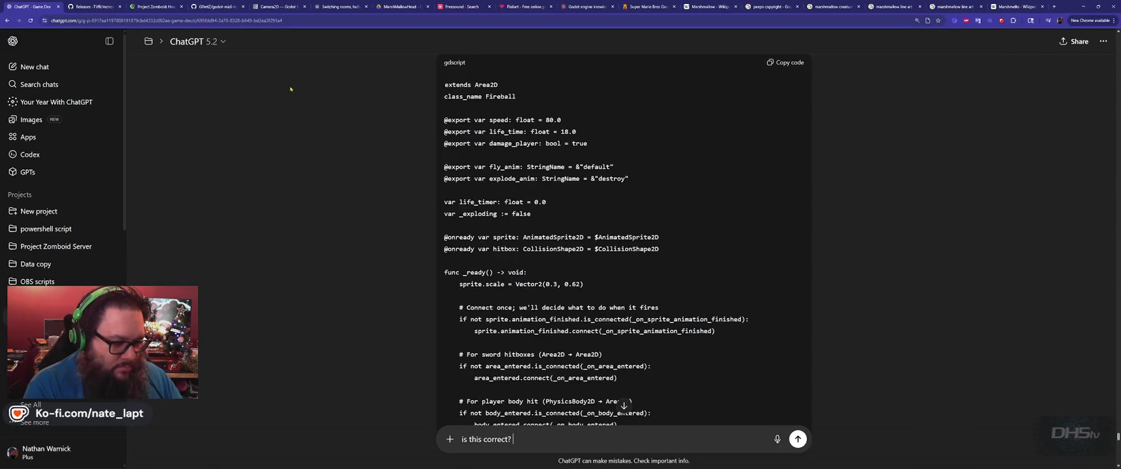
key("ctrl+v")
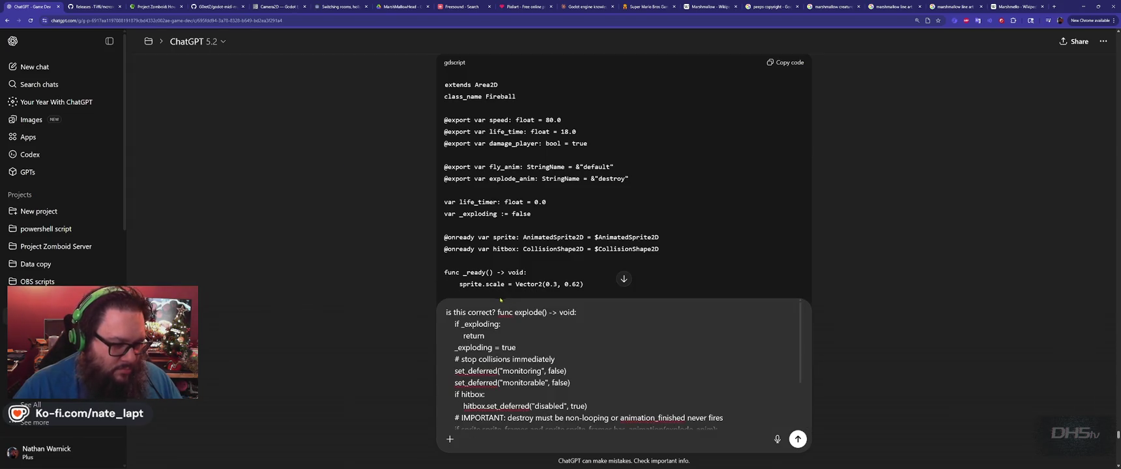
- Send the 'is this correct?' question with the explode() code and read ChatGPT's non-loop animation advice
key("shift+Return")
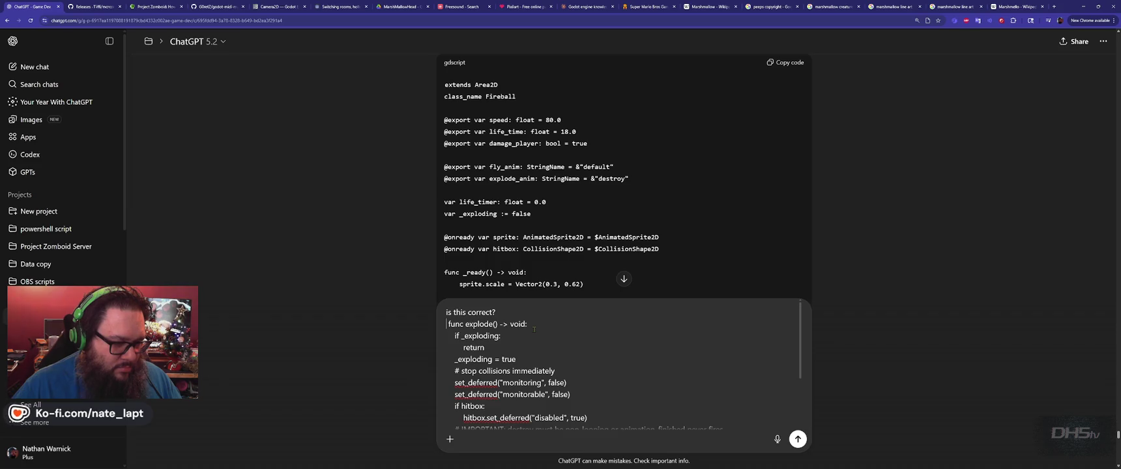
key("Return")
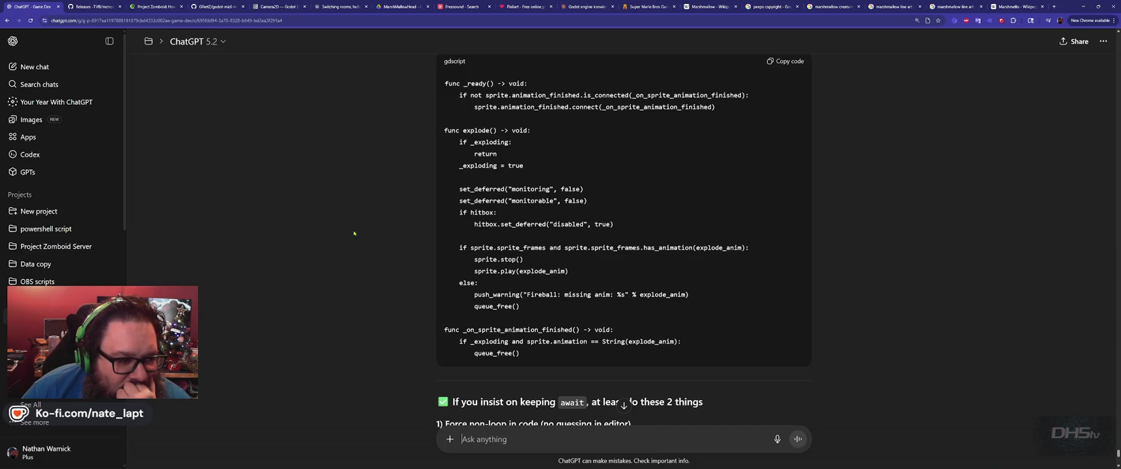
scroll(354, 233, "down", 2)
scroll(354, 234, "down", 2)
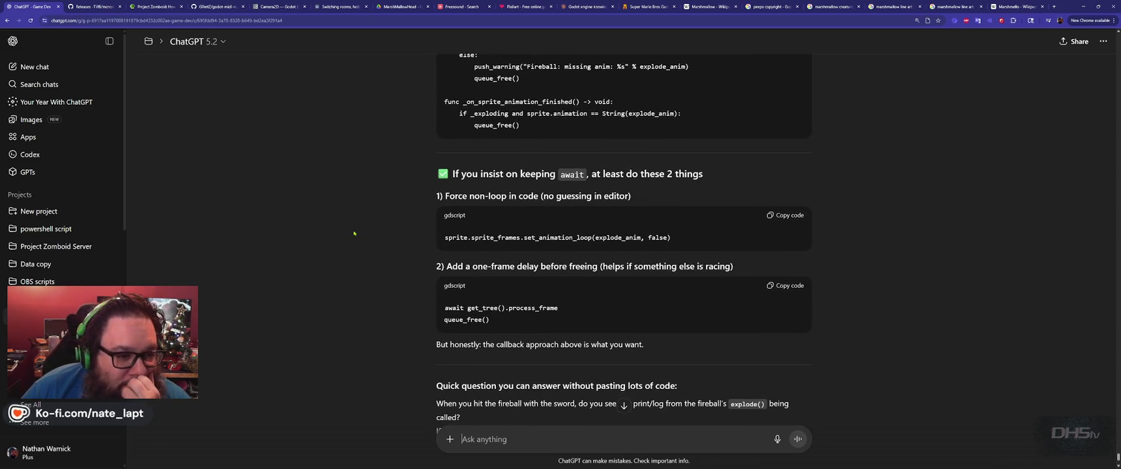
scroll(354, 233, "up", 3)
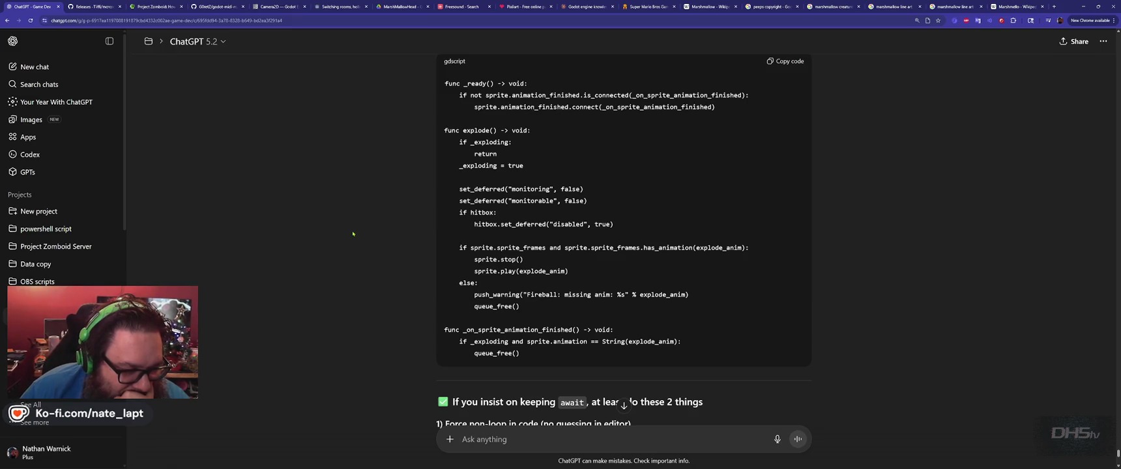
scroll(353, 233, "down", 3)
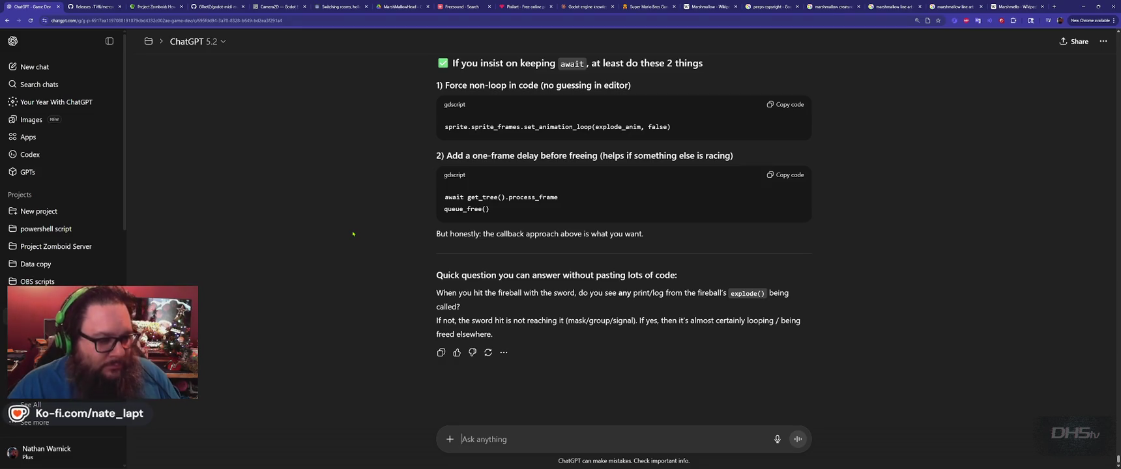
key("alt+Tab")
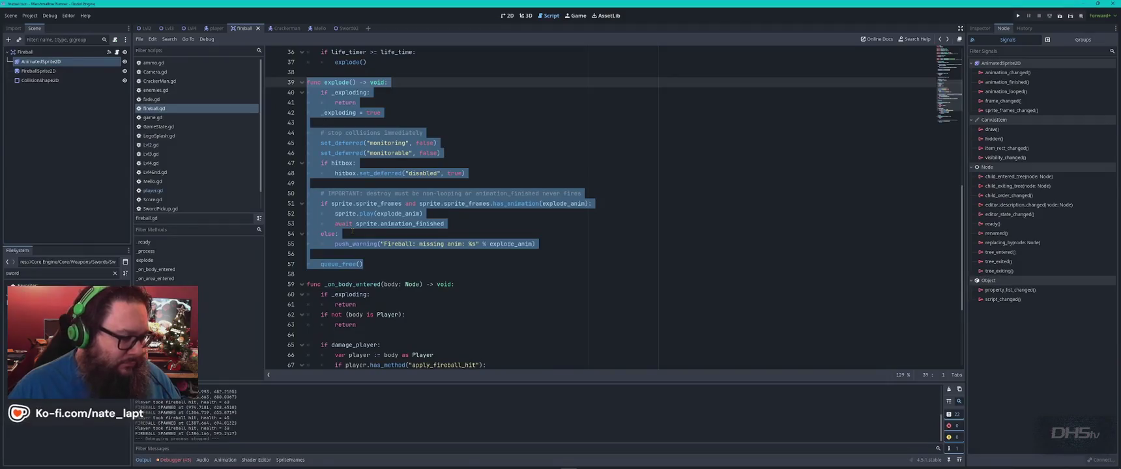
scroll(309, 422, "up", 5)
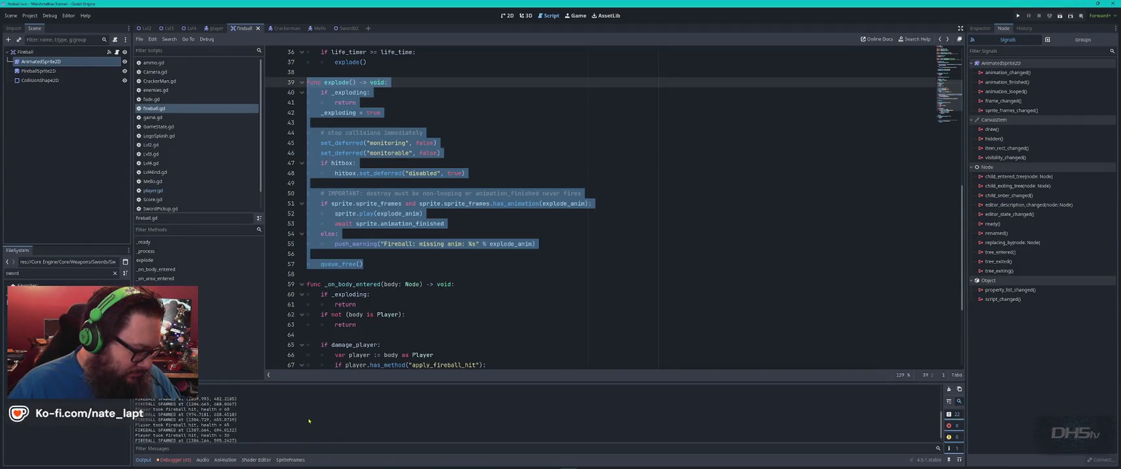
scroll(309, 421, "down", 5)
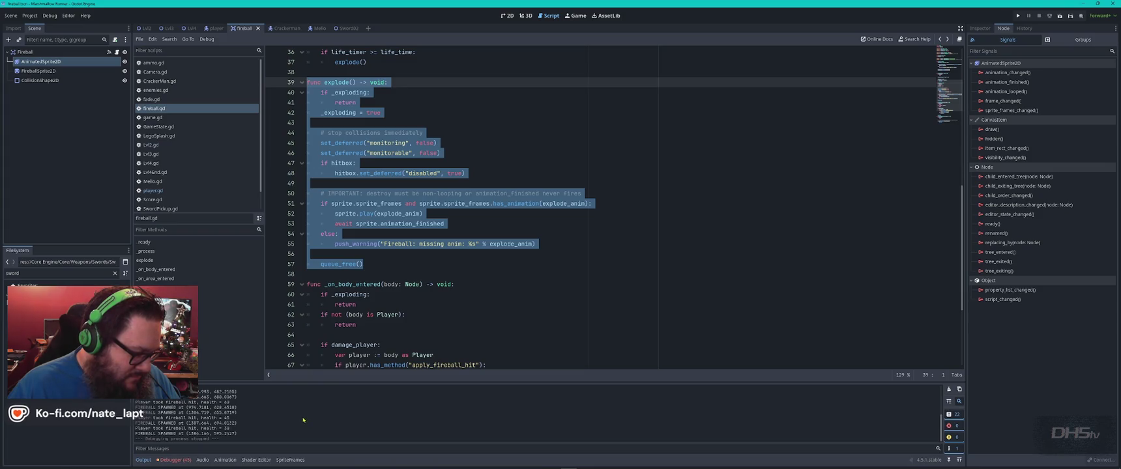
key("alt+Tab")
scroll(487, 252, "up", 4)
scroll(487, 252, "up", 3)
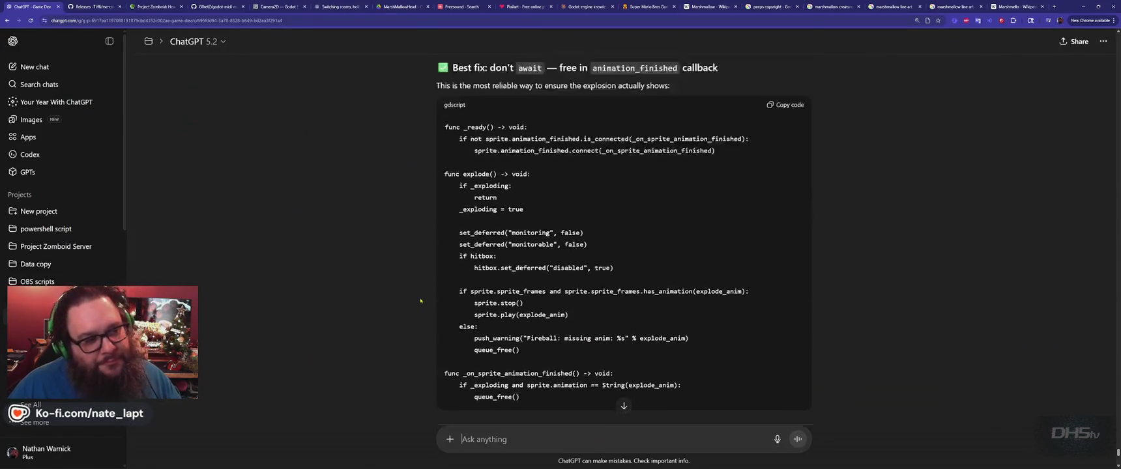
scroll(385, 271, "down", 1)
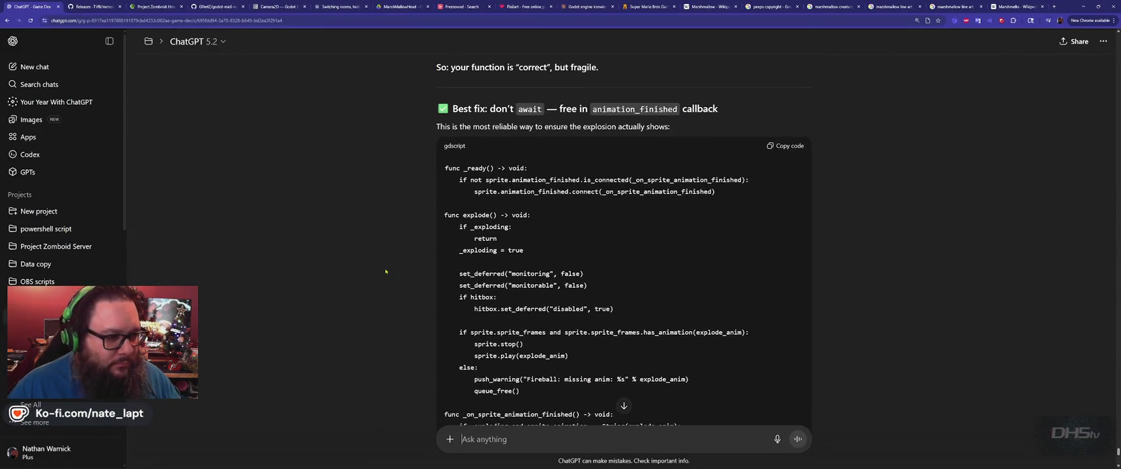
key("alt+Tab")
scroll(497, 127, "up", 10)
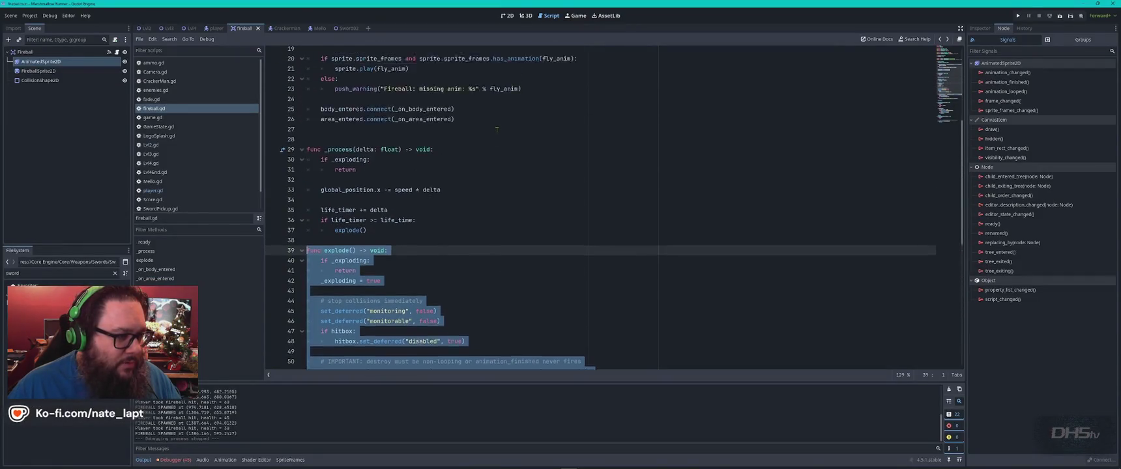
scroll(464, 208, "down", 2)
key("alt+Tab")
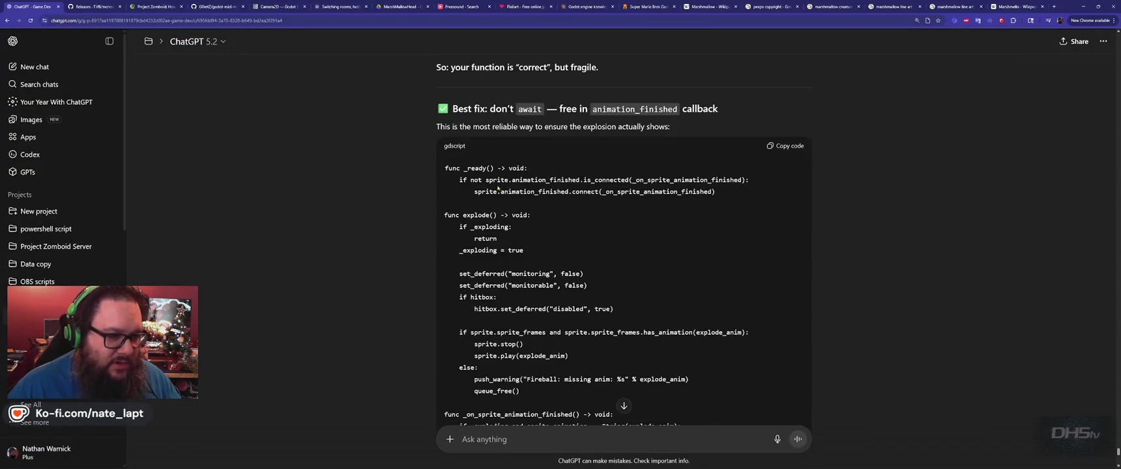
key("alt+Tab")
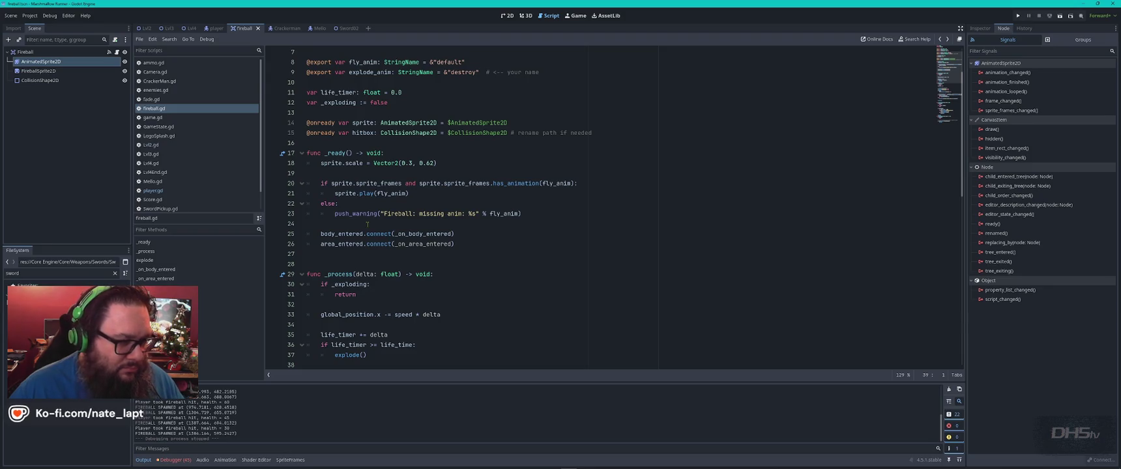
key("alt+Tab")
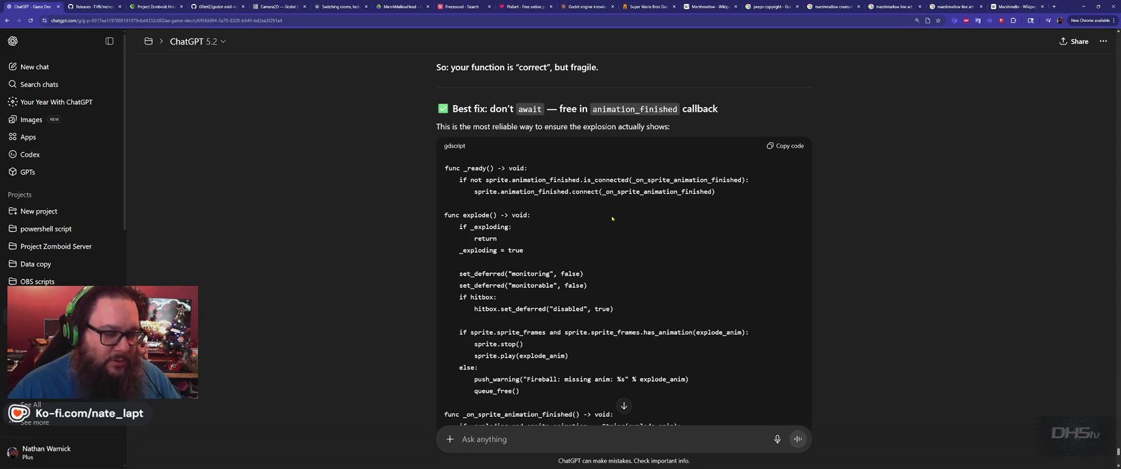
key("alt+Tab")
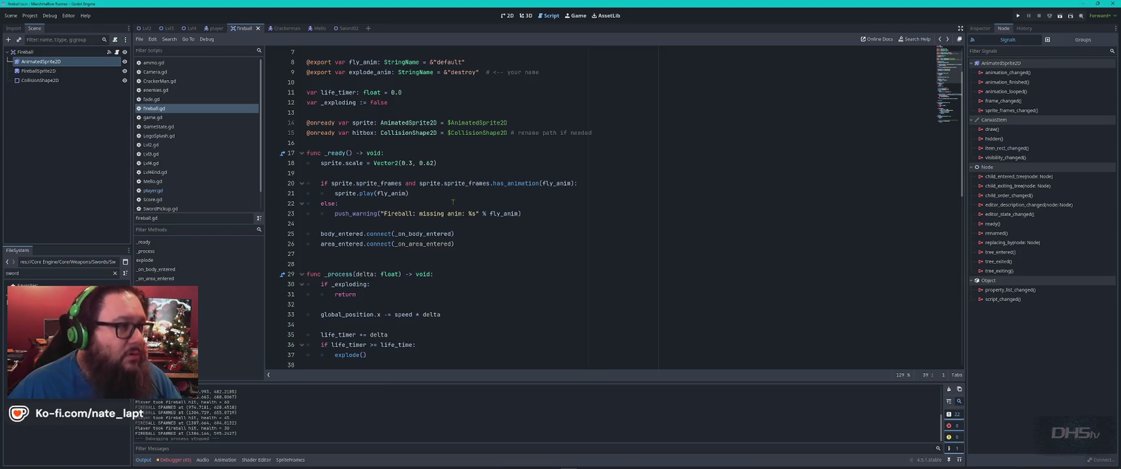
key("alt+Tab")
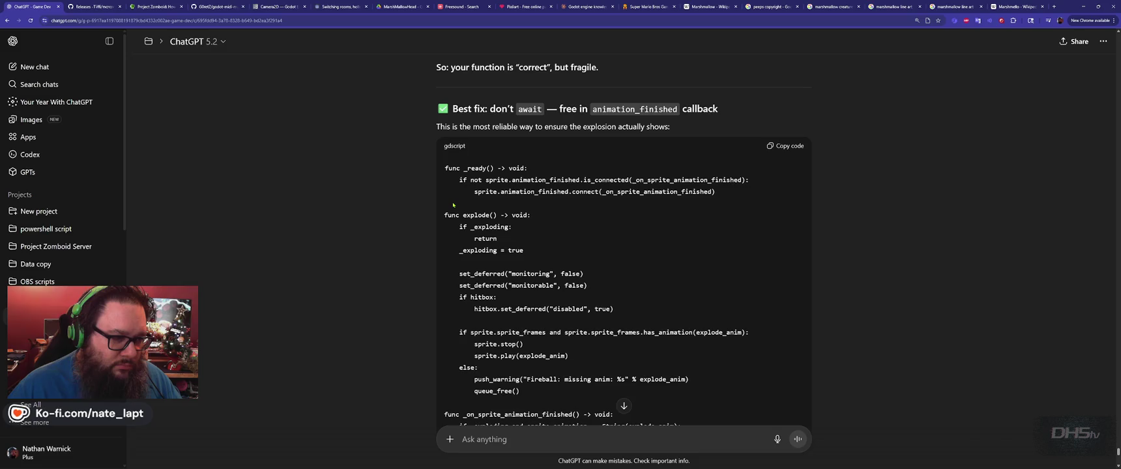
scroll(453, 204, "down", 1)
key("alt+Tab")
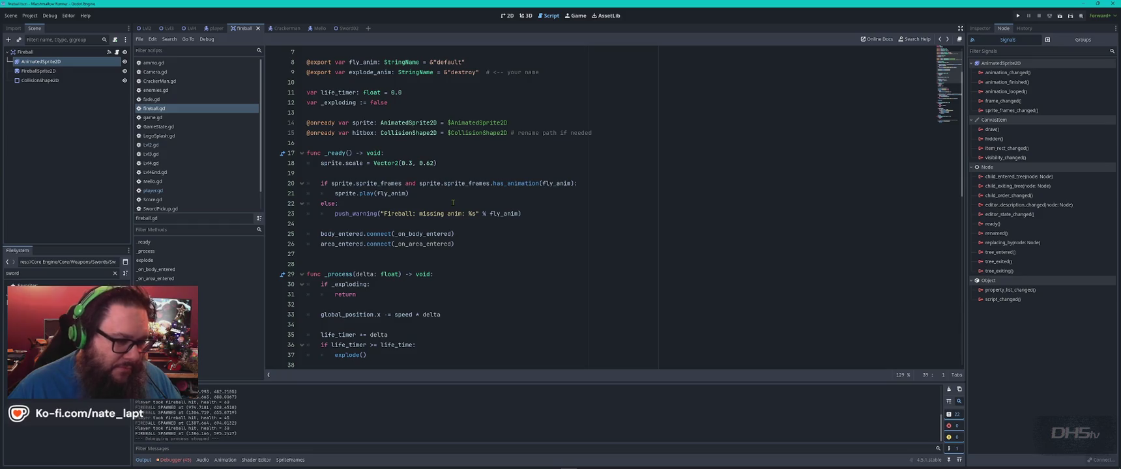
key("alt+Tab")
scroll(452, 202, "down", 1)
scroll(453, 202, "down", 1)
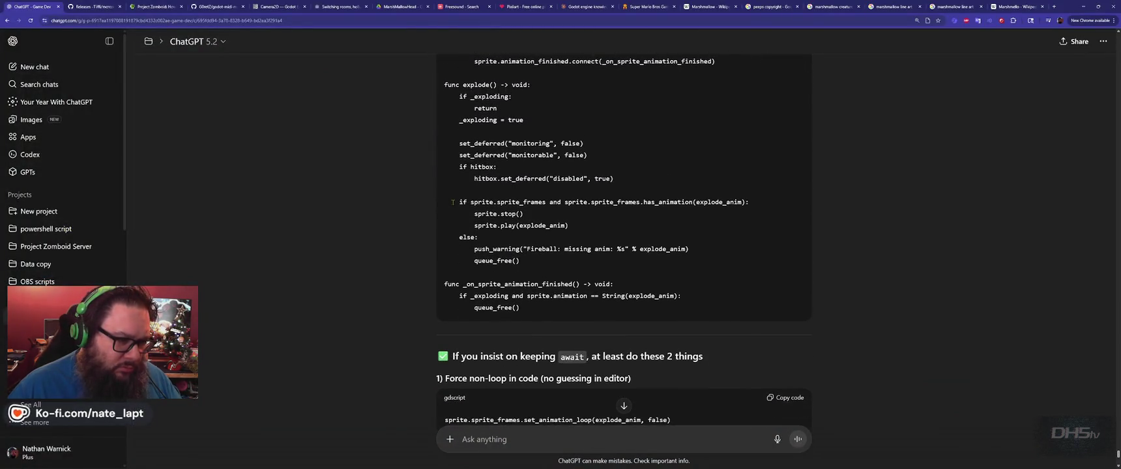
scroll(452, 202, "up", 1)
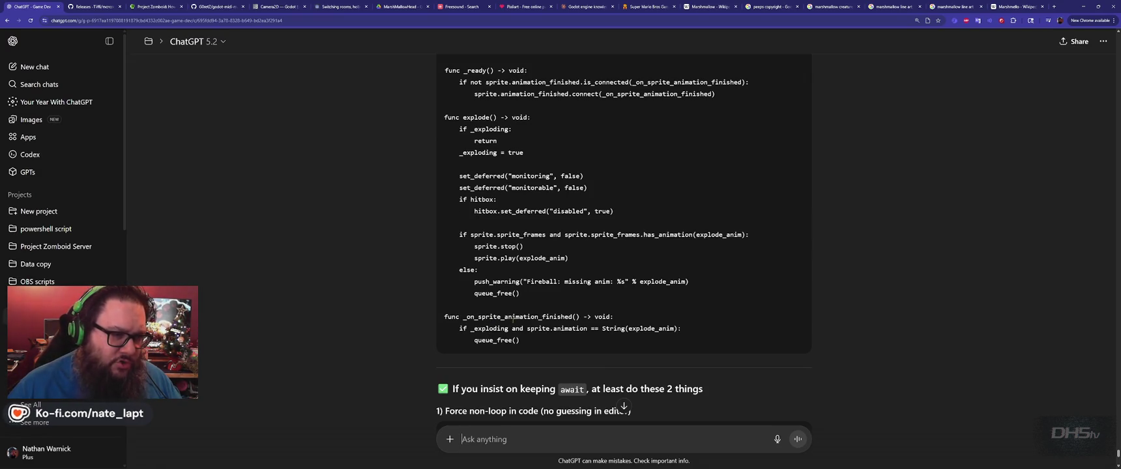
scroll(512, 319, "up", 1)
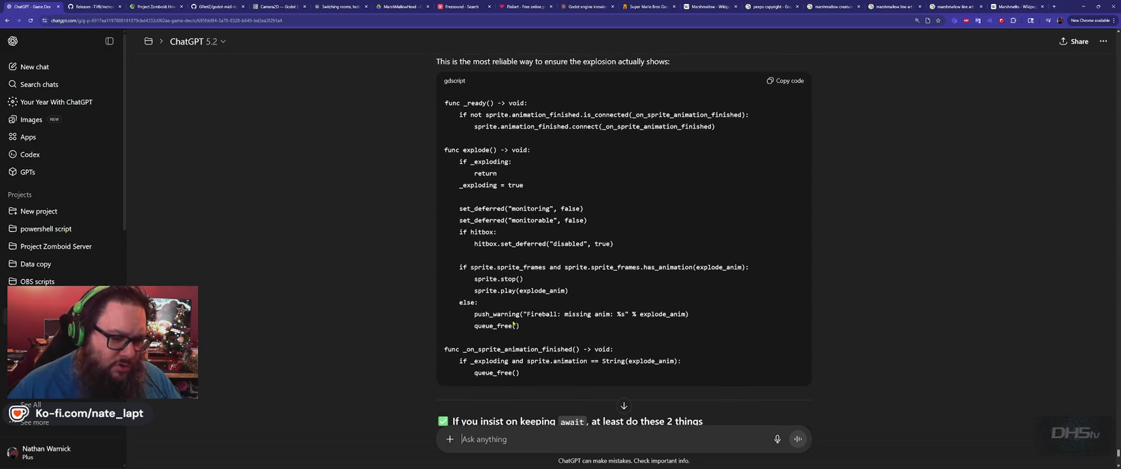
key("alt+Tab")
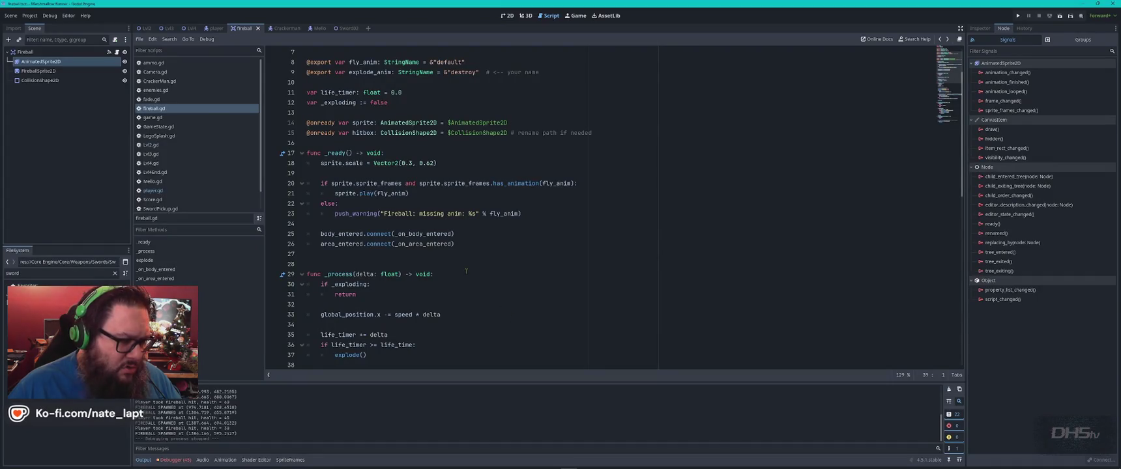
key("ctrl+v")
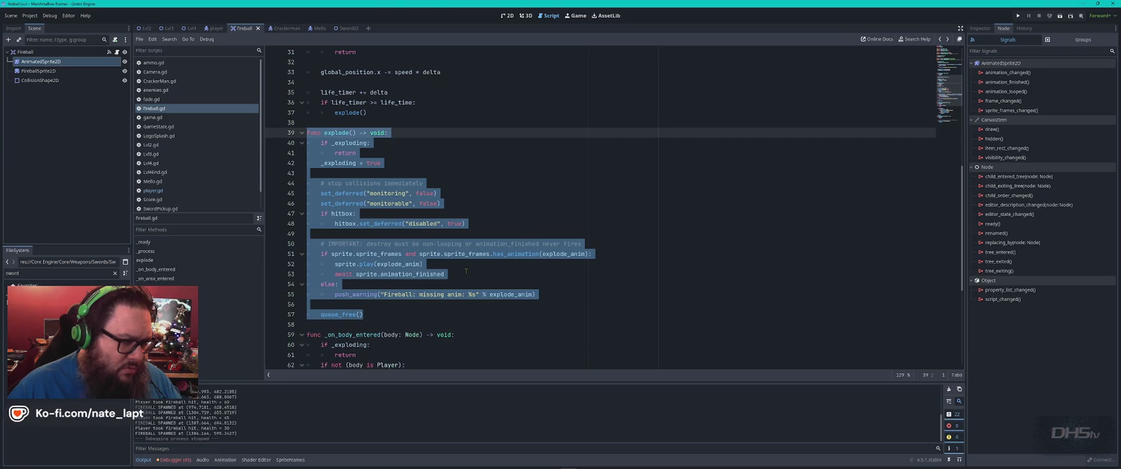
- Paste ChatGPT's replacement explode() code over the old function in fireball.gd
key("alt+Tab")
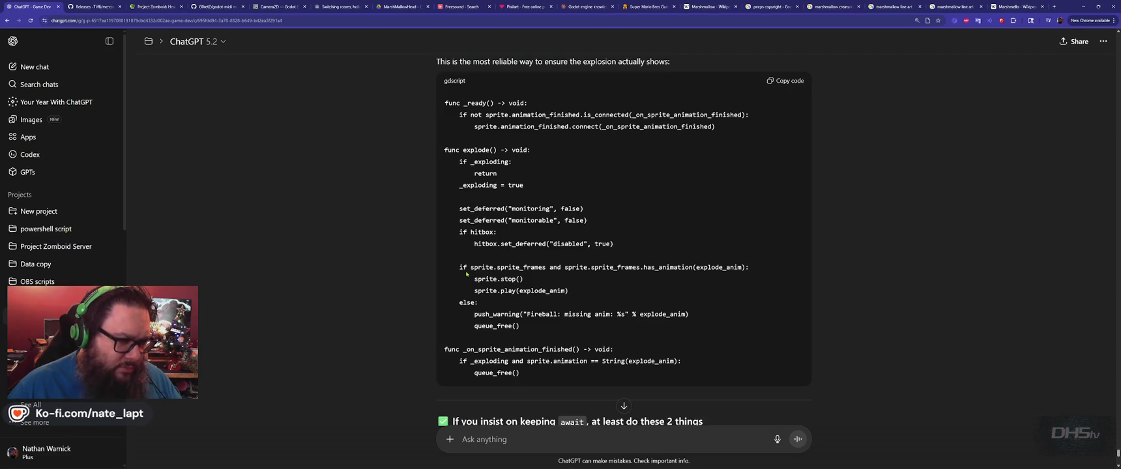
mouse_move(444, 150)
left_mouse_down()
mouse_move(535, 244)
mouse_move(578, 379)
left_mouse_up()
key("ctrl+c")
key("alt+Tab")
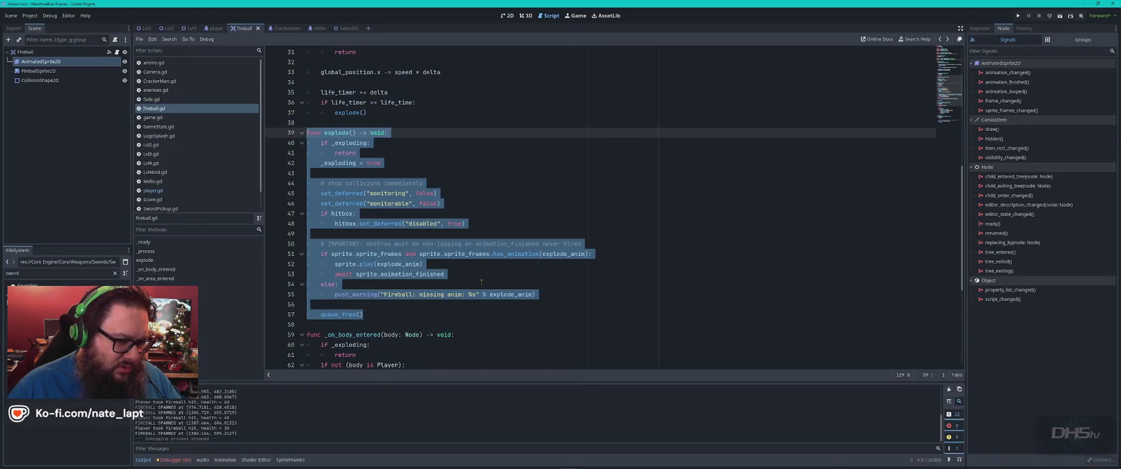
scroll(484, 283, "up", 5)
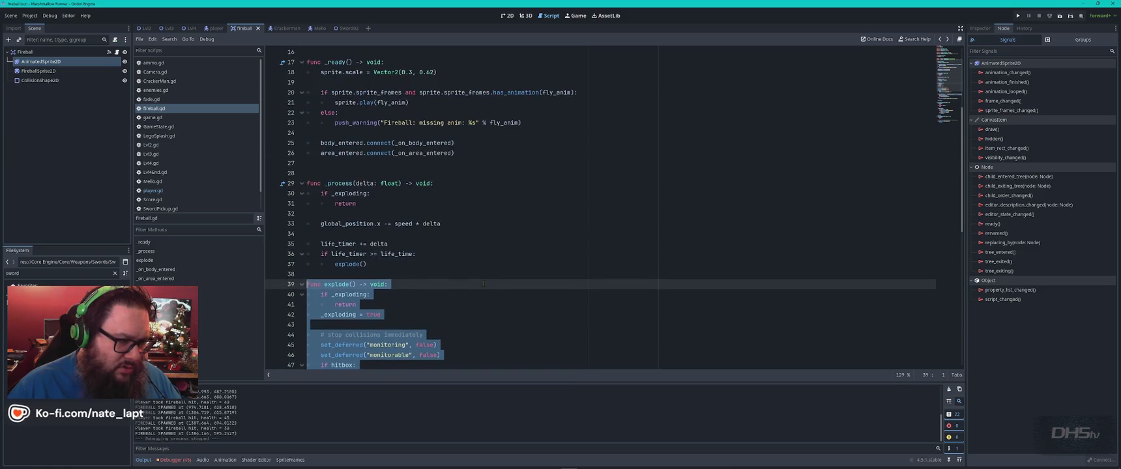
scroll(483, 283, "up", 2)
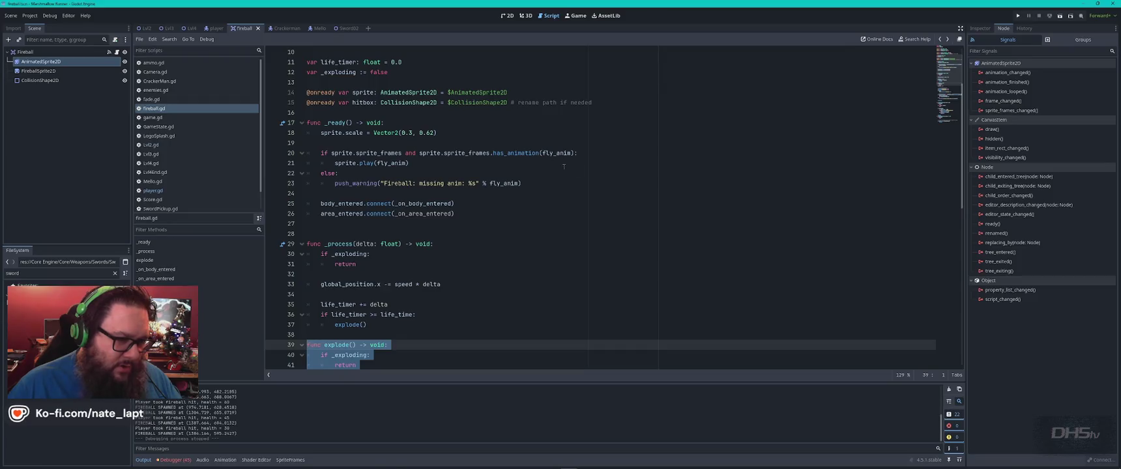
scroll(480, 266, "down", 7)
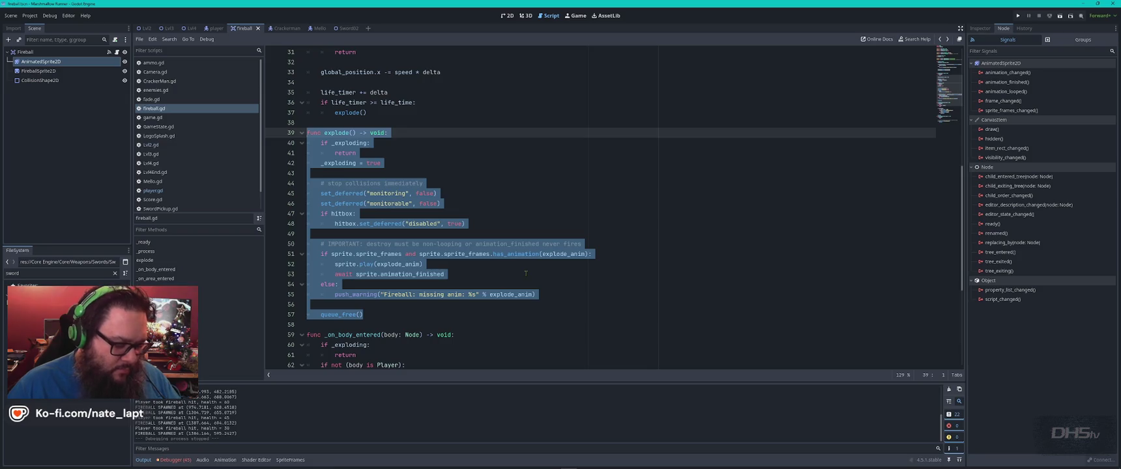
key("ctrl+v")
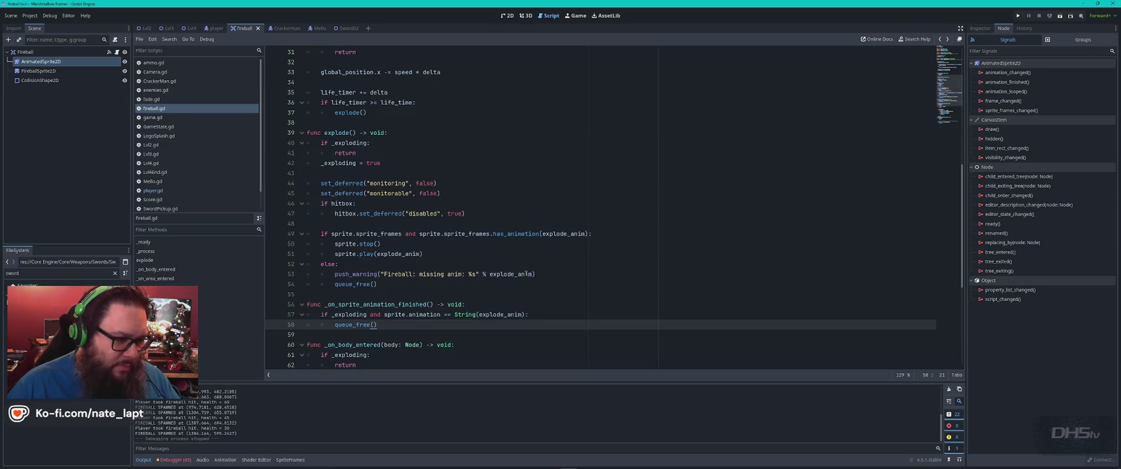
- Clear the selection in ChatGPT's reply and scroll fireball.gd back up to the top variables
key("alt+Tab")
scroll(525, 276, "up", 2)
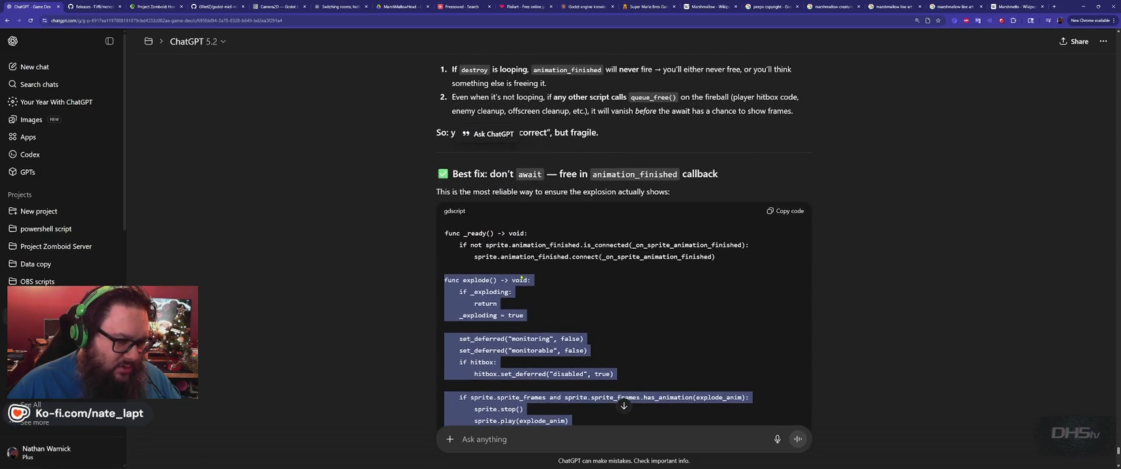
left_click(442, 239)
key("alt+Tab")
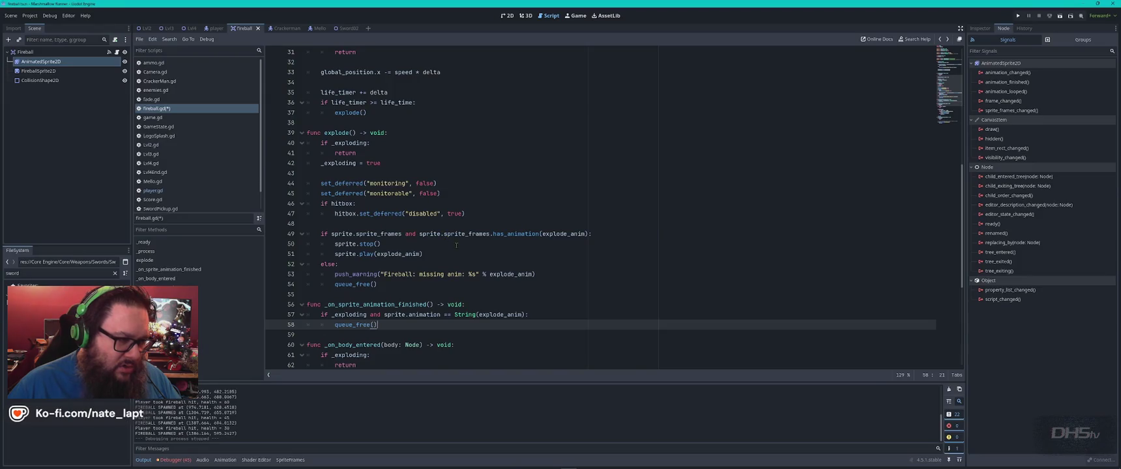
scroll(456, 245, "up", 7)
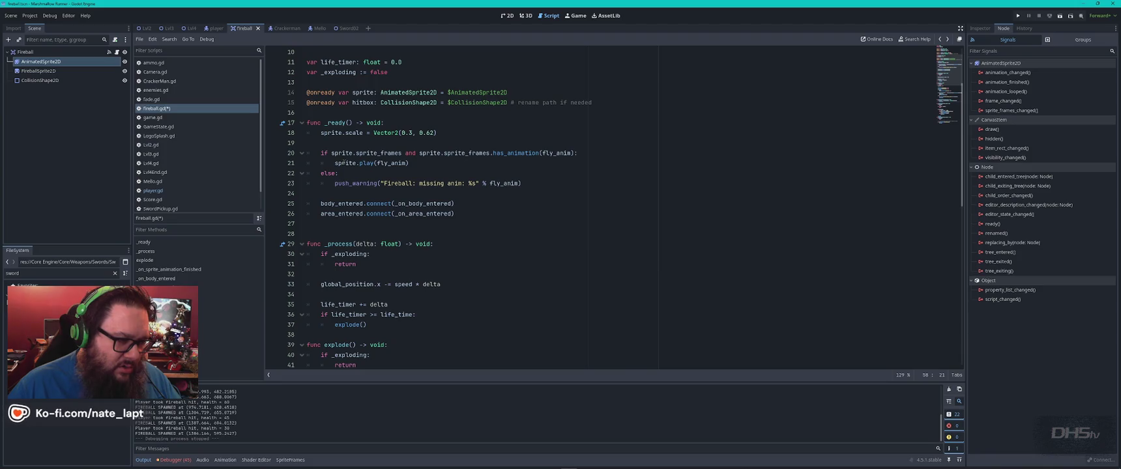
- Paste ChatGPT's is_connected/connect signal lines over the fly-animation block in _ready()
key("alt+Tab")
left_click_drag(444, 243, 730, 261)
key("ctrl+c")
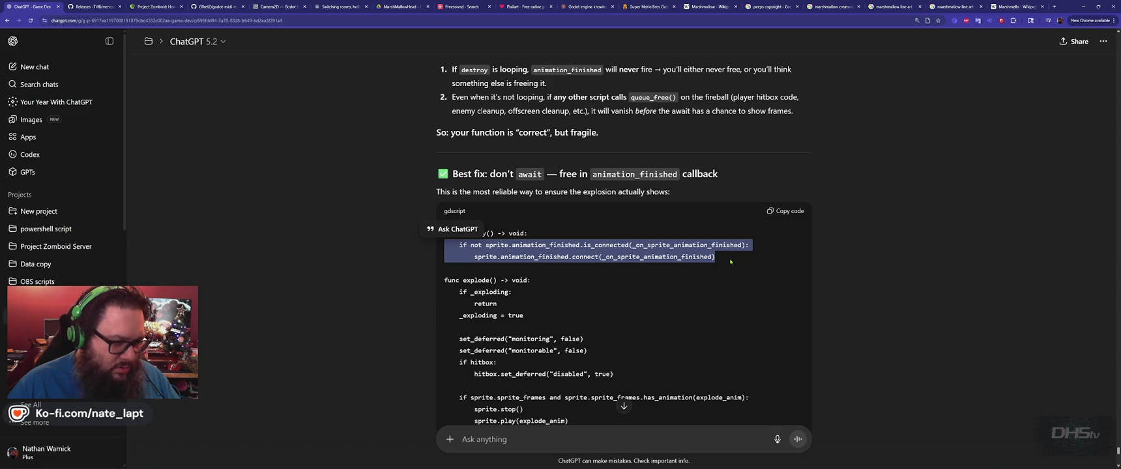
key("alt+Tab")
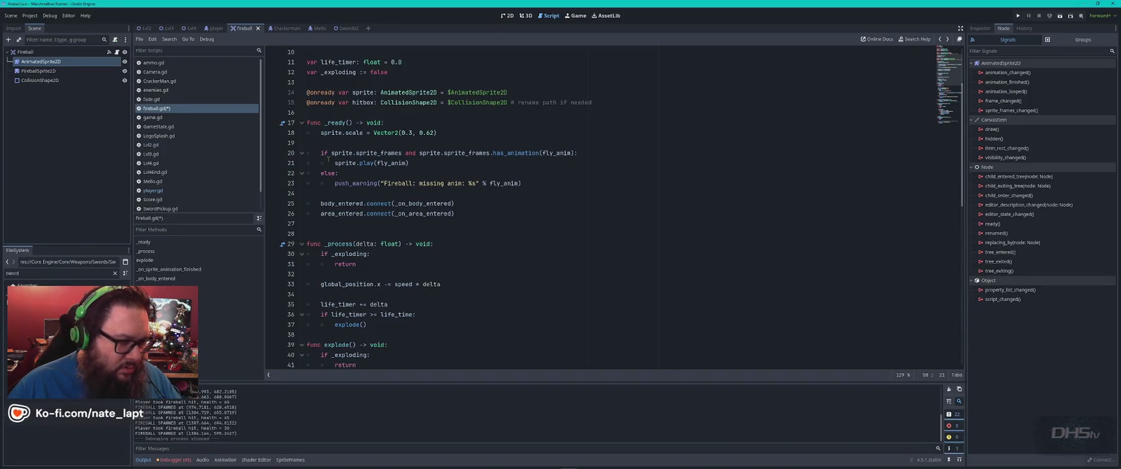
left_click_drag(319, 152, 544, 185)
key("ctrl+v")
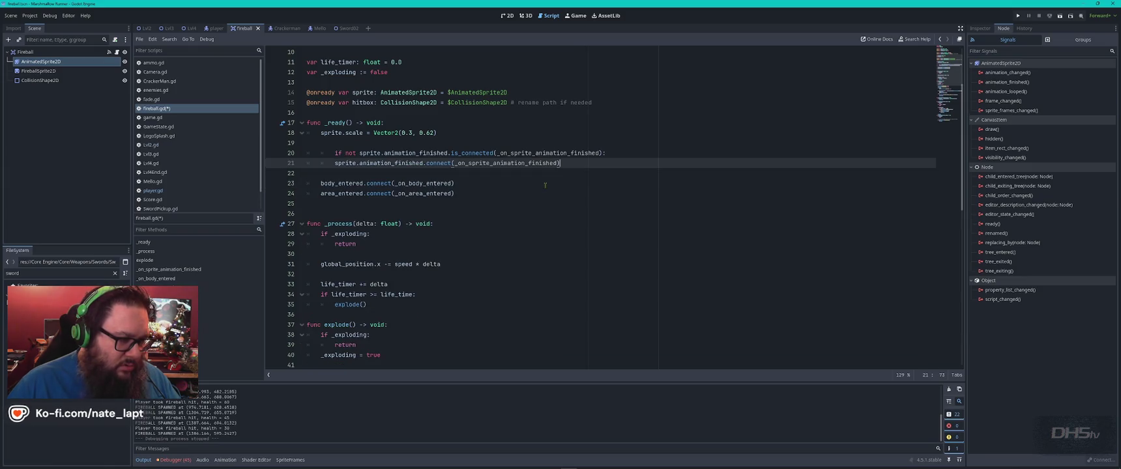
- Re-indent the pasted lines so connect sits under its if inside _ready()
key("Home")
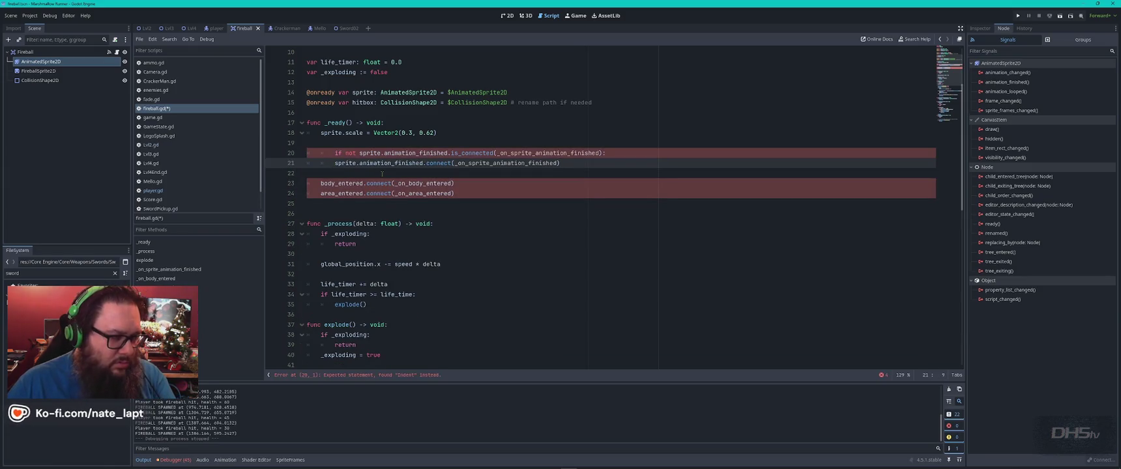
key("BackSpace")
key("Up")
key("BackSpace")
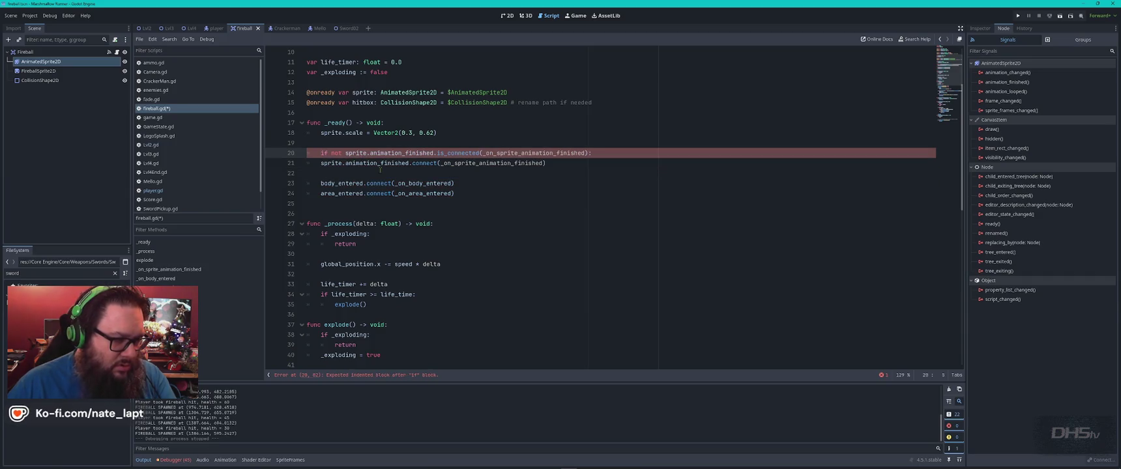
key("BackSpace")
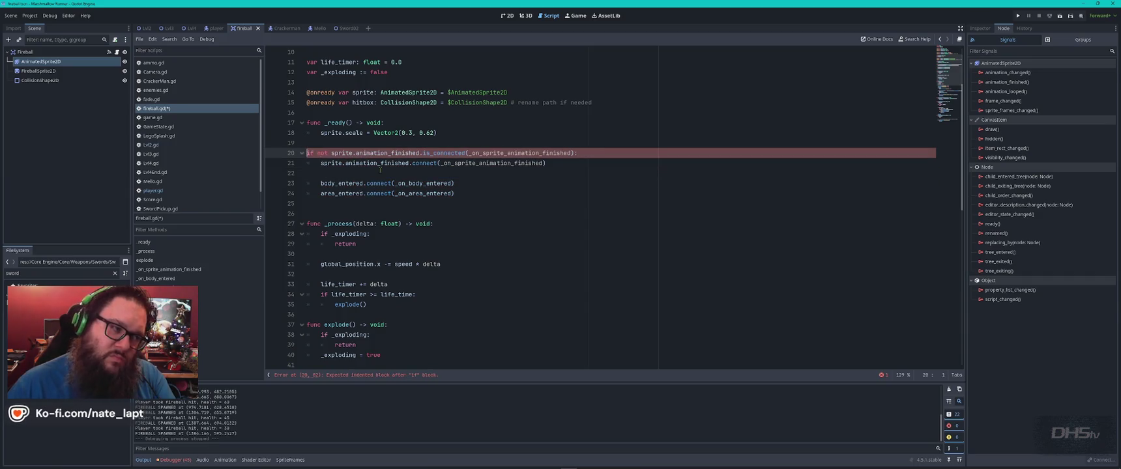
key("Tab")
key("Tab")
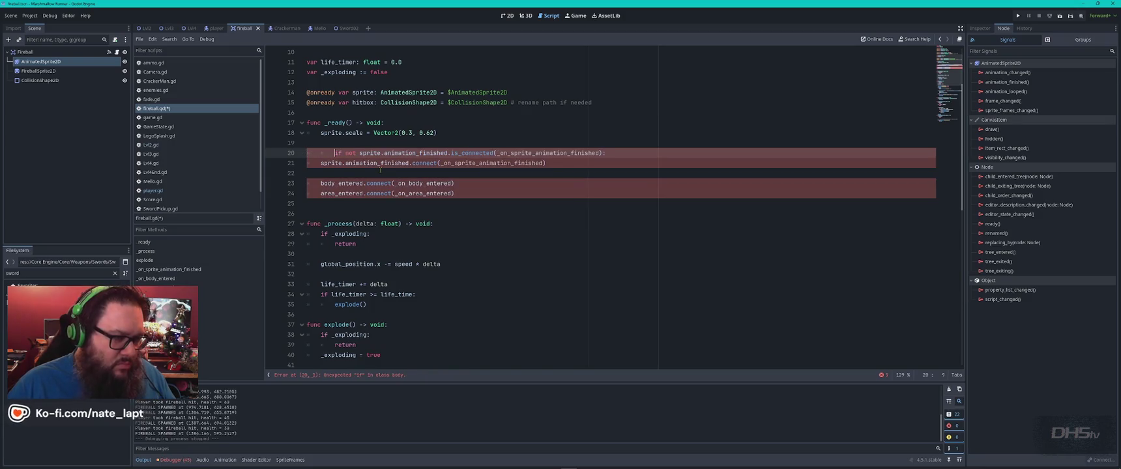
key("Down")
key("Home")
key("Tab")
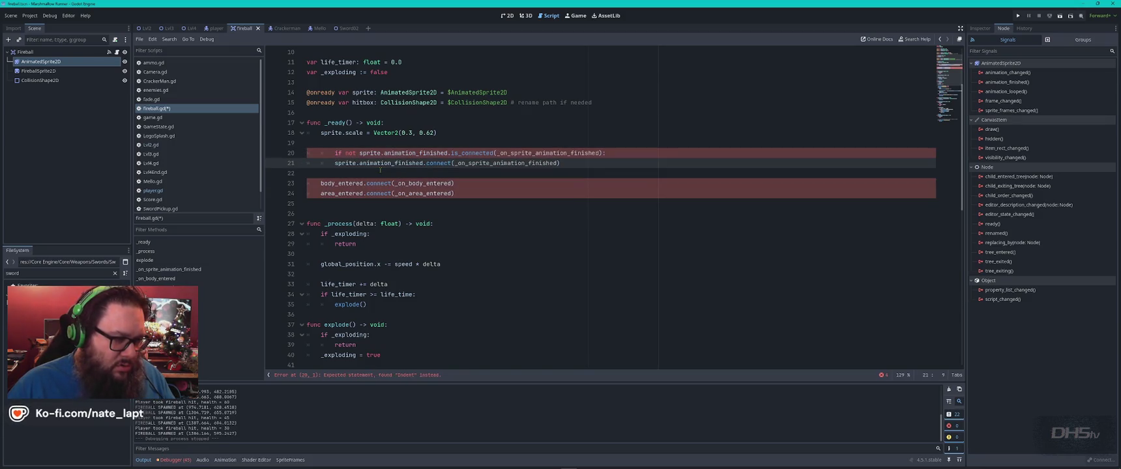
- Restore the original fly-animation block and look over ChatGPT's 'Best fix' reply
left_click_drag(379, 170, 306, 152)
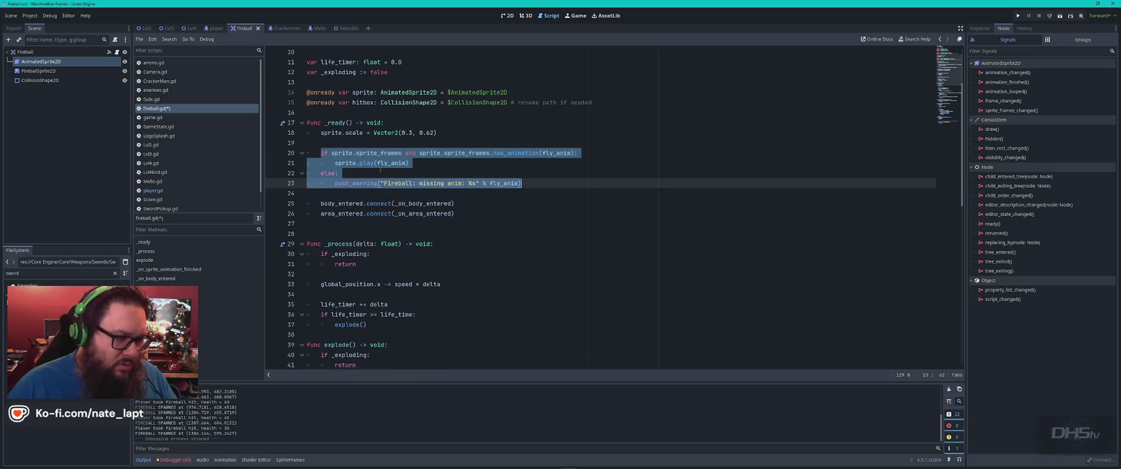
key("ctrl+v")
key("alt+Tab")
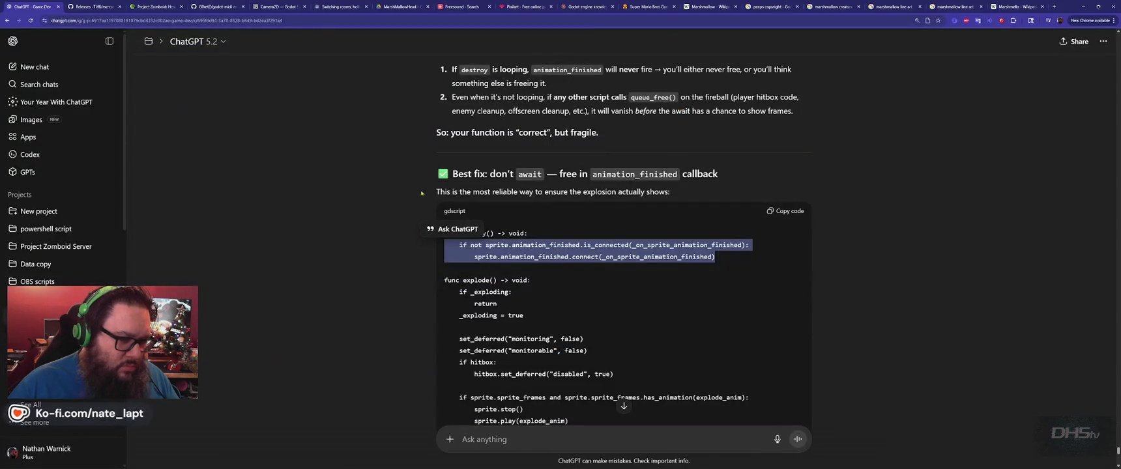
scroll(367, 230, "down", 4)
scroll(371, 230, "up", 6)
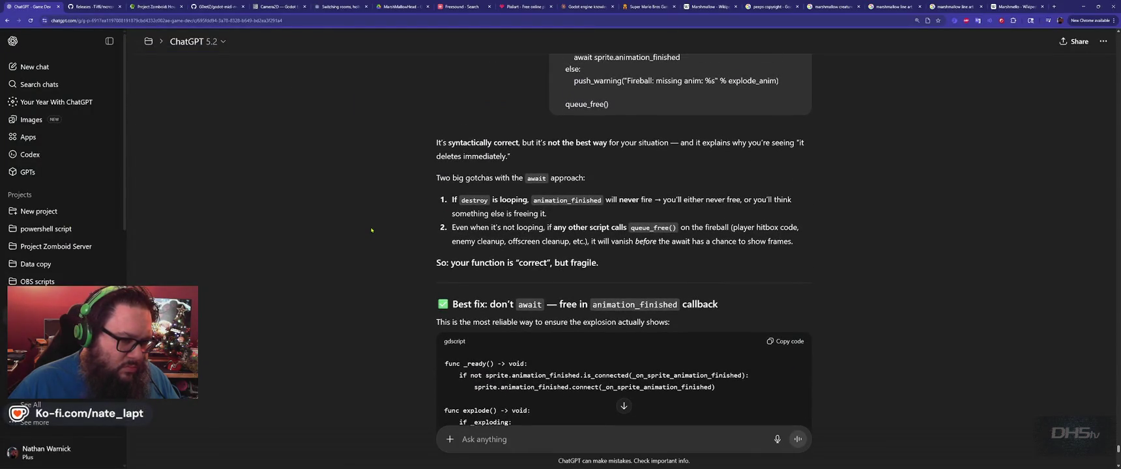
- Copy the entire fireball.gd script and scroll to the end of ChatGPT's reply
scroll(371, 230, "down", 3)
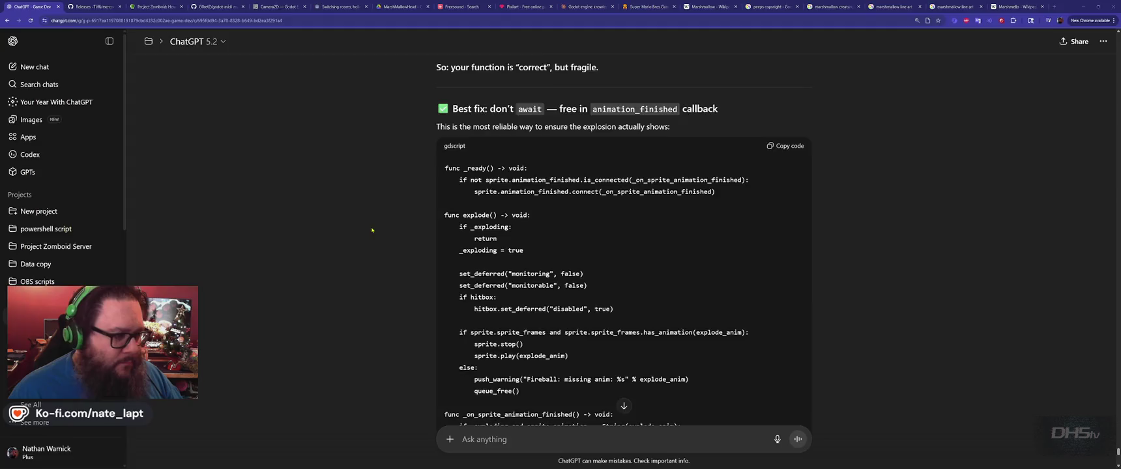
key("alt+Tab")
key("ctrl+a")
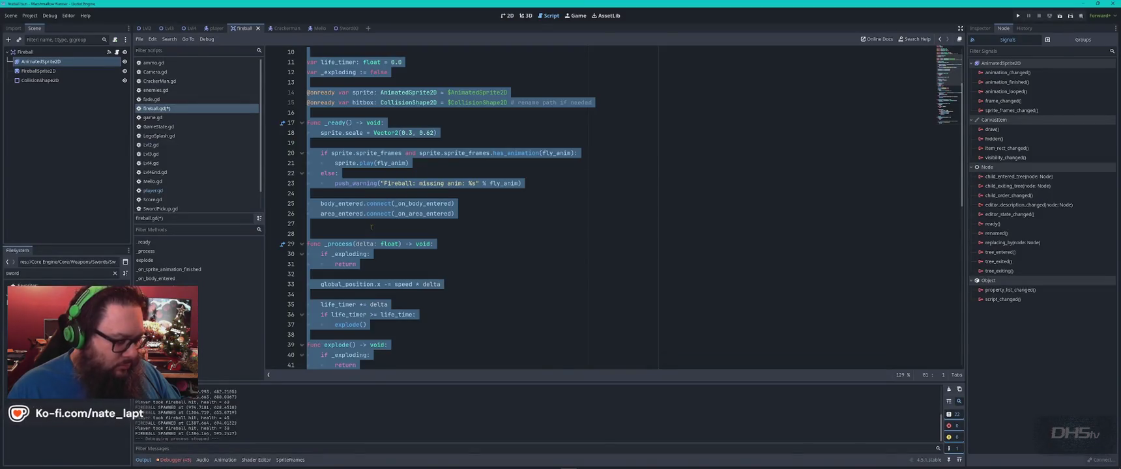
key("alt+Tab")
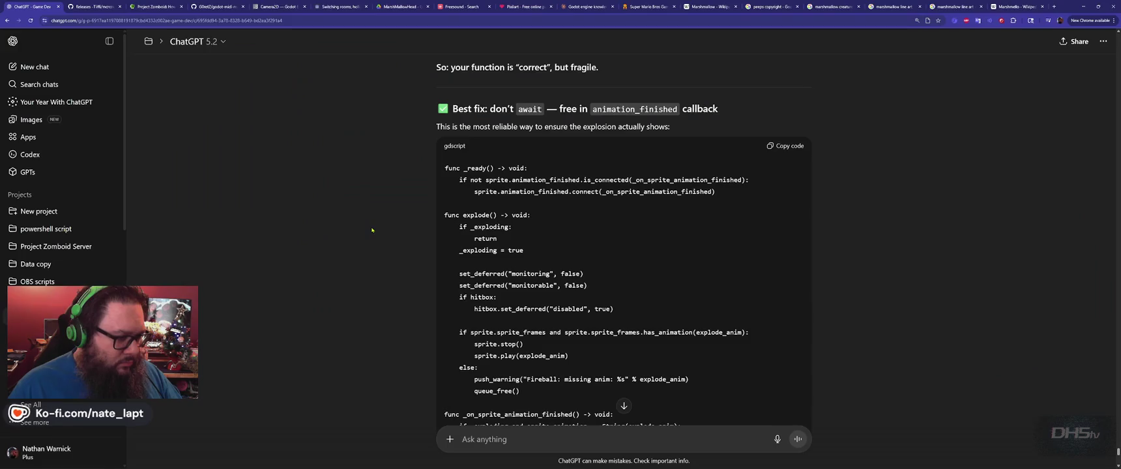
scroll(519, 299, "down", 10)
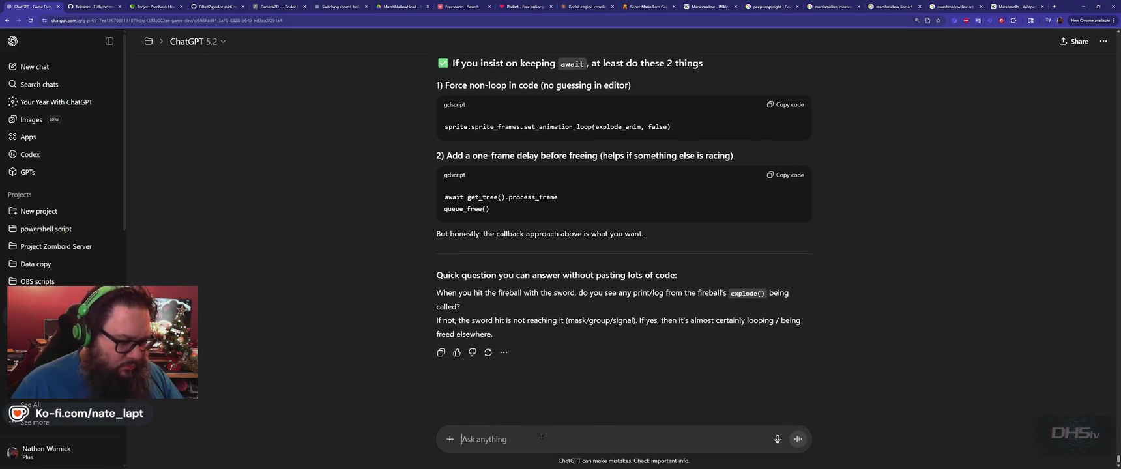
- Send 'fireball.gd' with the pasted script to ChatGPT and scroll to its revised _ready() code
type("fireball.gd")
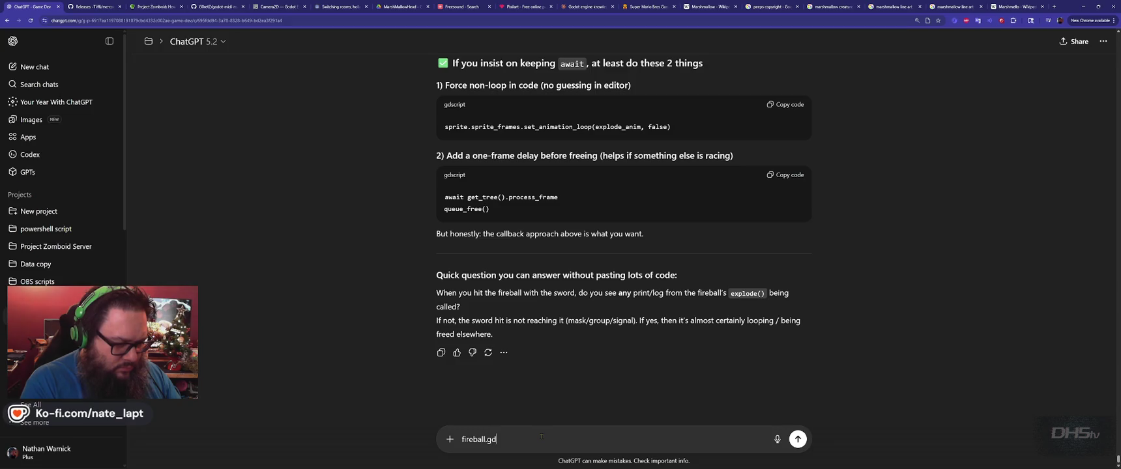
key("shift+Return")
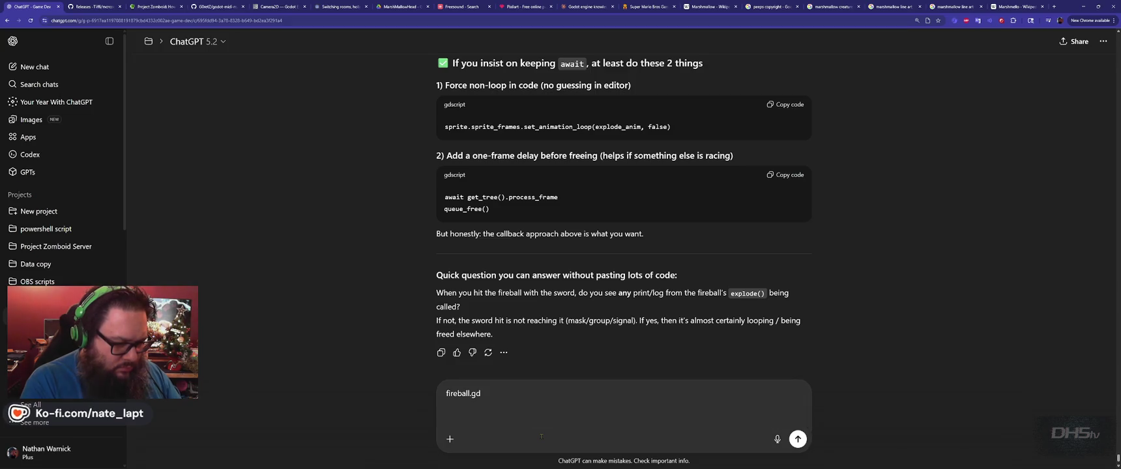
key("ctrl+v")
key("Return")
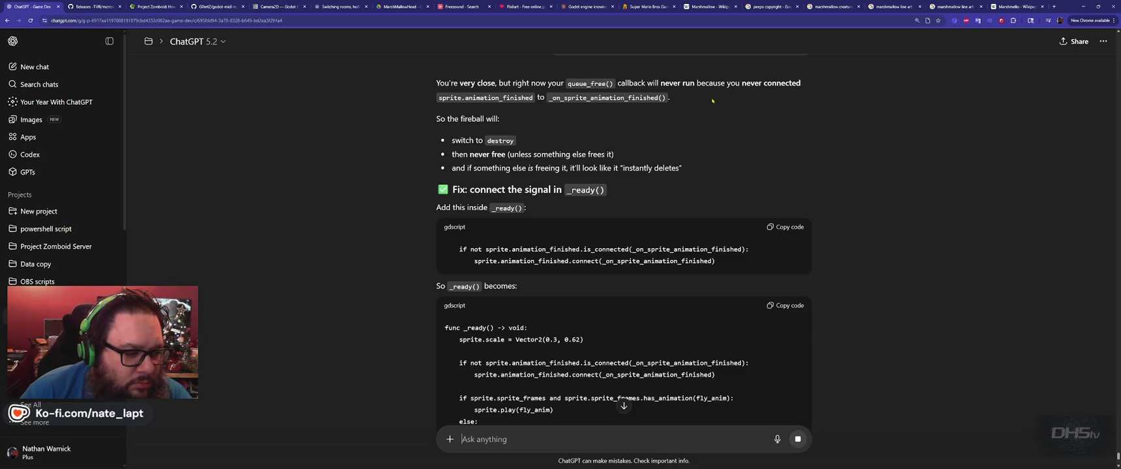
scroll(450, 221, "down", 2)
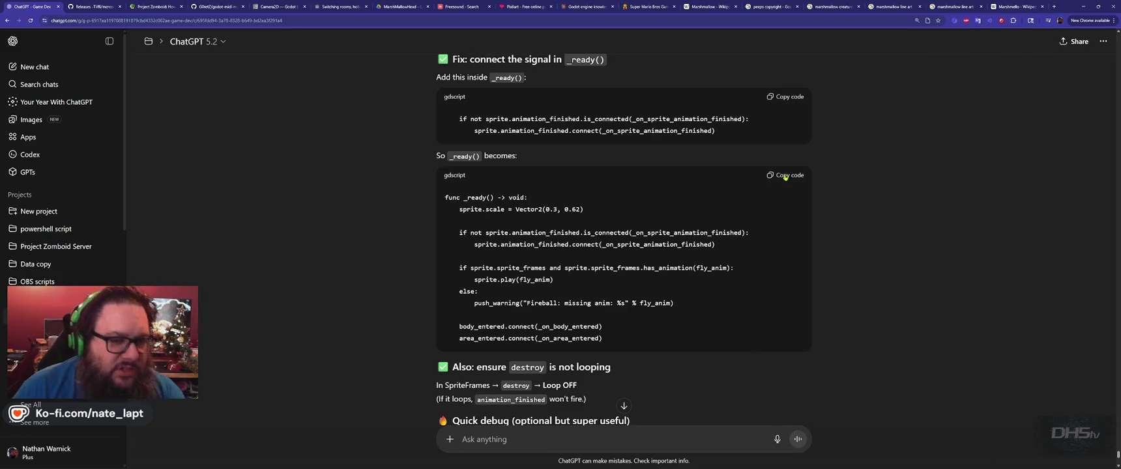
key("alt+Tab")
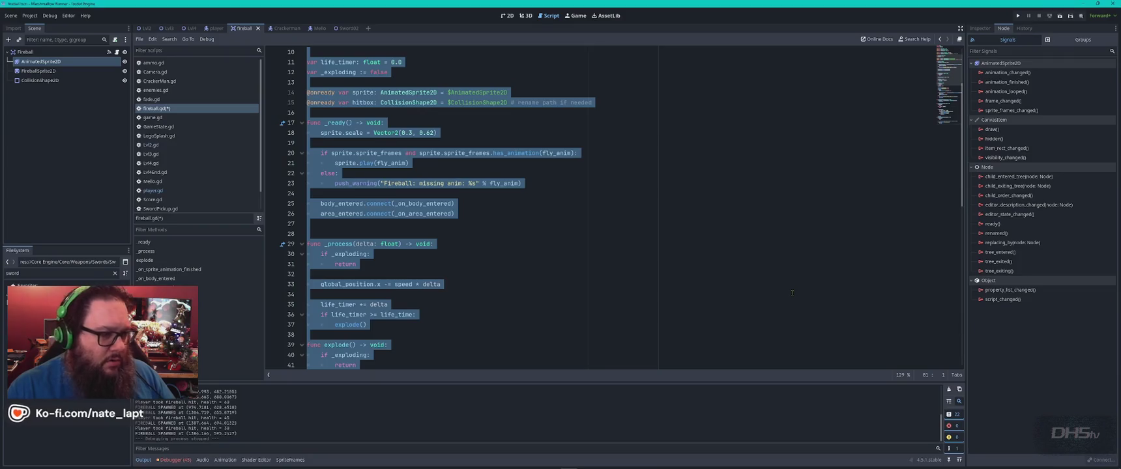
- Replace _ready() on lines 17–26 with the signal-connecting version, save, and run the game
left_click(499, 243)
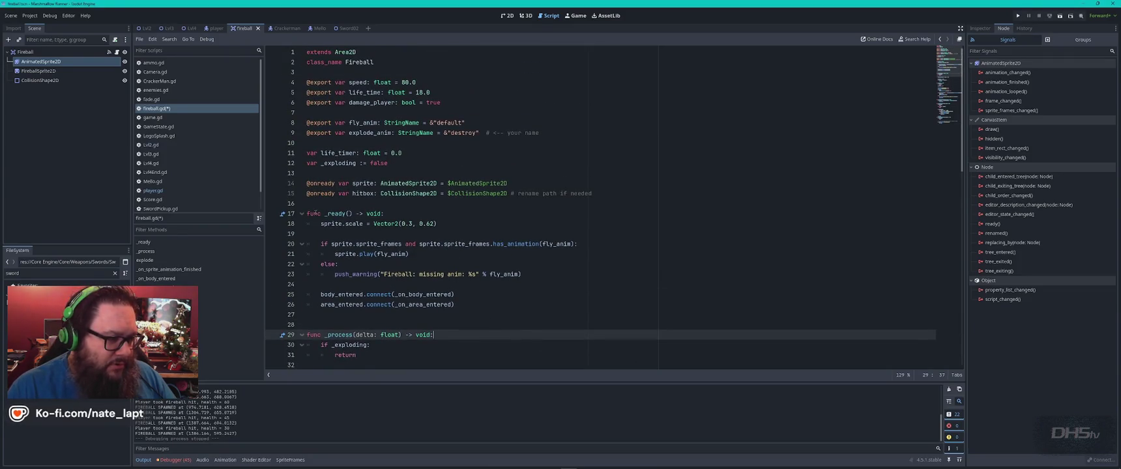
mouse_move(305, 213)
left_mouse_down()
mouse_move(391, 241)
mouse_move(475, 304)
left_mouse_up()
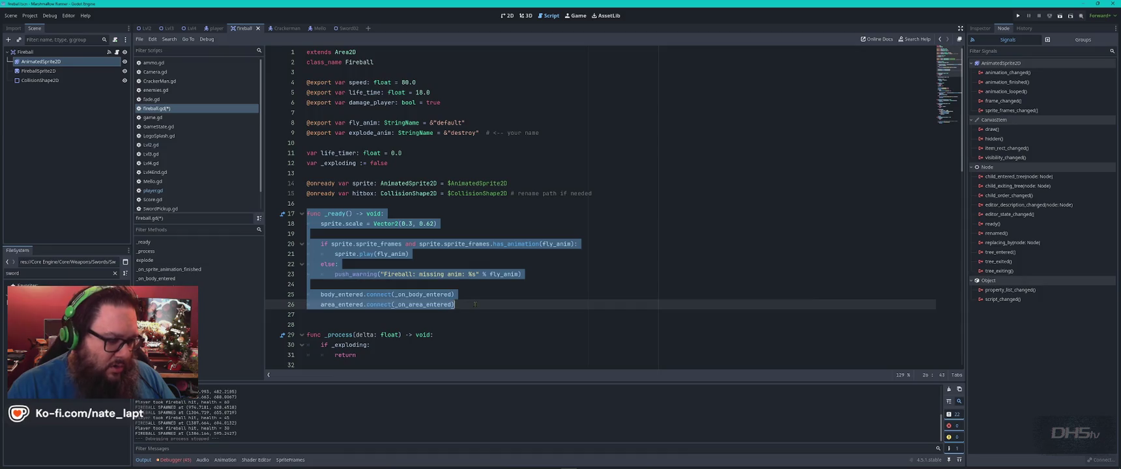
type("func _ready() -> void: \tsprite.scale = Vector2(0.3, 0.62)  \tif not sprite.animation_finished.is_connected(_on_sprite_animation_finished): \t\tsprite.animation_finished.connect(_on_sprite_animation_finished)  \tif sprite.sprite_frames and sprite.sprite_frames.has_animation(fly_anim): \t\tsprite.play(fly_anim) \telse: \t\tpush_warning(\"Fireball: missing anim: %s\" % fly_anim)  \tbody_entered.connect(_on_body_entered) \tarea_entered.connect(_on_area_entered)")
scroll(474, 304, "down", 2)
key("ctrl+s")
key("F5")
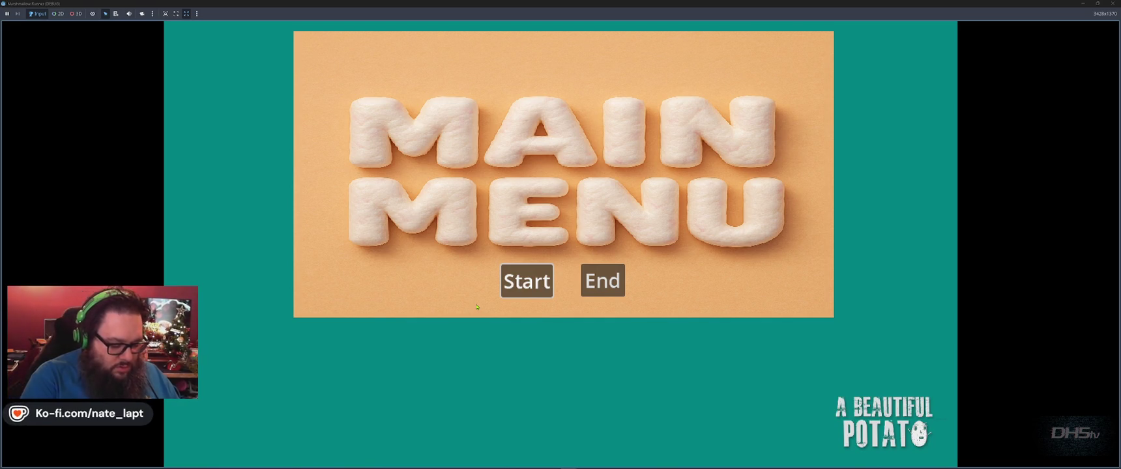
- Start the game and jump right, stomping enemies and grabbing the sword
key("Return")
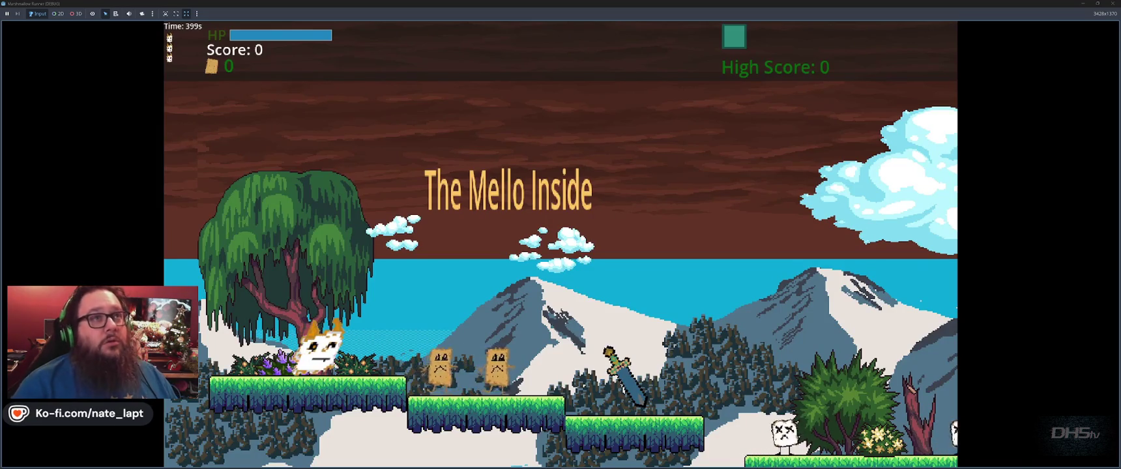
key("Right")
key("space")
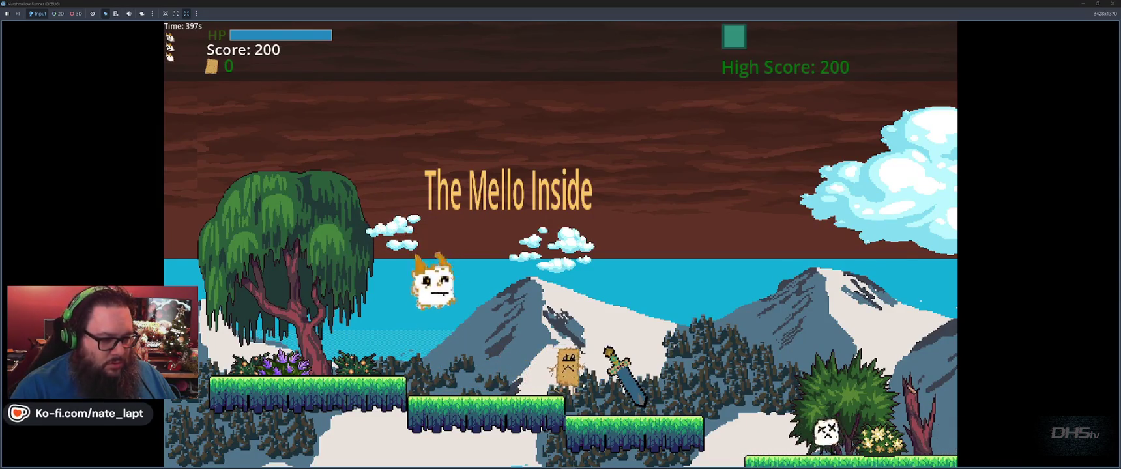
key("space")
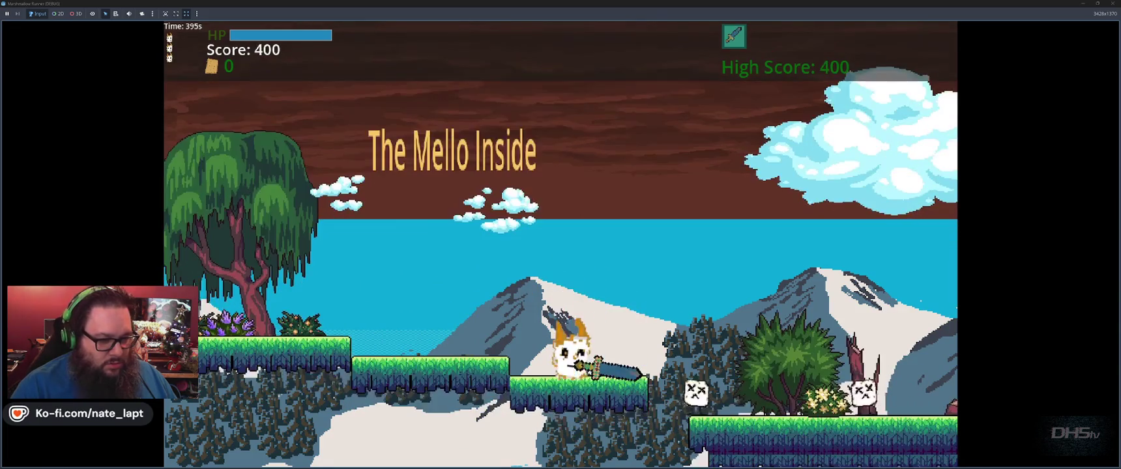
key("space")
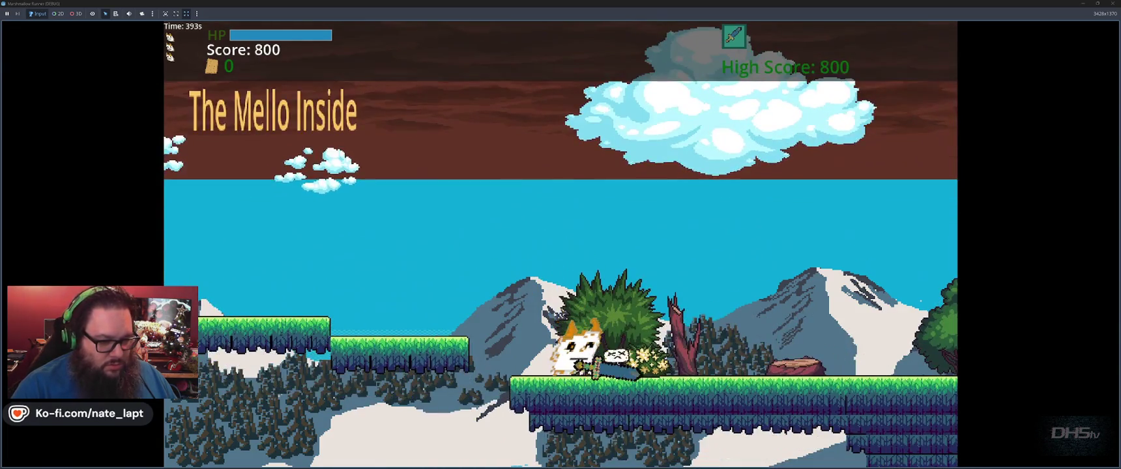
key("space")
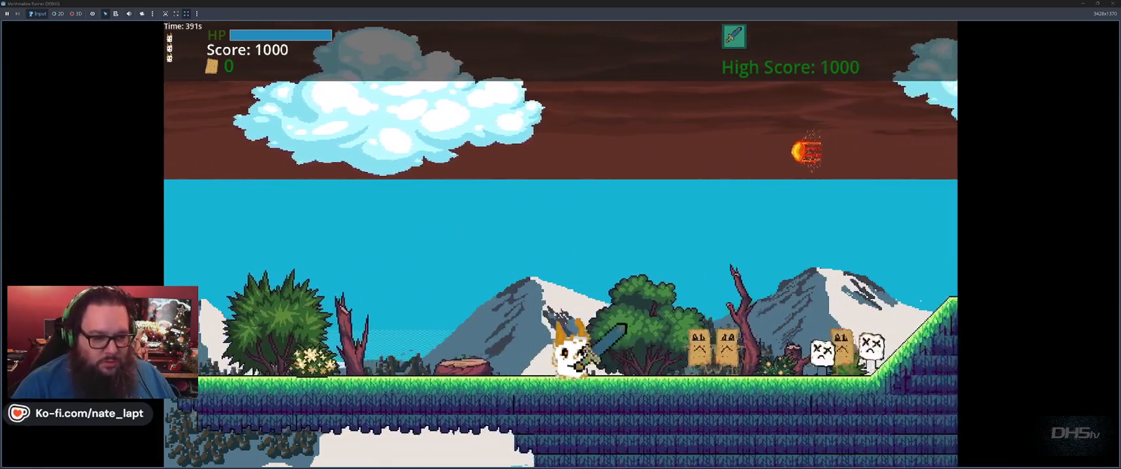
- Slash toast enemies across the grass platforms until the score reaches 2620, then leave the game
key("x")
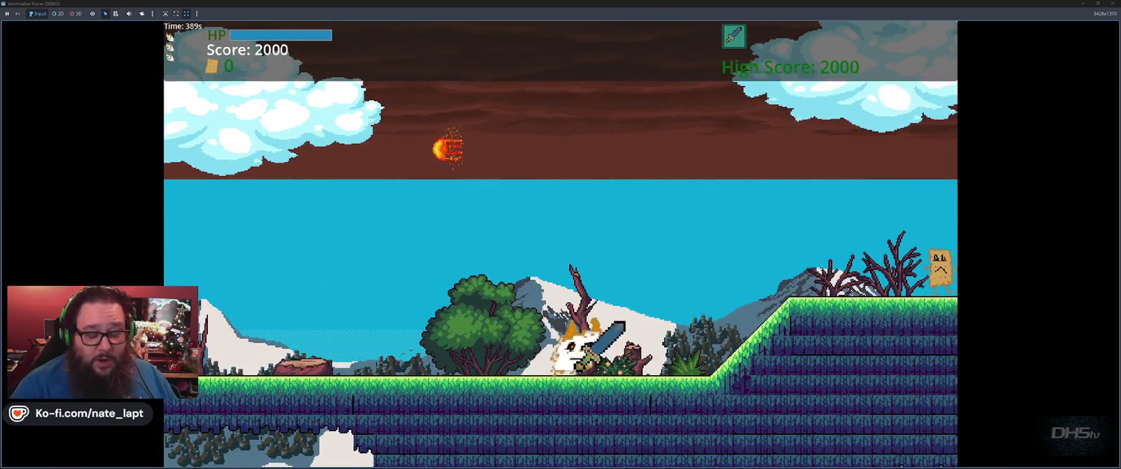
key("space")
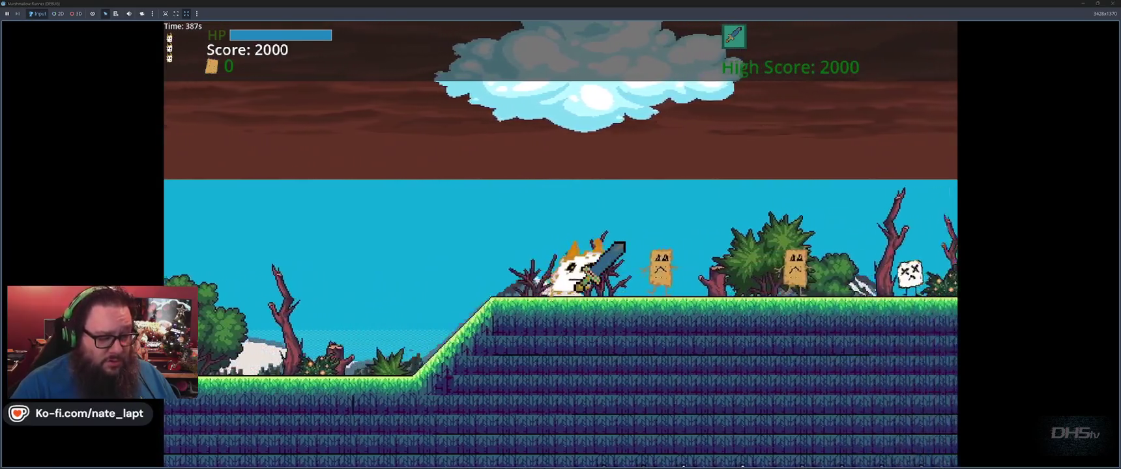
key("x")
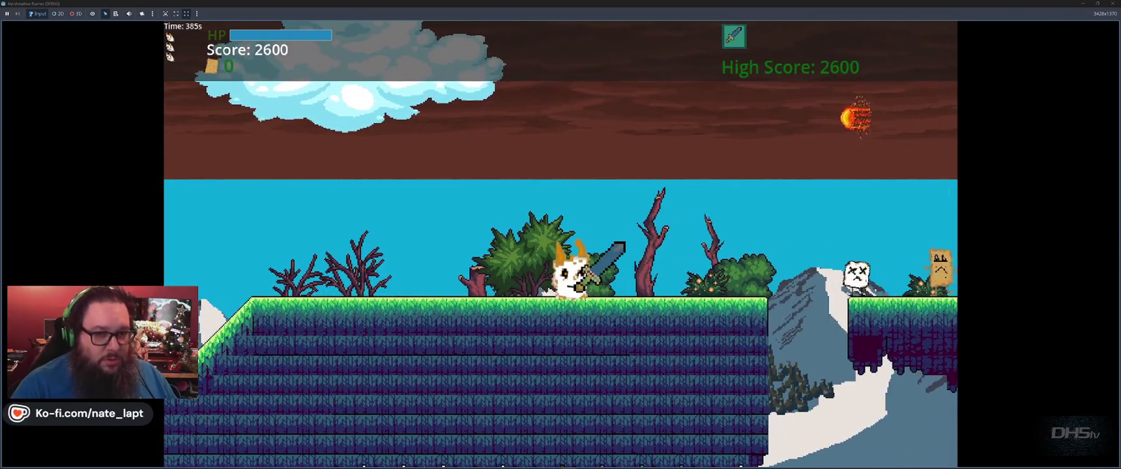
key("space")
key("space")
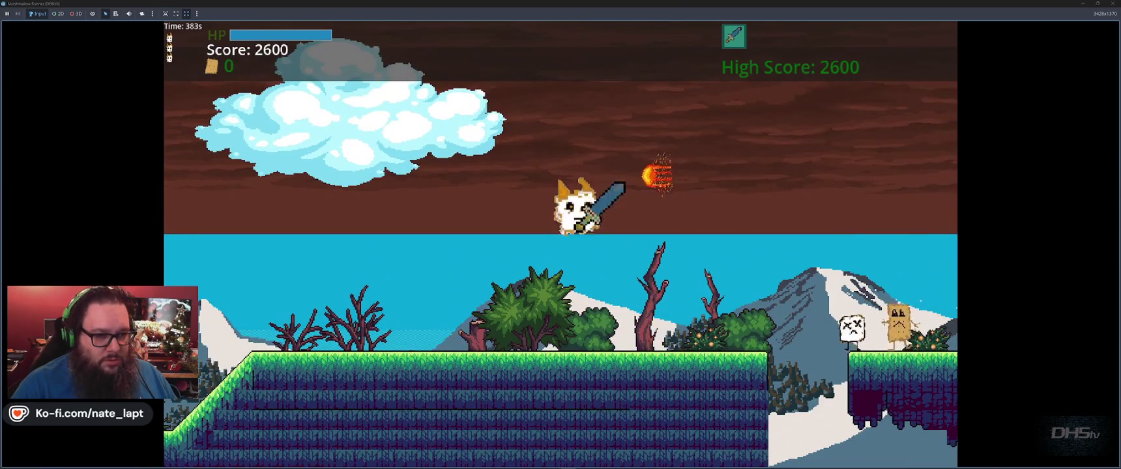
key("space")
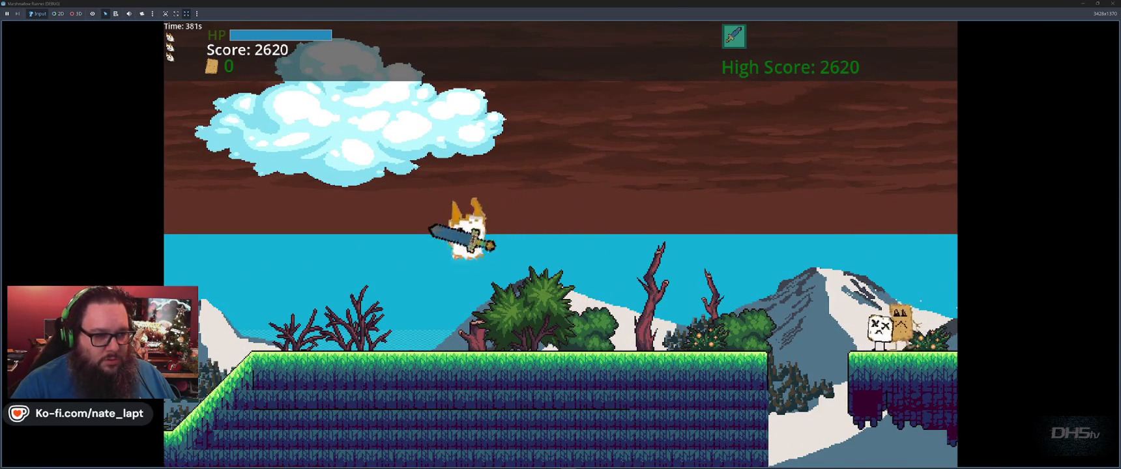
key("x")
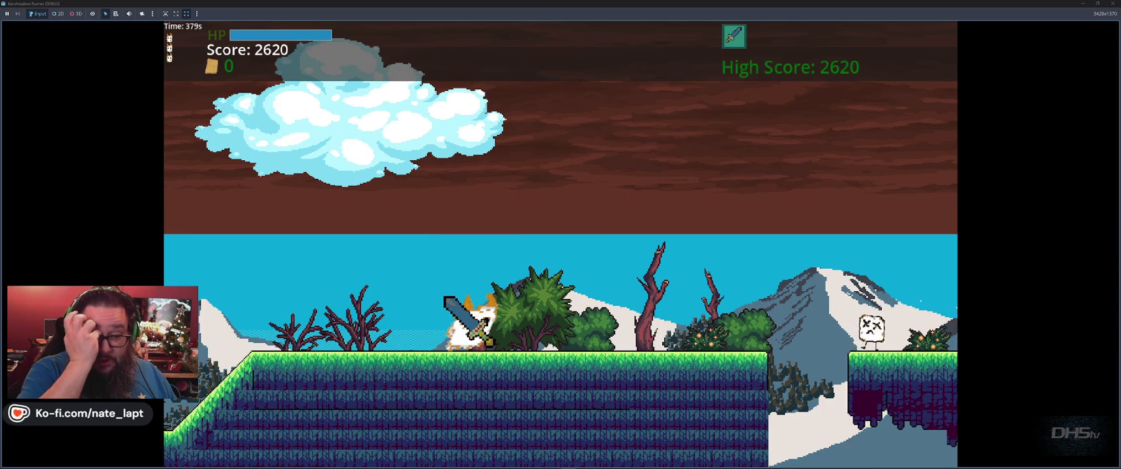
key("F8")
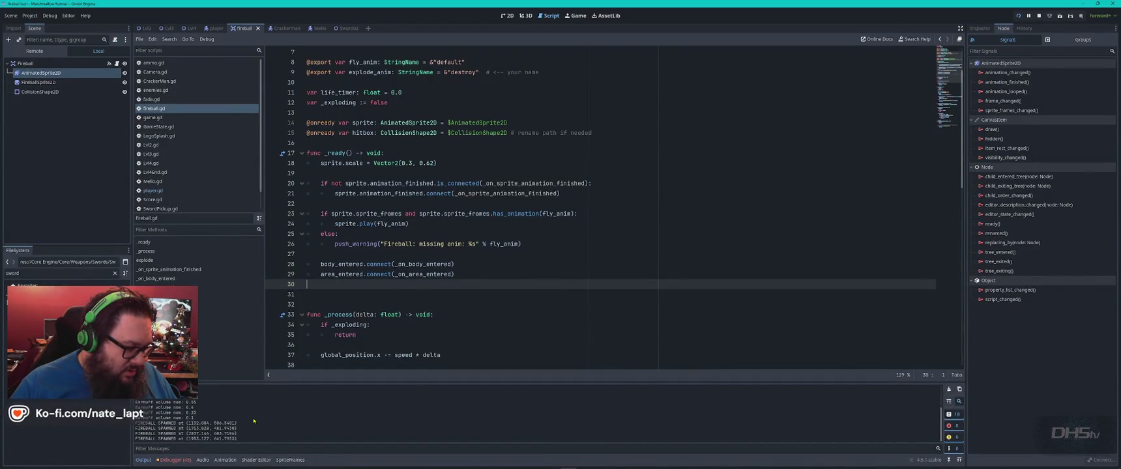
- Close the game at 2640 points, reread ChatGPT's advice, and show Godot's Animation panel
key("alt+Tab")
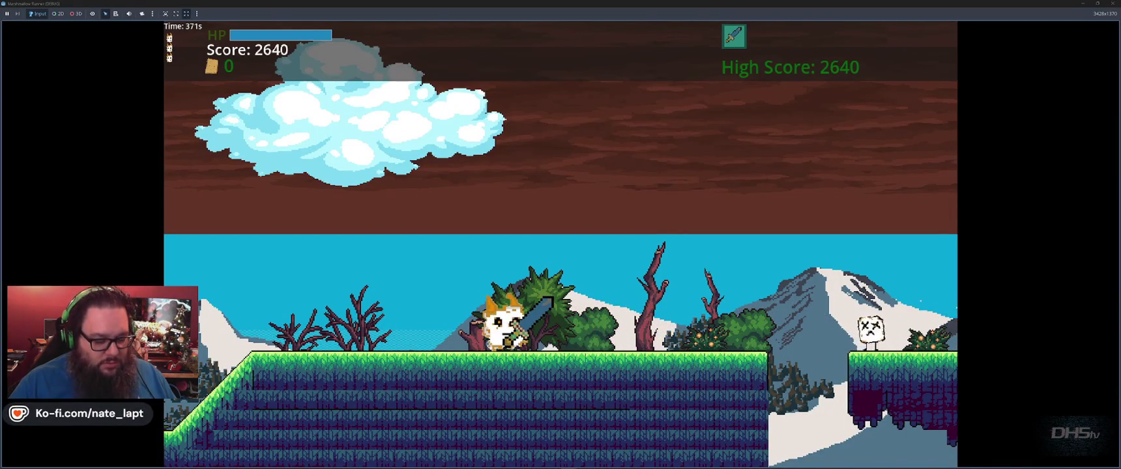
key("alt+F4")
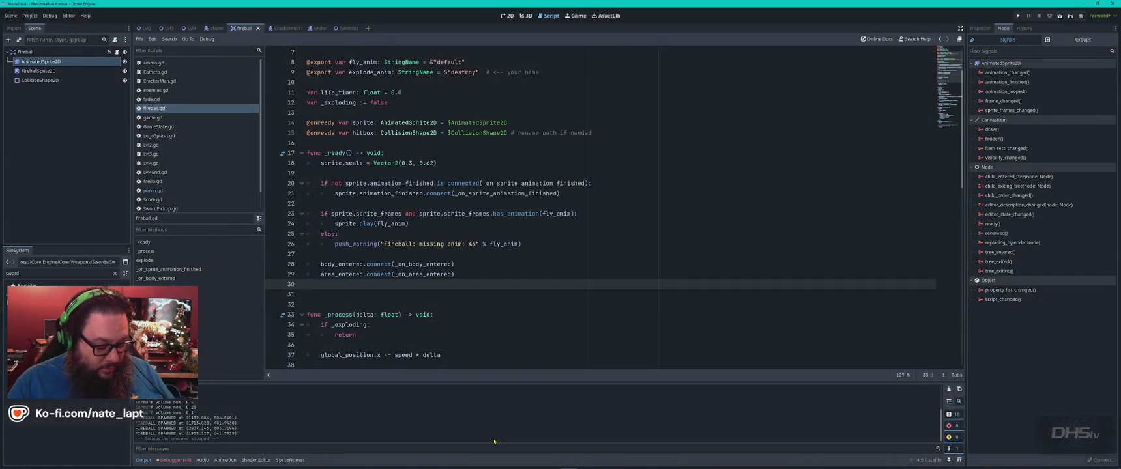
key("alt+Tab")
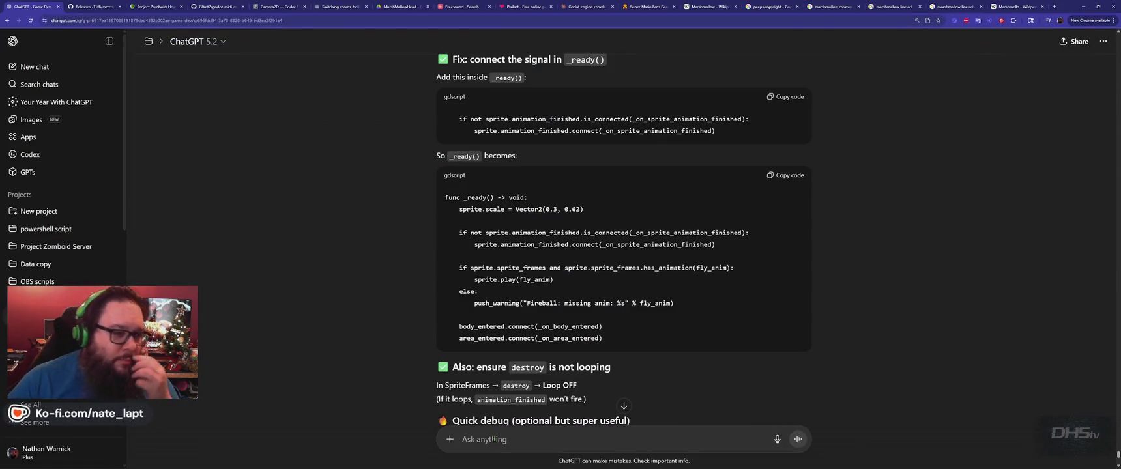
scroll(453, 373, "down", 3)
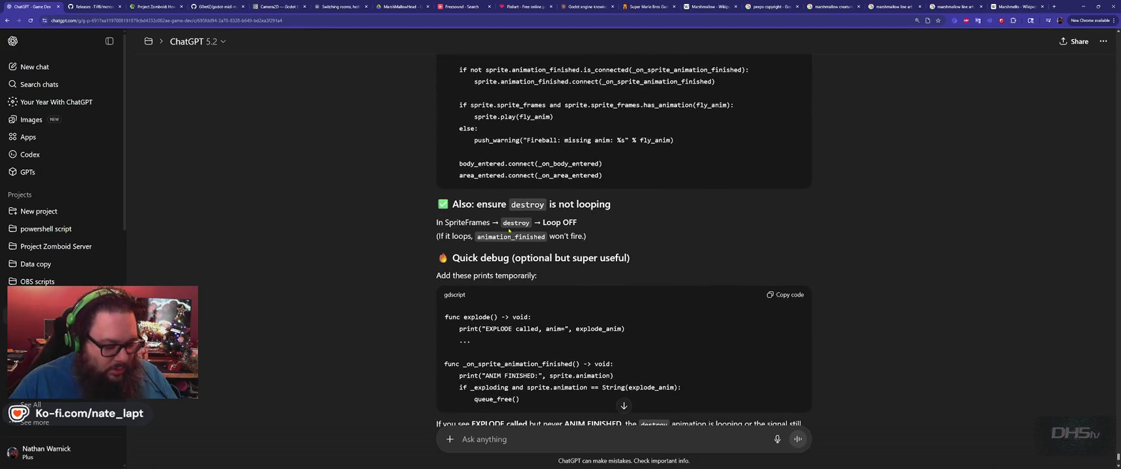
key("alt+Tab")
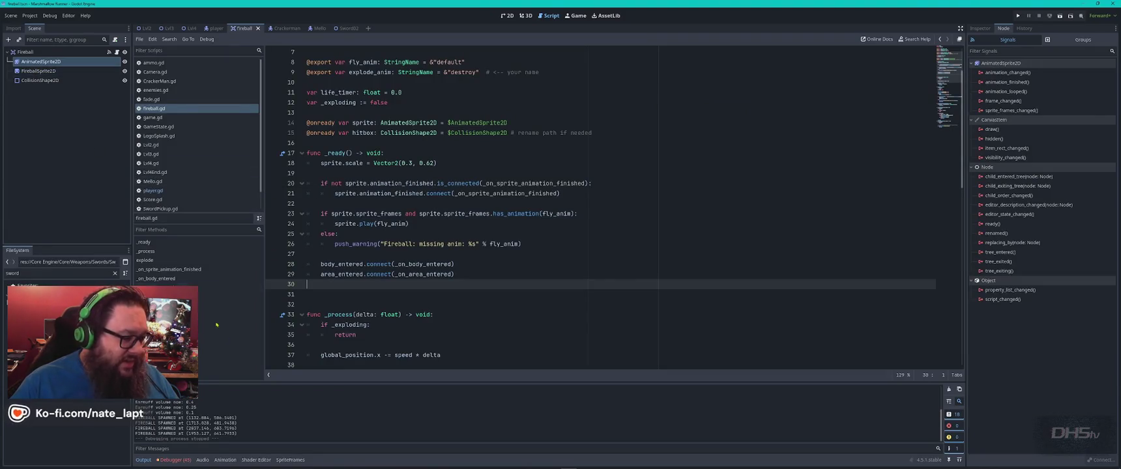
left_click(225, 459)
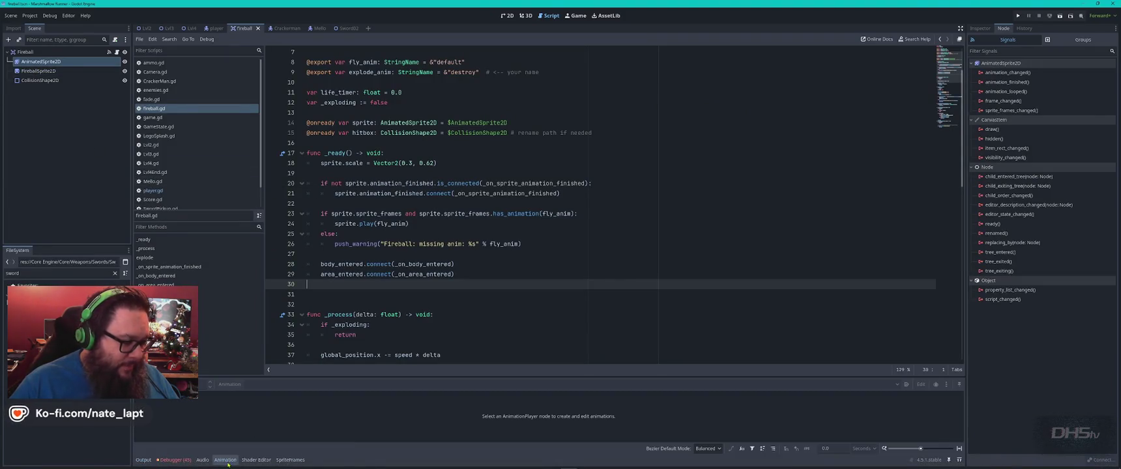
- Display the fireball's destroy animation frames in the SpriteFrames panel
left_click(40, 61)
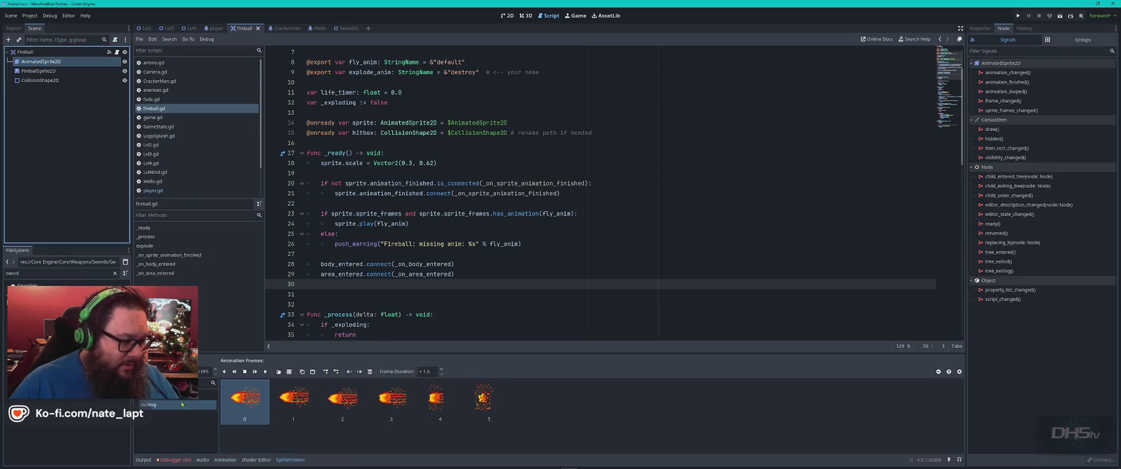
left_click(157, 405)
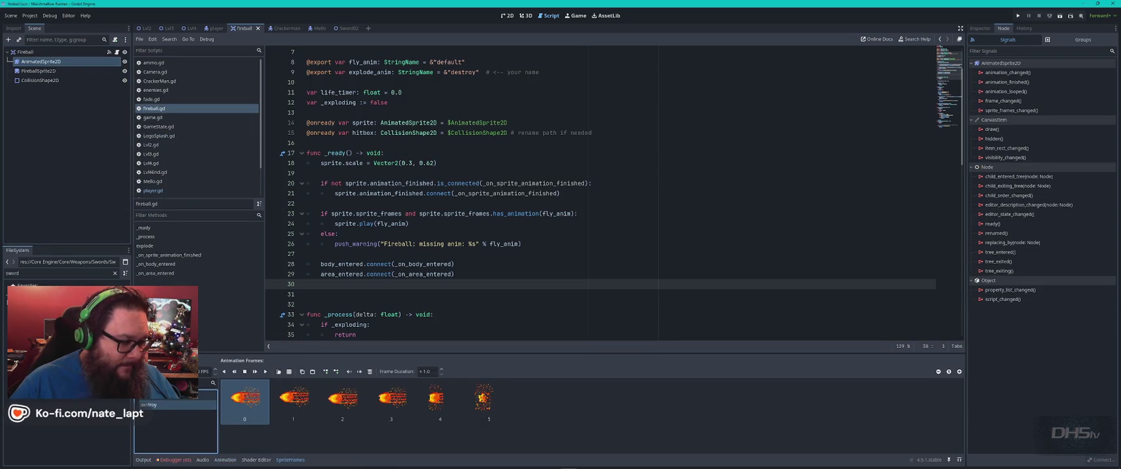
key("super")
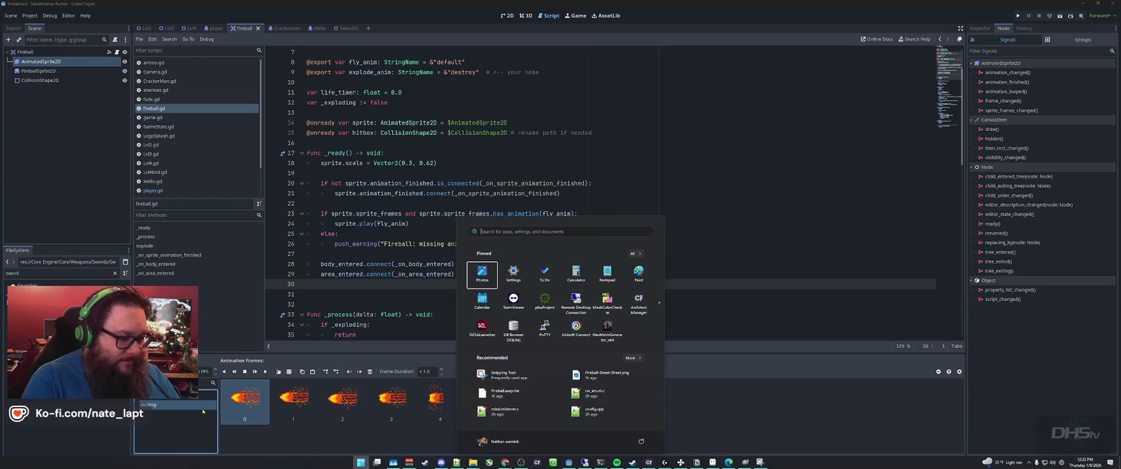
type("sn")
key("Escape")
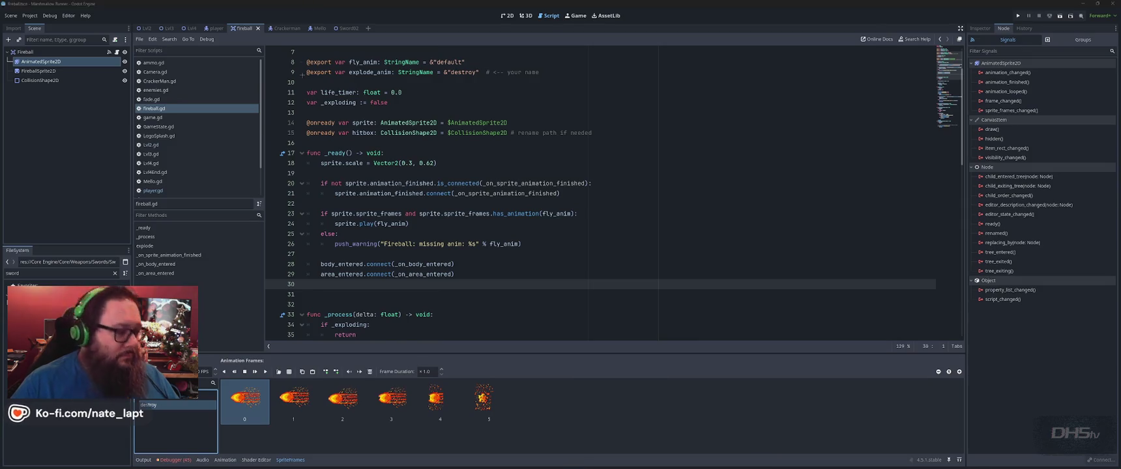
- Snip a screenshot of the animation list and its first frame
key("super+shift+s")
mouse_move(129, 350)
left_mouse_down()
mouse_move(169, 391)
mouse_move(274, 417)
mouse_move(252, 427)
left_mouse_up()
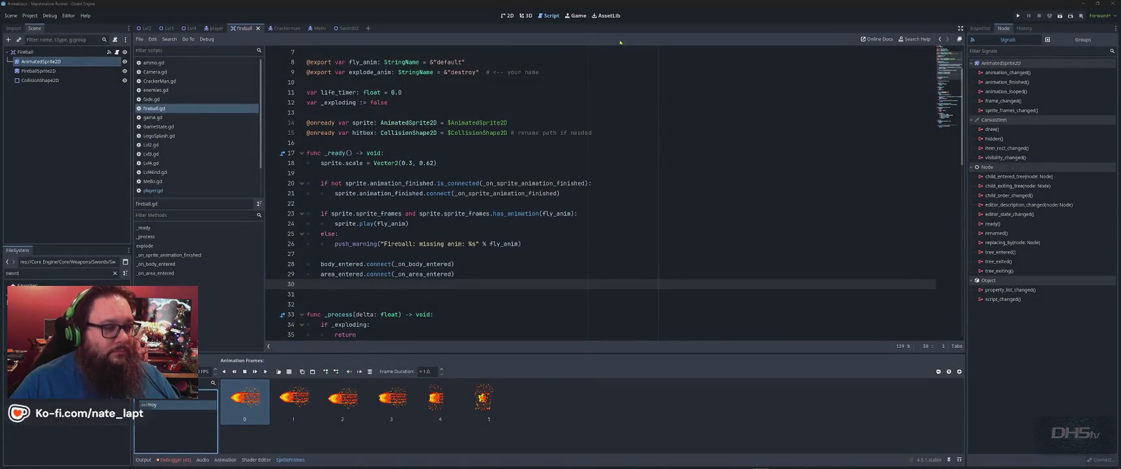
key("alt+Tab")
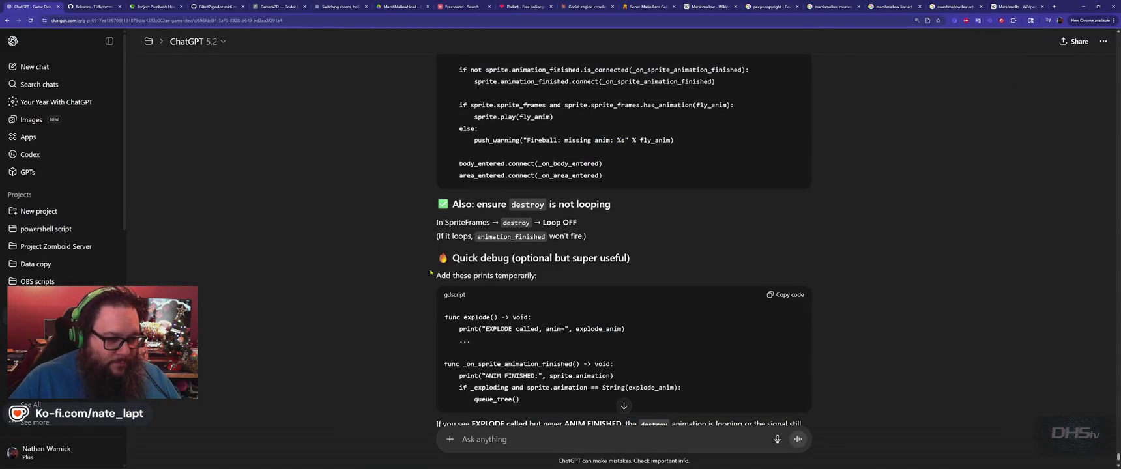
- Send ChatGPT 'animation is not looping' with the destroy-animation screenshot attached
scroll(430, 273, "down", 2)
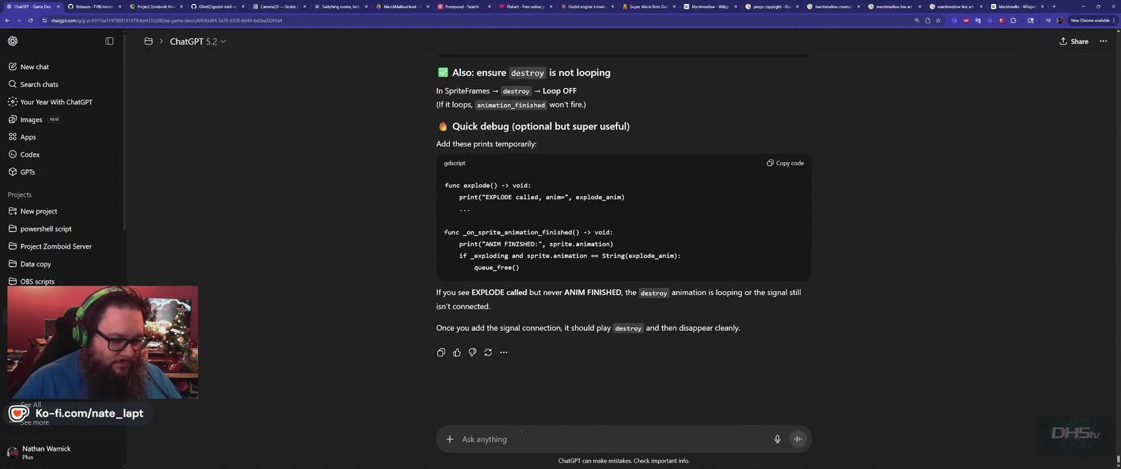
type("animation is not lo")
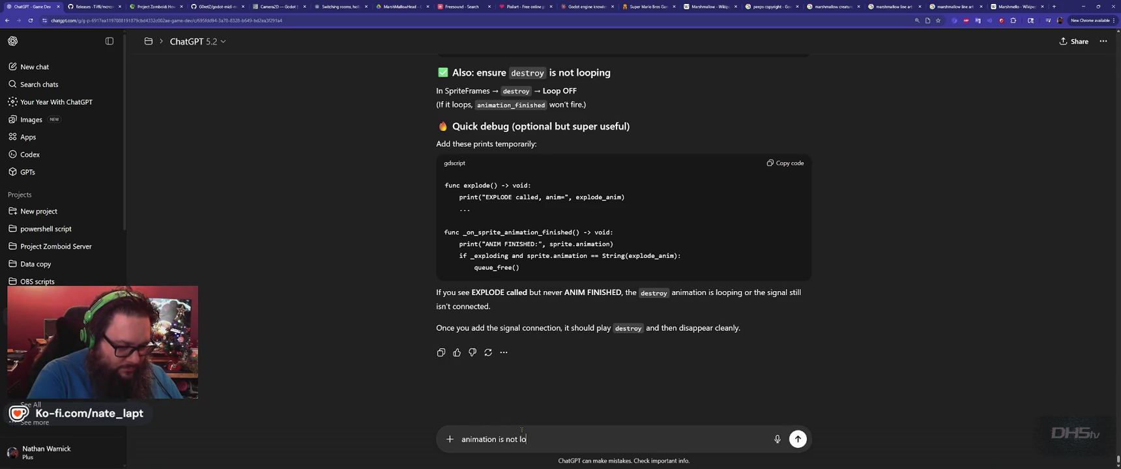
key("BackSpace")
key("BackSpace")
key("BackSpace")
type("i")
key("ctrl+v")
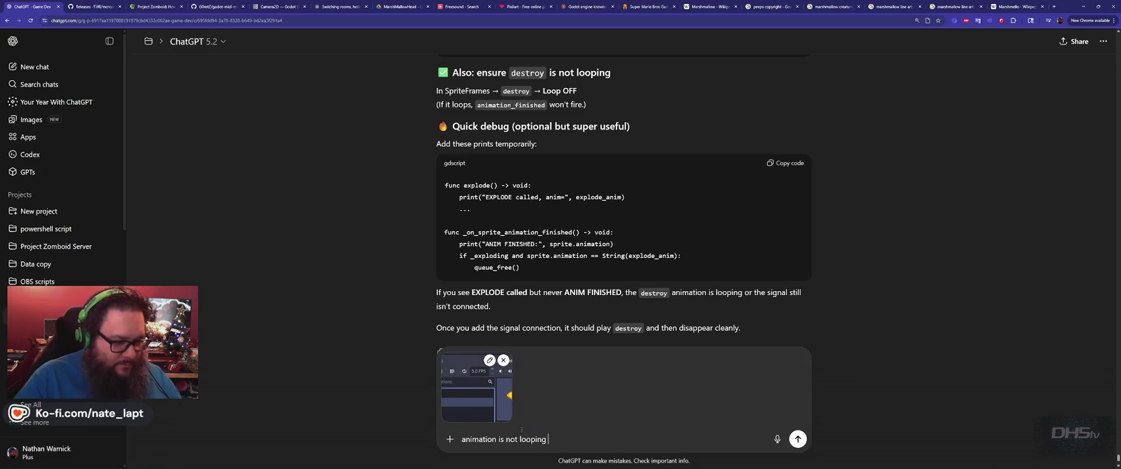
key("Return")
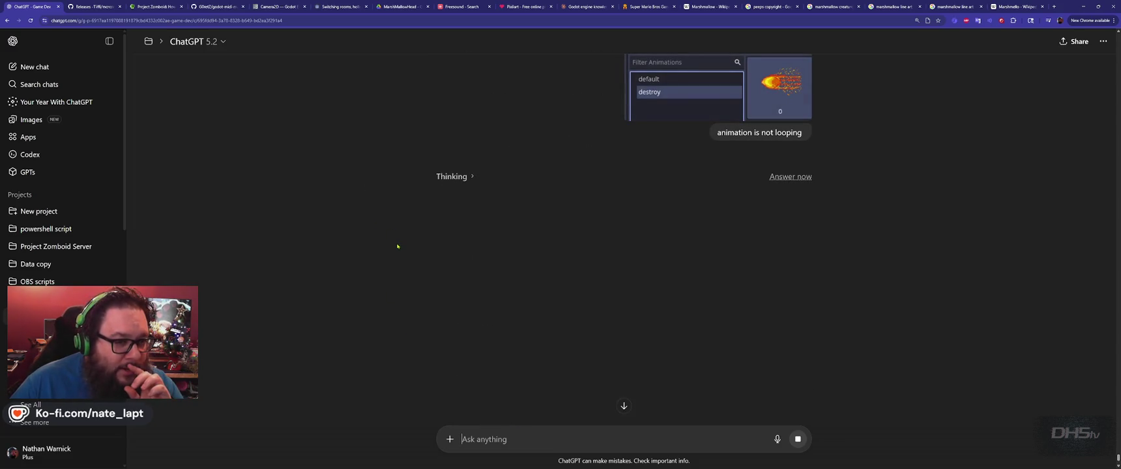
- Read the reply explaining the destroy animation has only frame 0
scroll(397, 246, "up", 3)
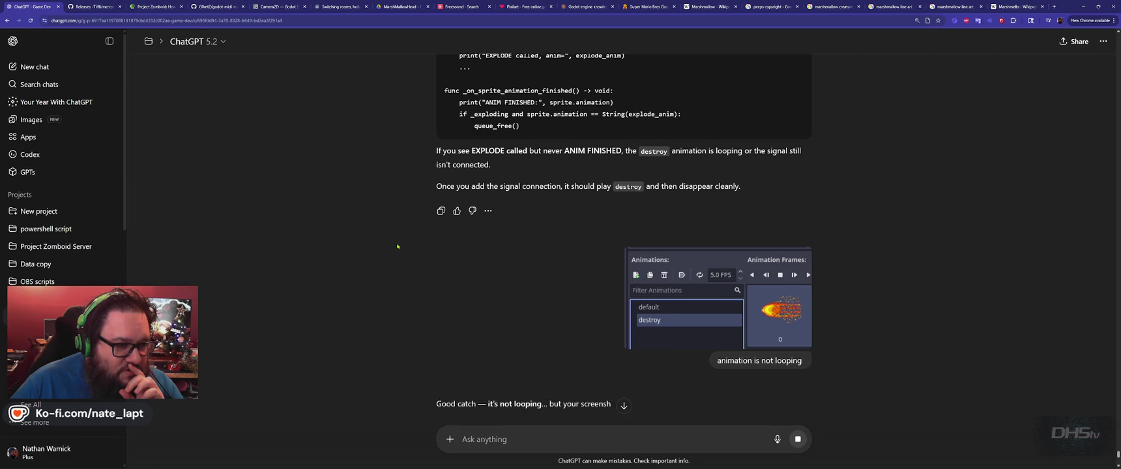
scroll(397, 246, "up", 3)
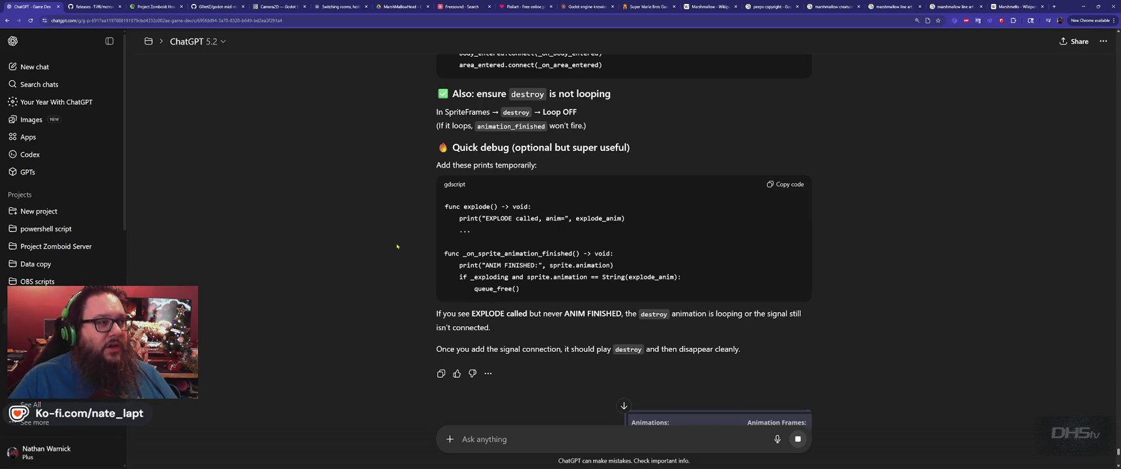
scroll(399, 246, "down", 7)
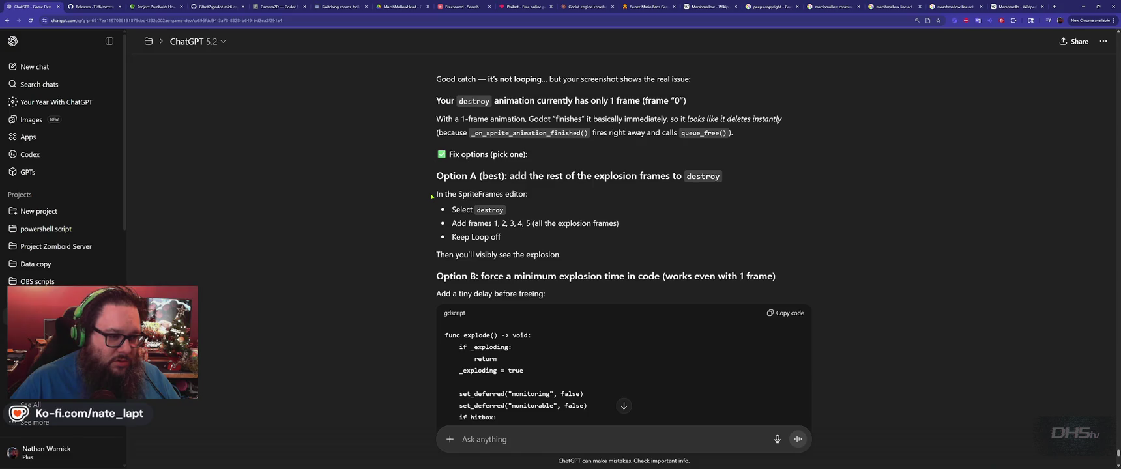
scroll(430, 196, "down", 3)
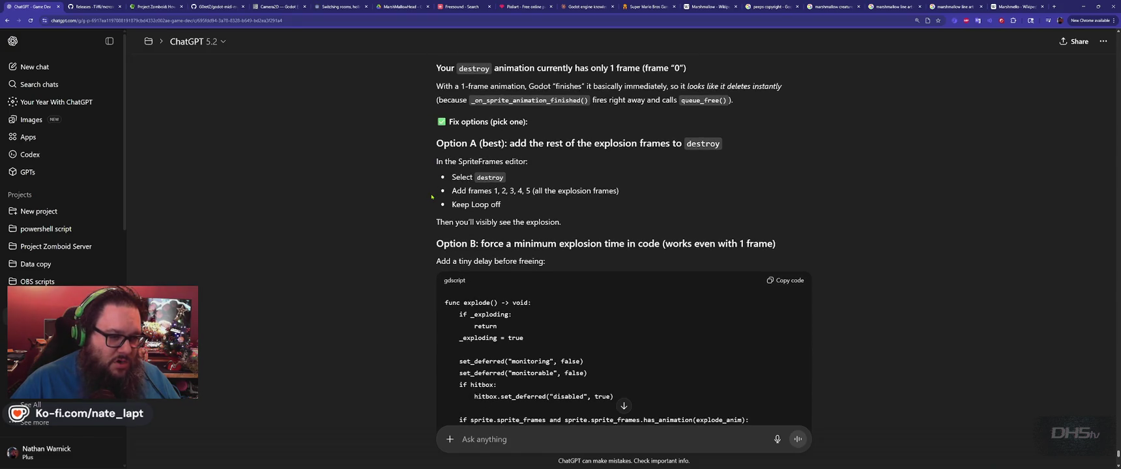
scroll(431, 196, "down", 3)
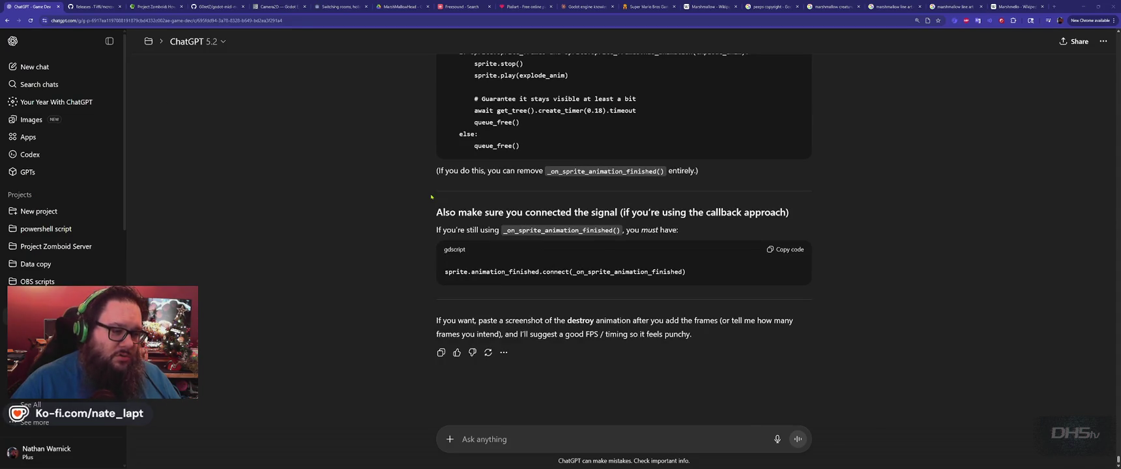
key("alt+Tab")
key("alt+Tab")
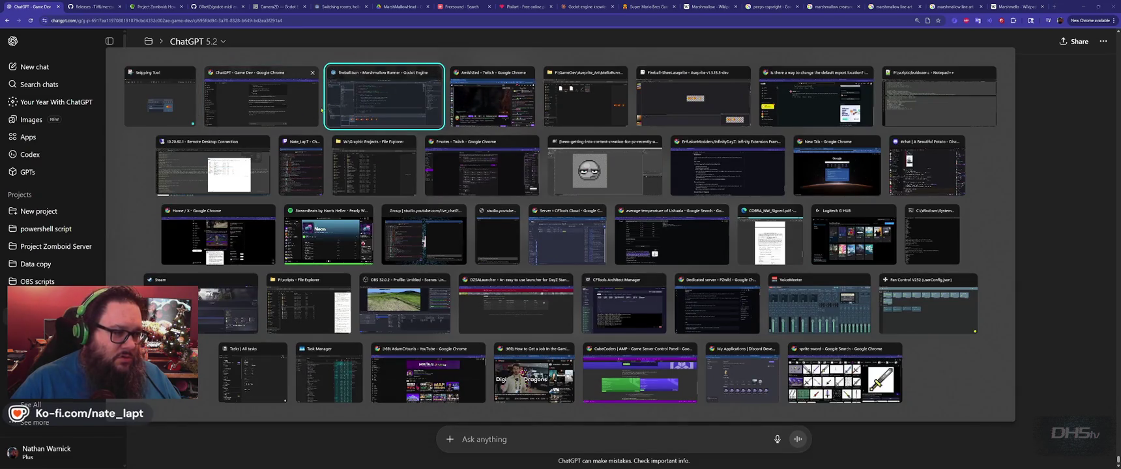
- Send ChatGPT a message saying the destroy animation has 5 frames but doesn't play
key("alt+Tab")
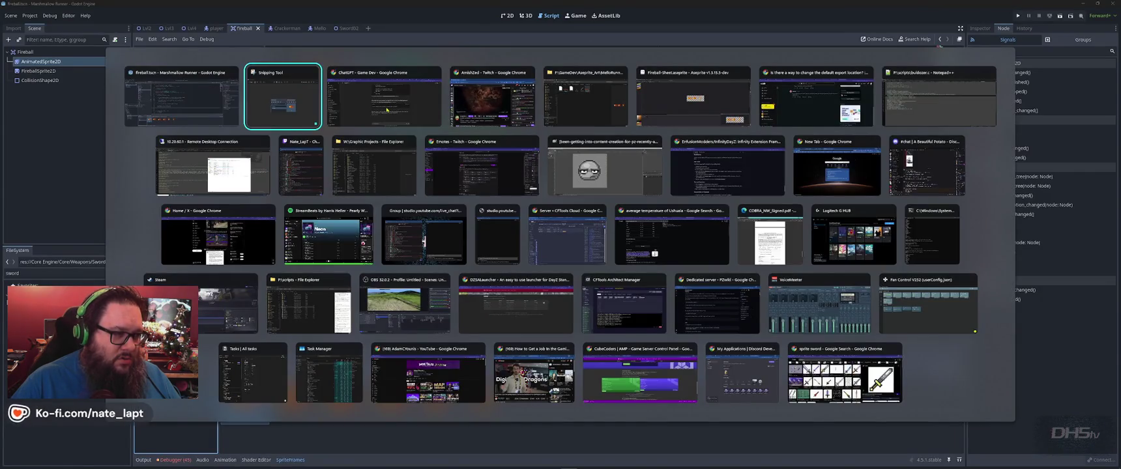
type("it has 5 frames,")
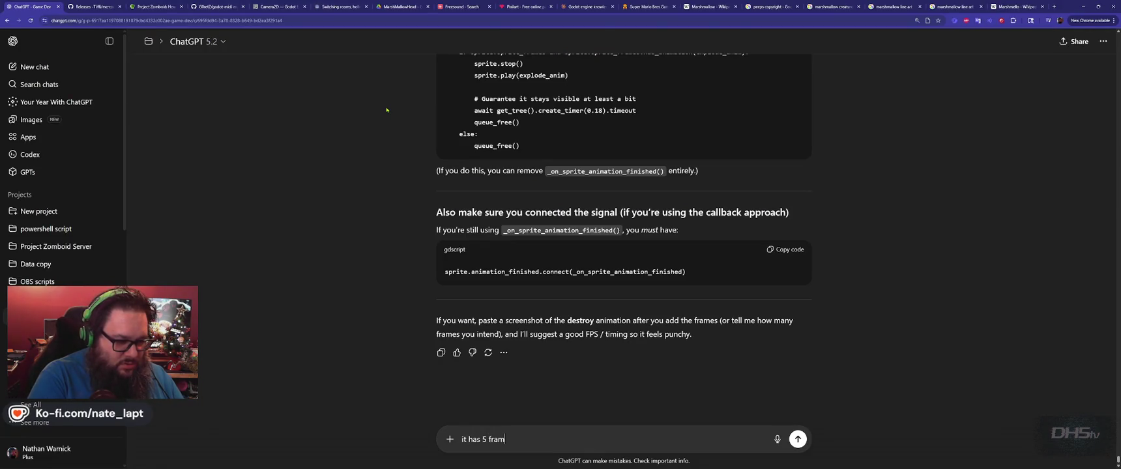
type(" didn't p")
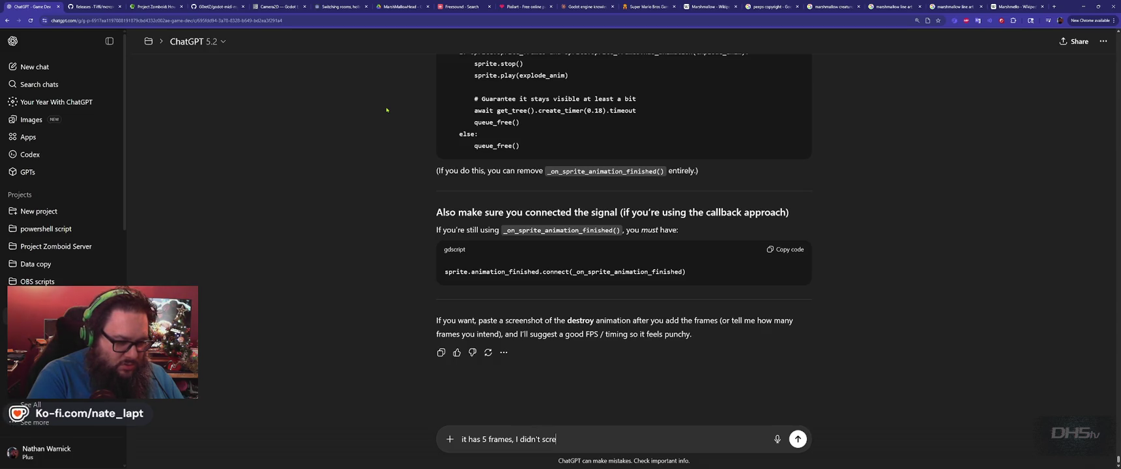
type("all of them")
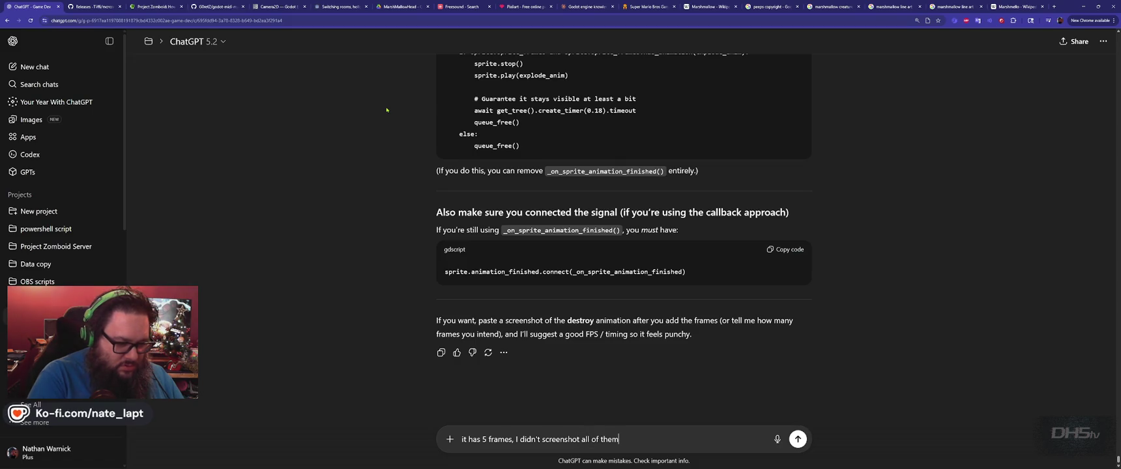
key("Return")
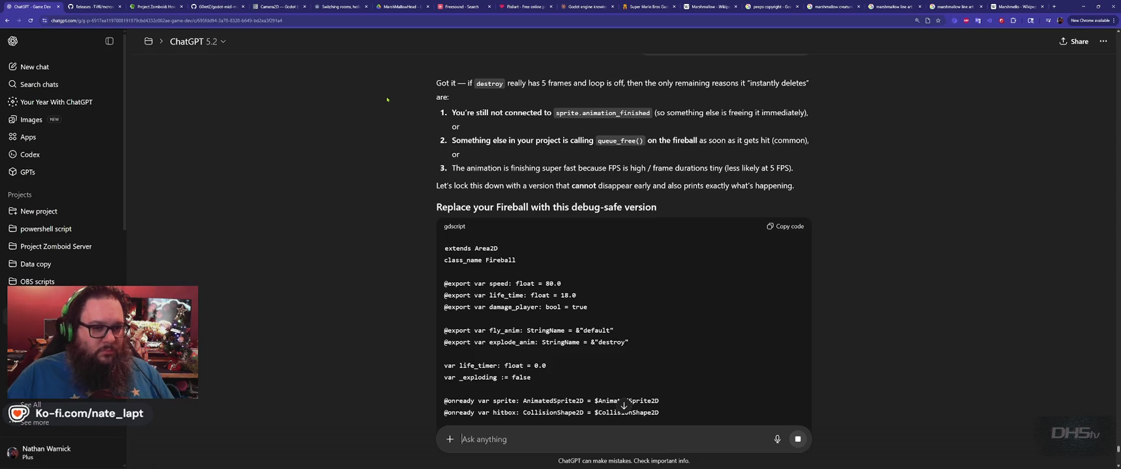
- Draft a two-line note: the animation plays on player collision but not when hit by the sword
scroll(389, 111, "down", 10)
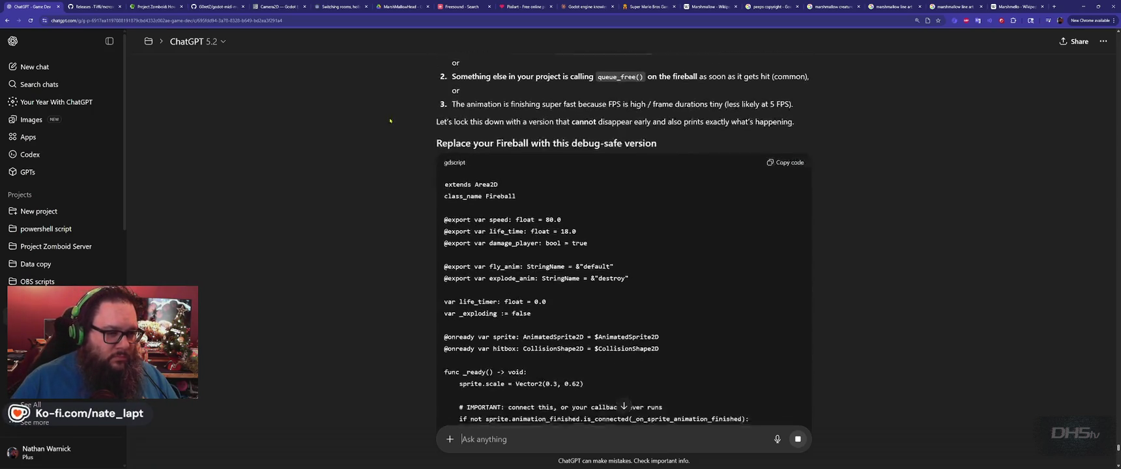
scroll(390, 126, "down", 5)
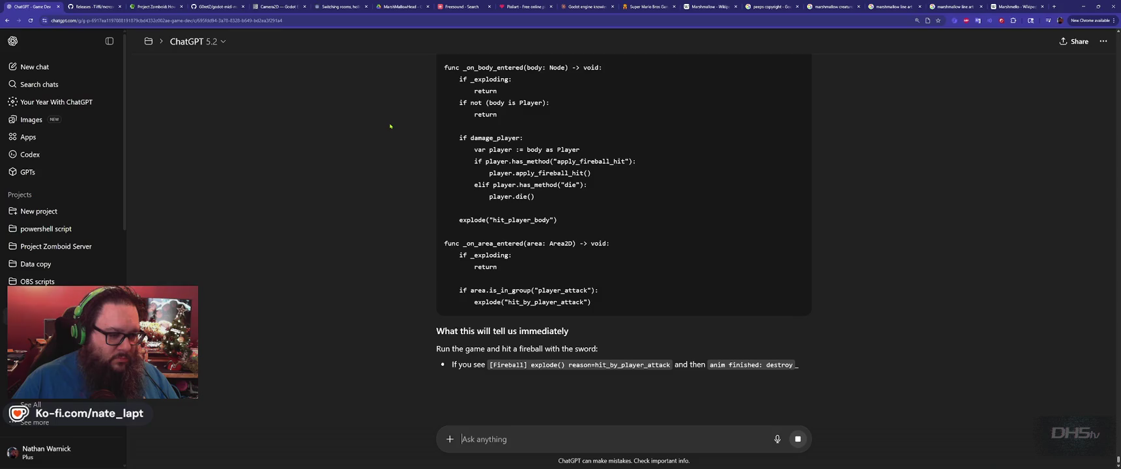
type("The ani")
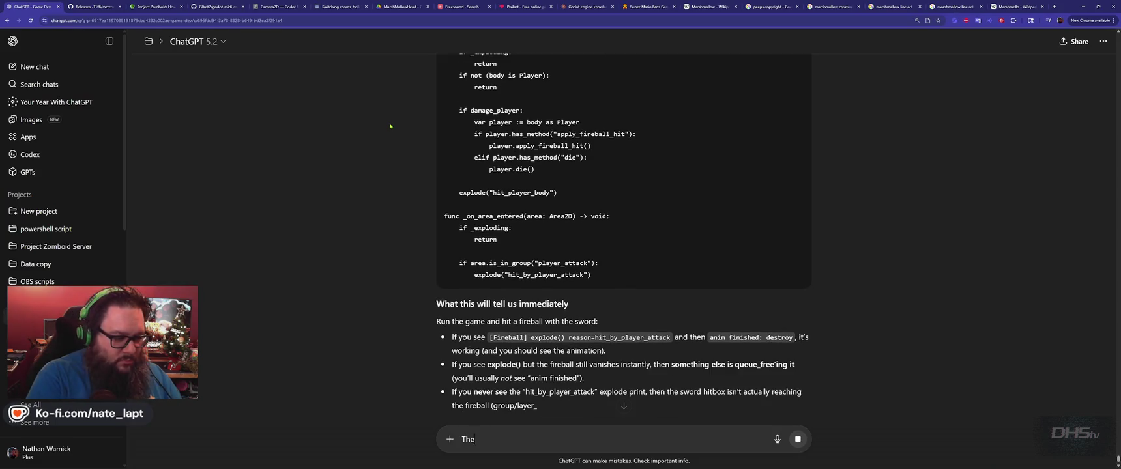
type("mation p")
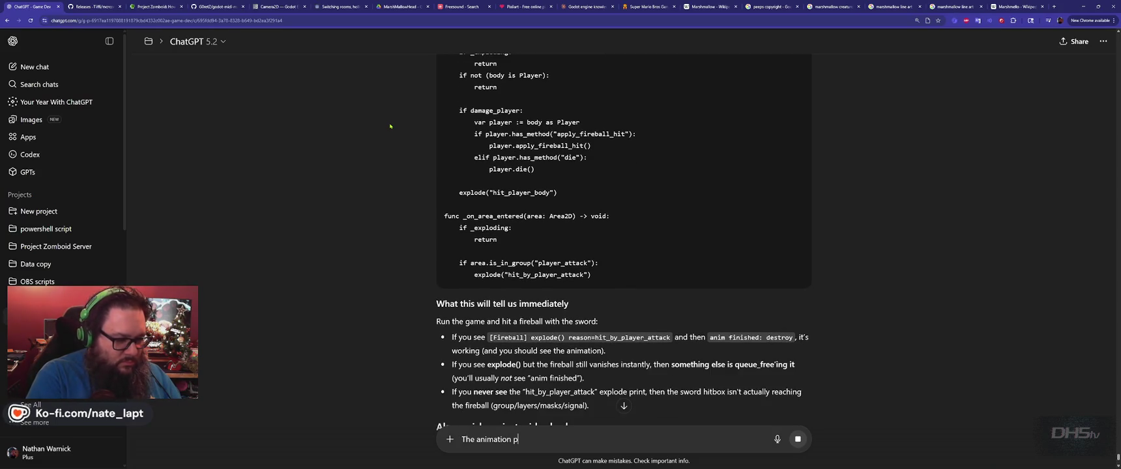
type("lays just fin")
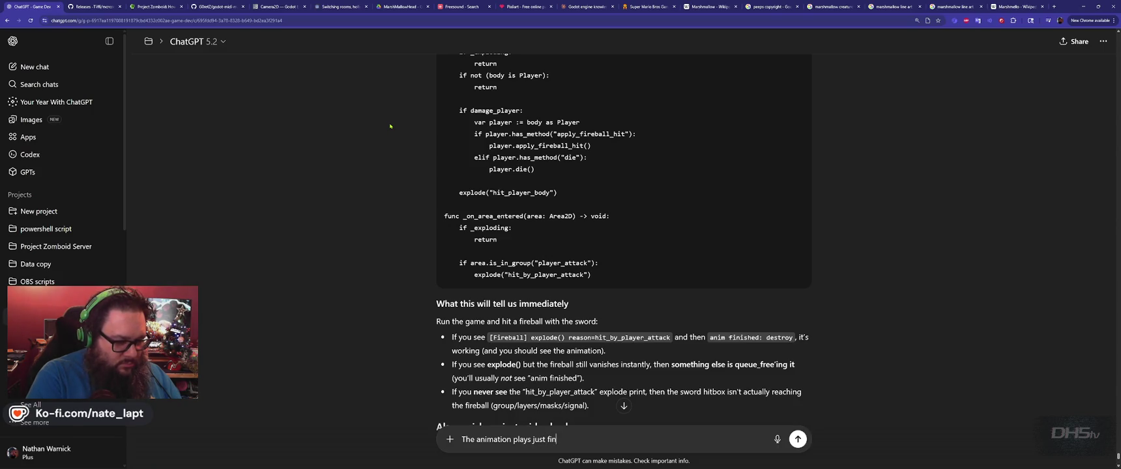
type("e when it coll")
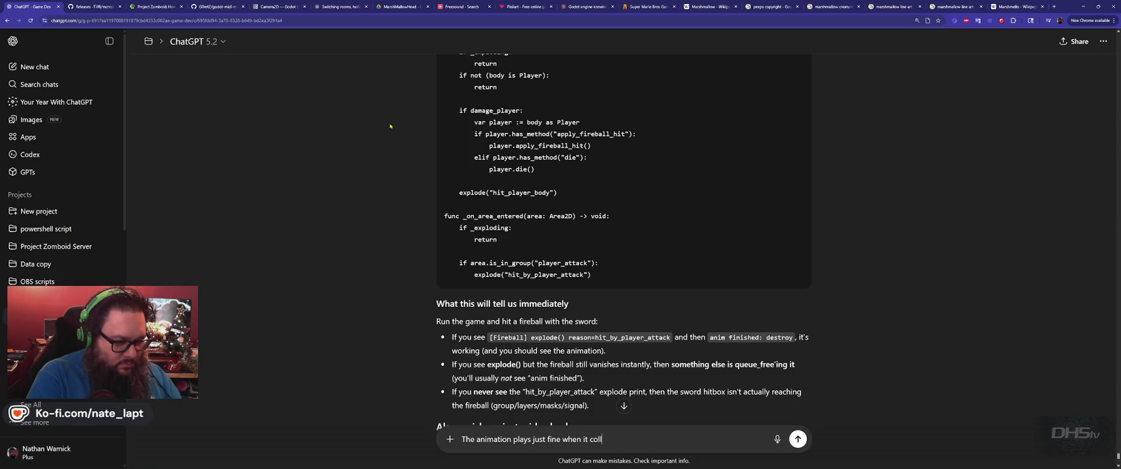
type("ides with the player.")
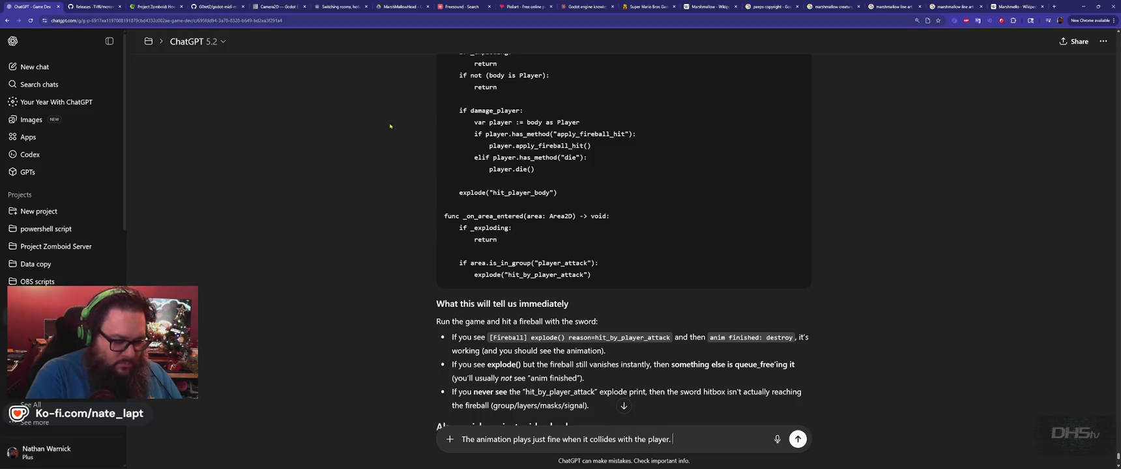
key("shift+Return")
type("It just do")
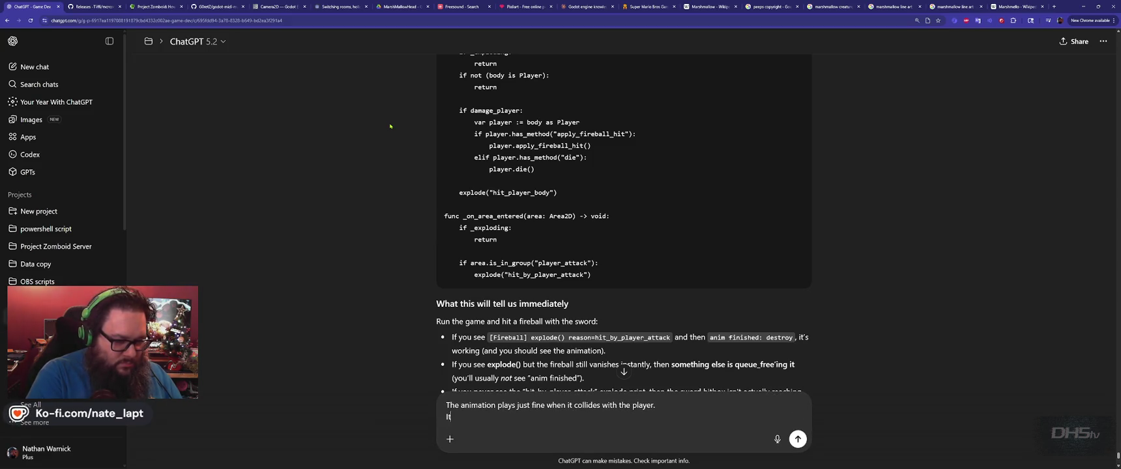
type("esn't play when")
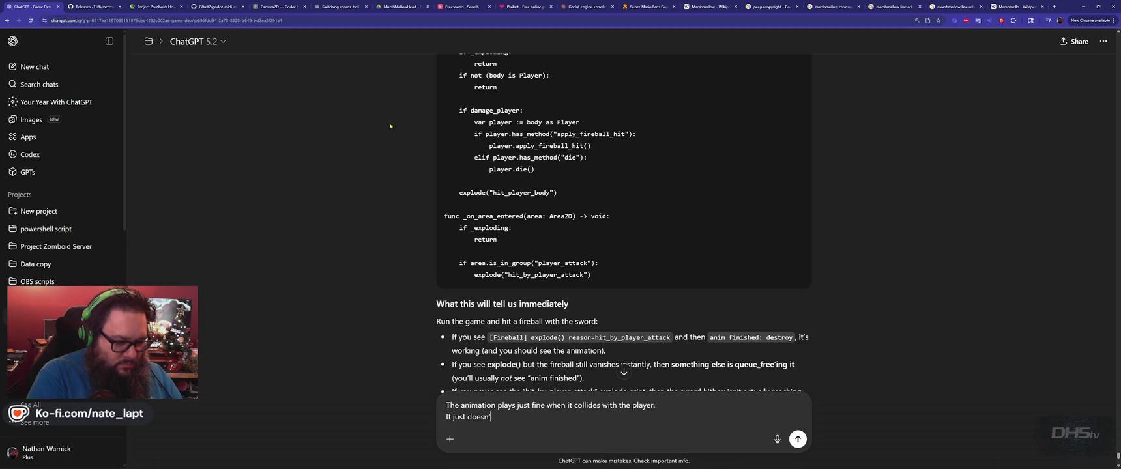
type(" hit by the sword")
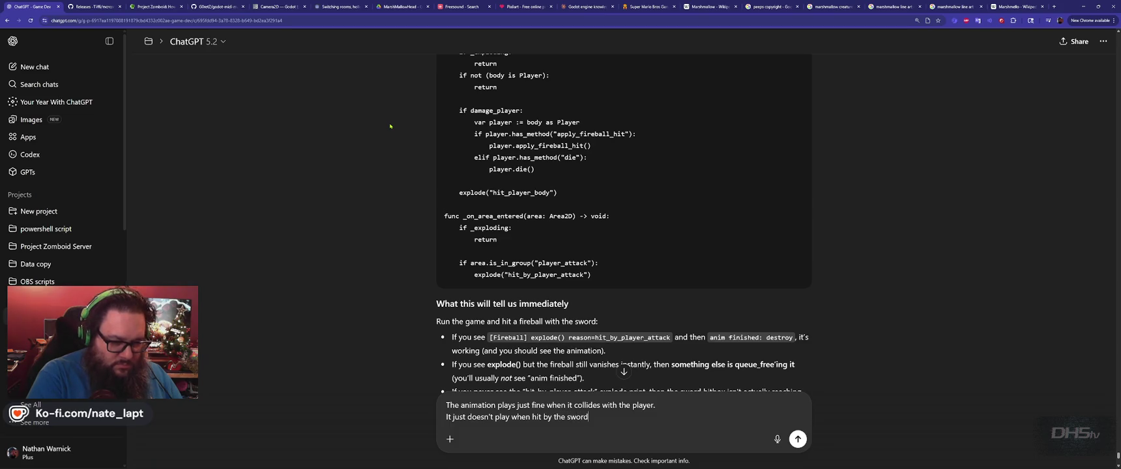
key("alt+Tab")
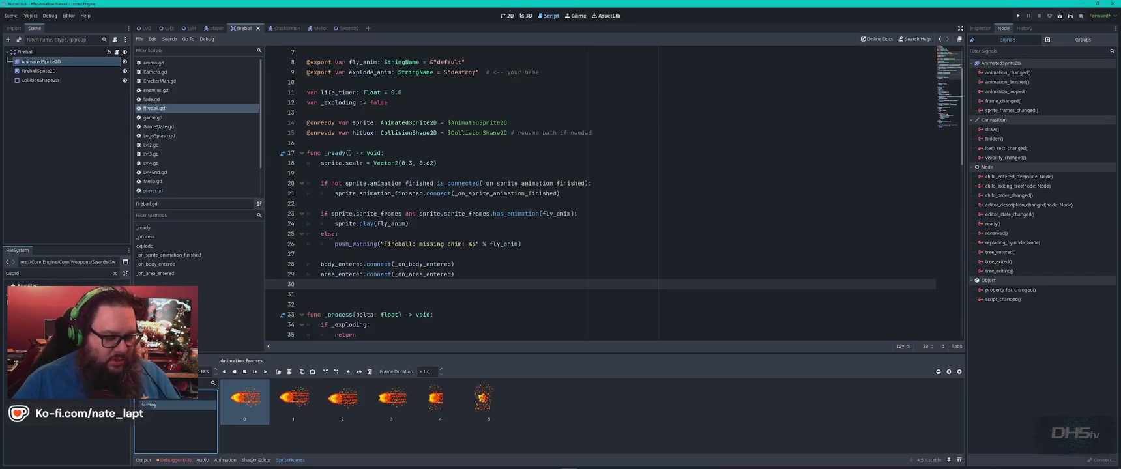
- Run the project with F5, start from the main menu, and jump through the level with the sword
key("F5")
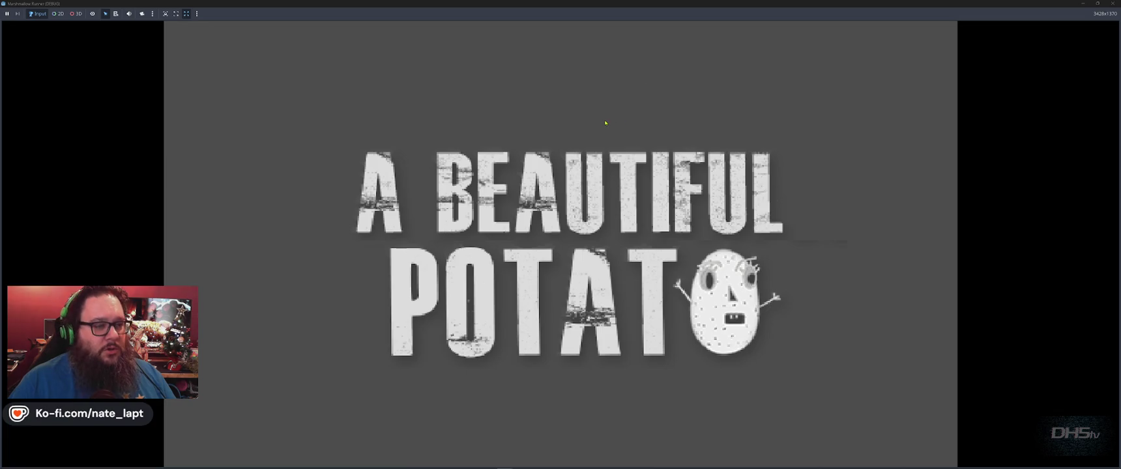
key("Return")
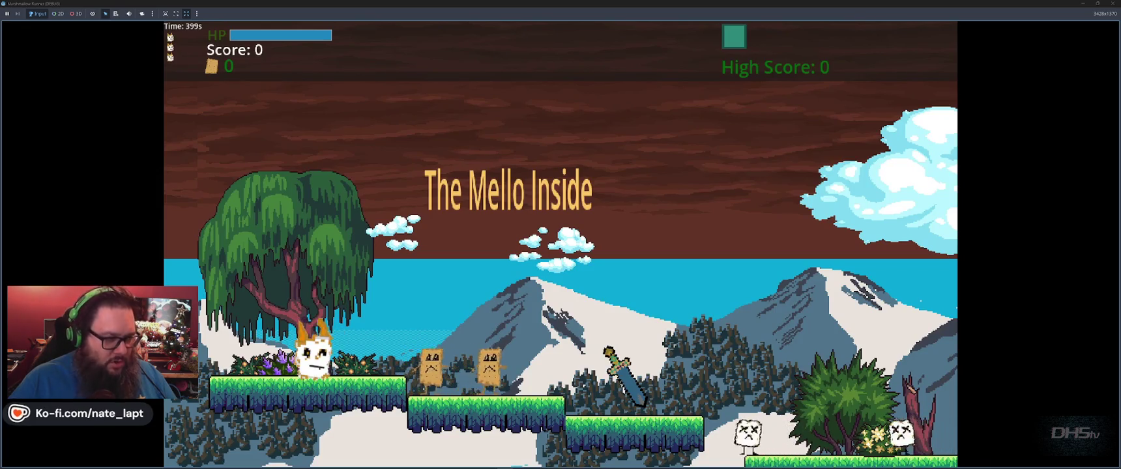
key("space")
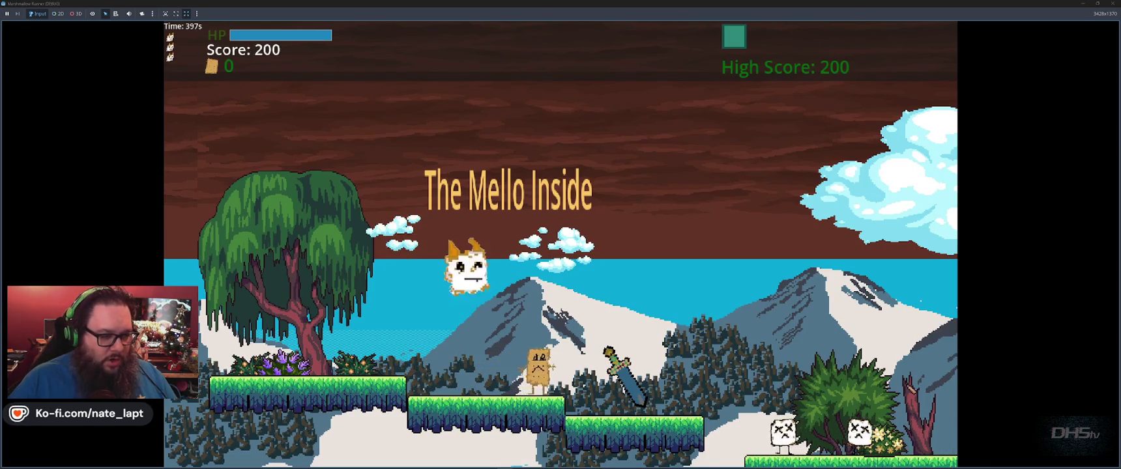
key("space")
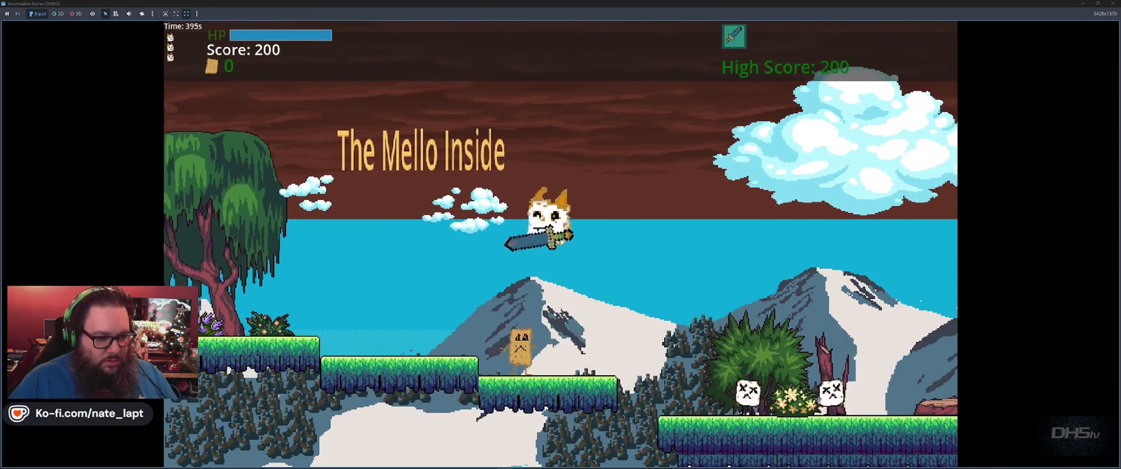
key("space")
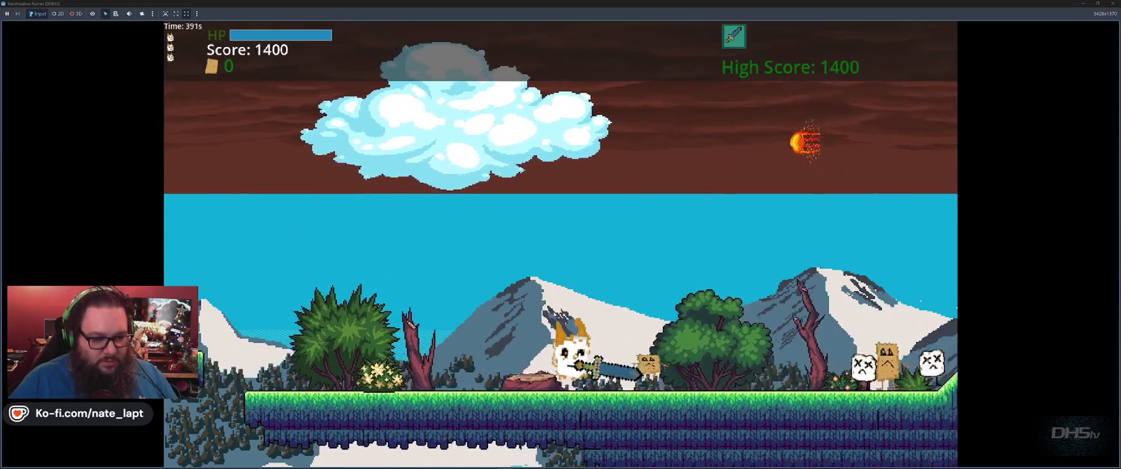
key("space")
key("space")
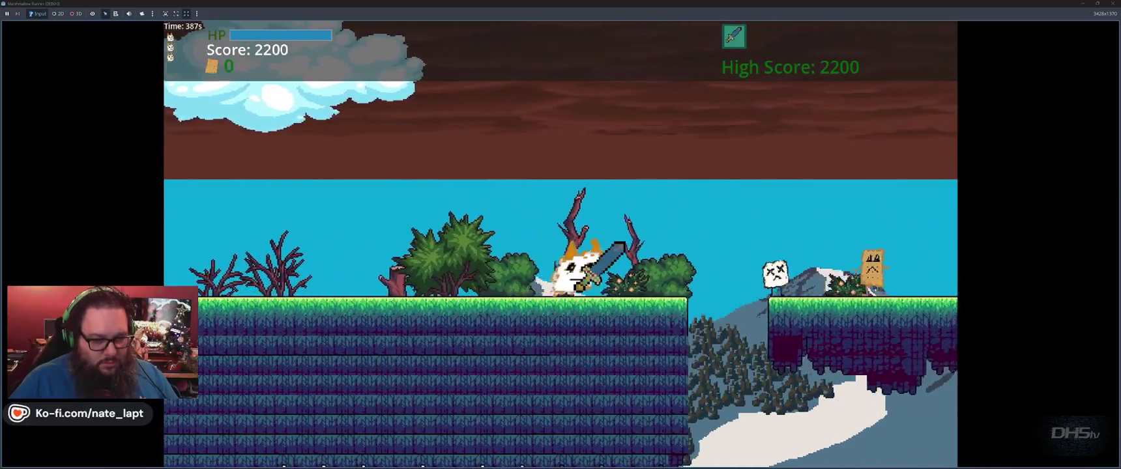
key("space")
key("space")
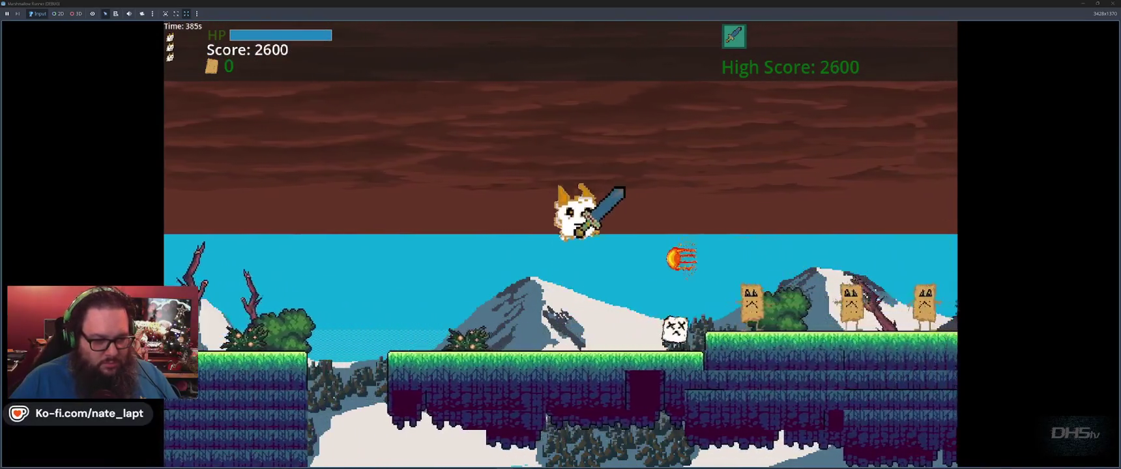
key("space")
key("space")
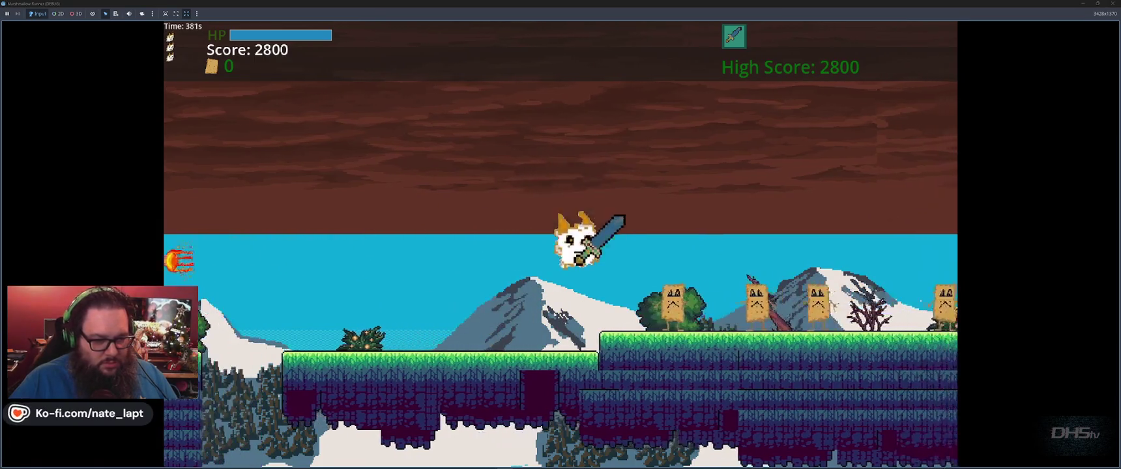
key("space")
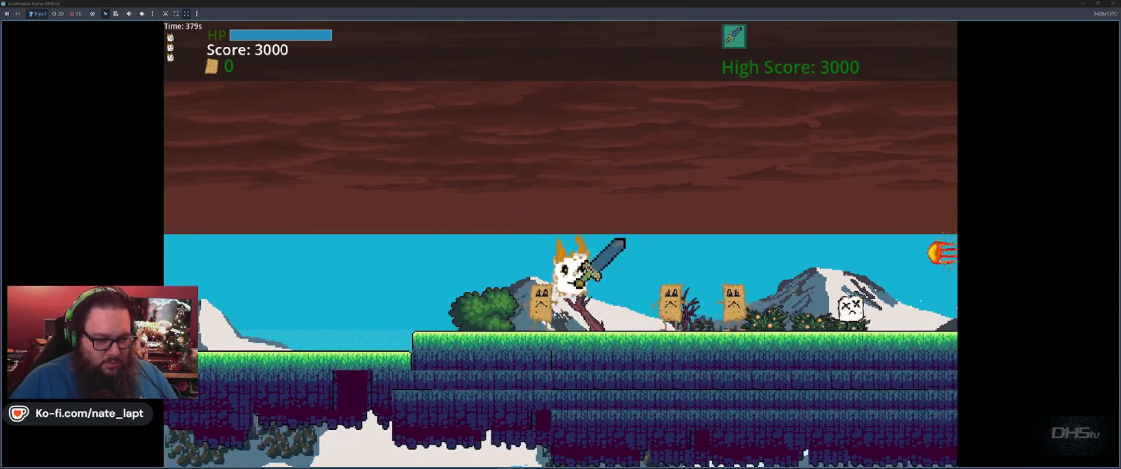
key("space")
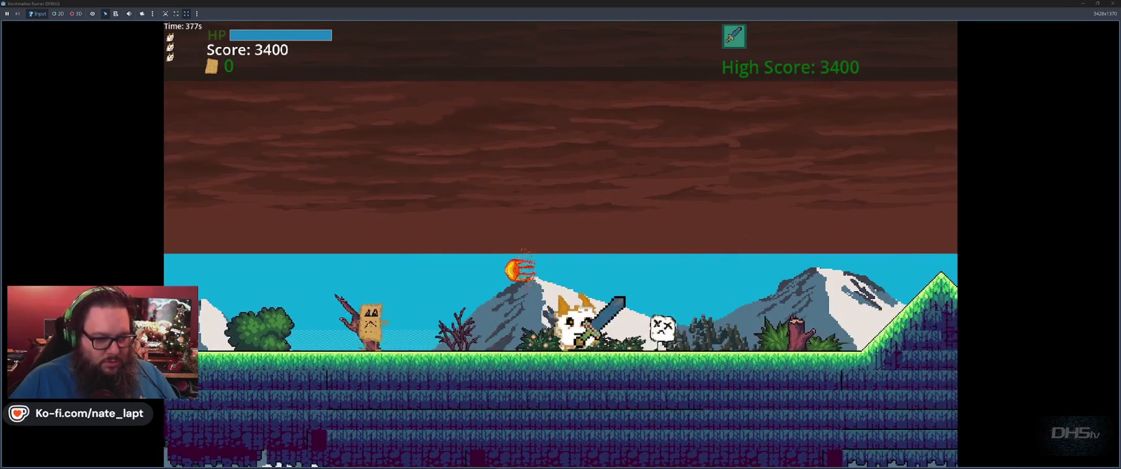
- Jump toward fireballs, grab the bubble power-up and fire bubbles, then stop at 3820 points
key("space")
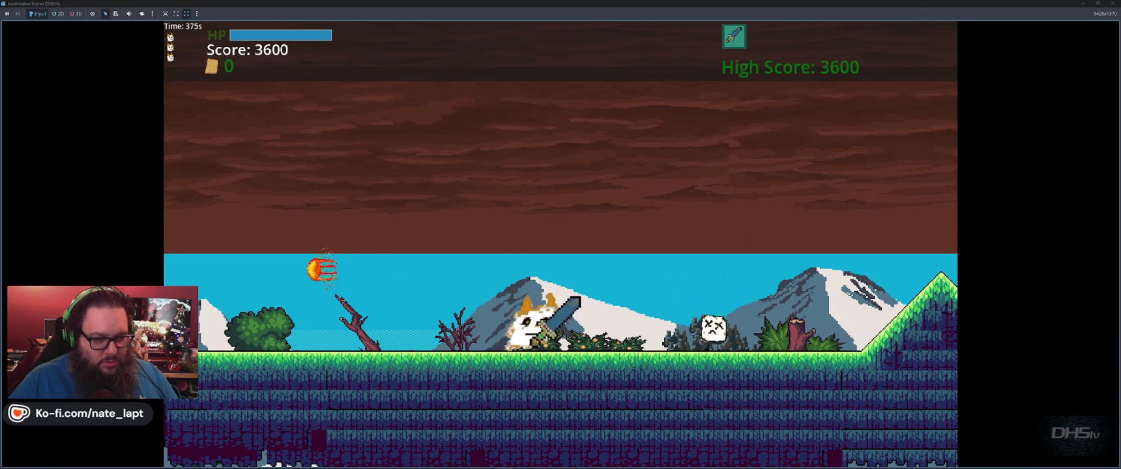
key("space")
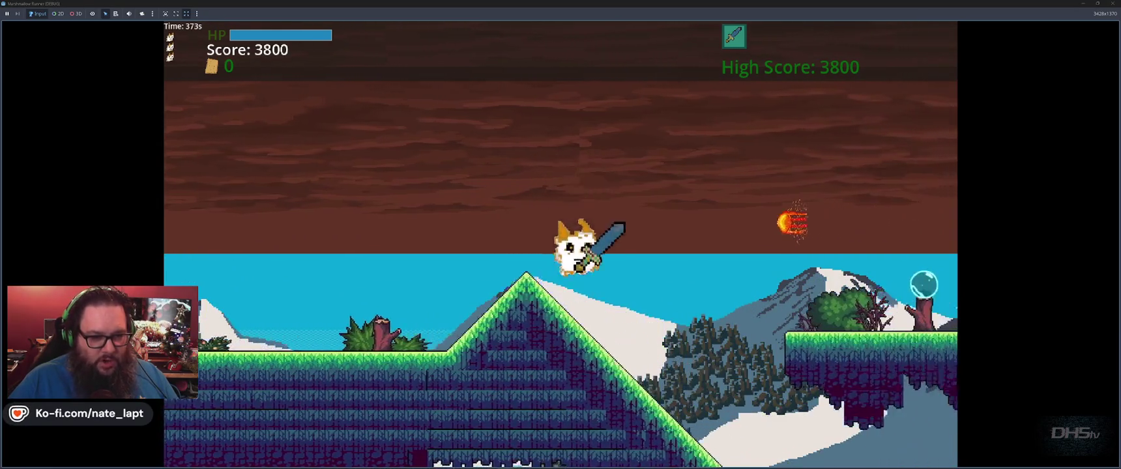
key("space")
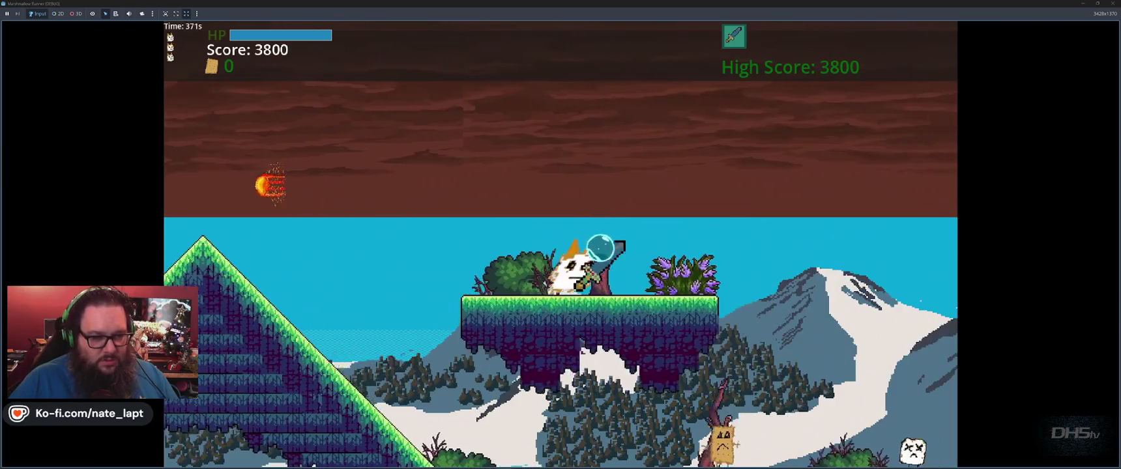
key("space")
key("f")
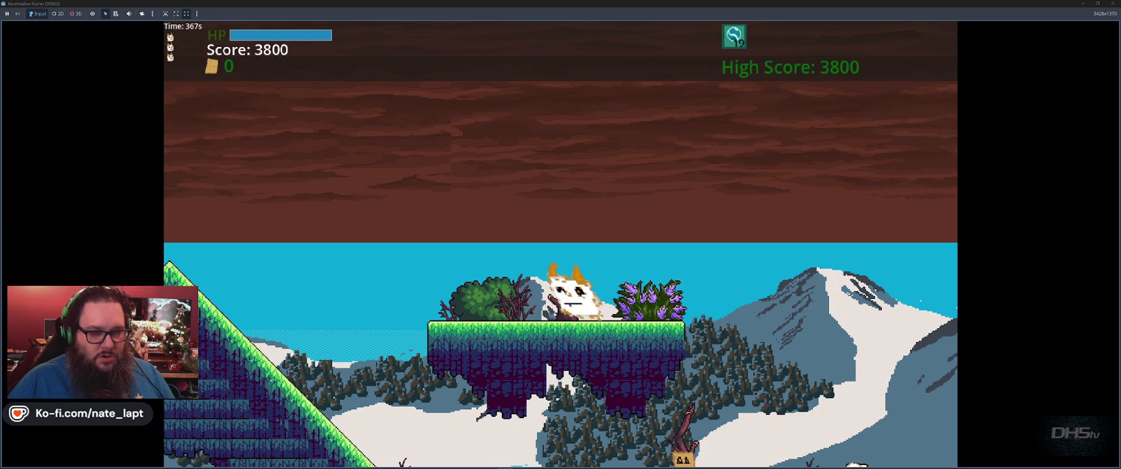
key("space")
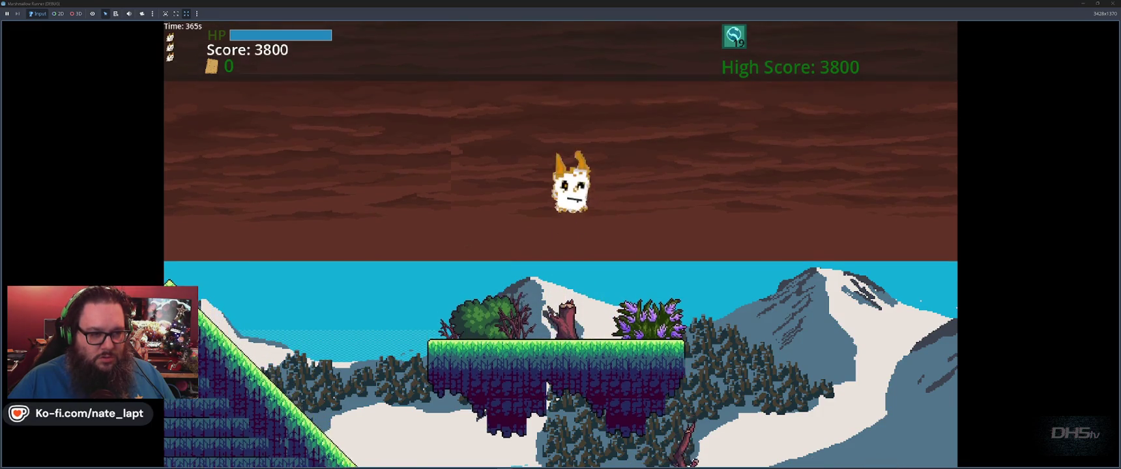
key("space")
key("f")
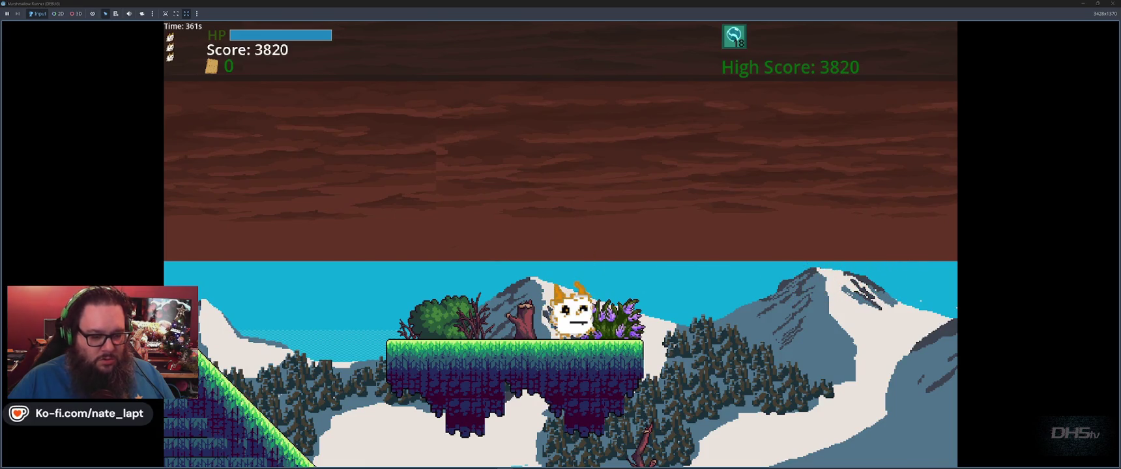
key("F8")
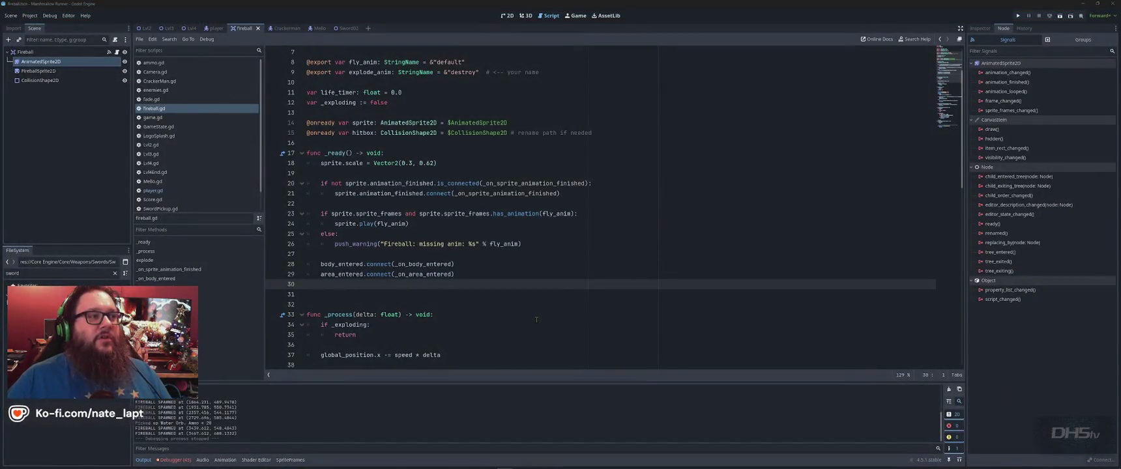
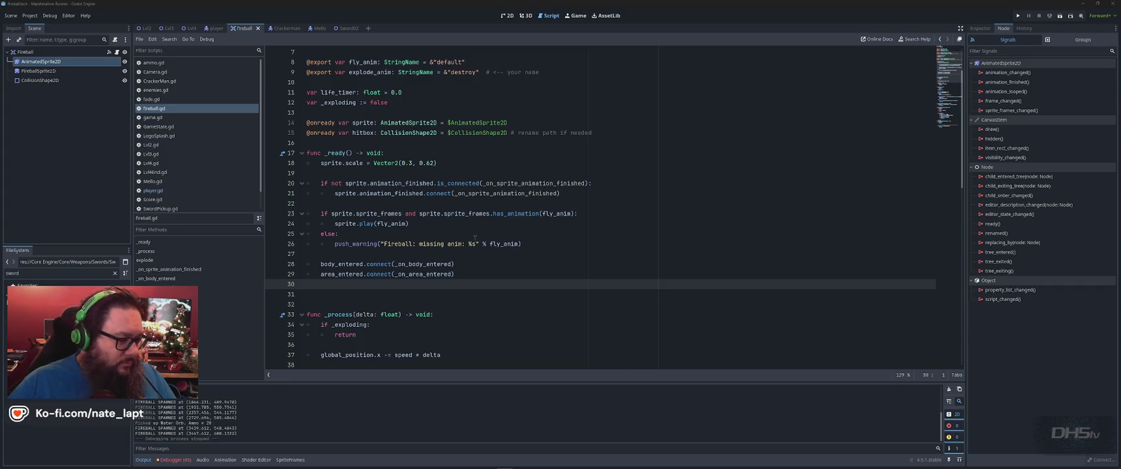
- Leave the Fireball.gd script and switch to the ChatGPT fireball debugging chat
left_click(784, 25)
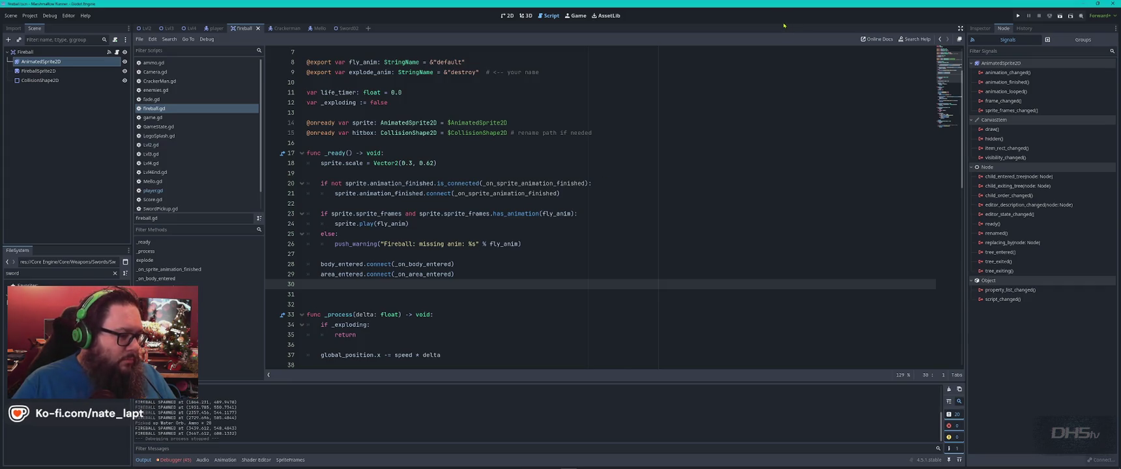
key("alt+Tab")
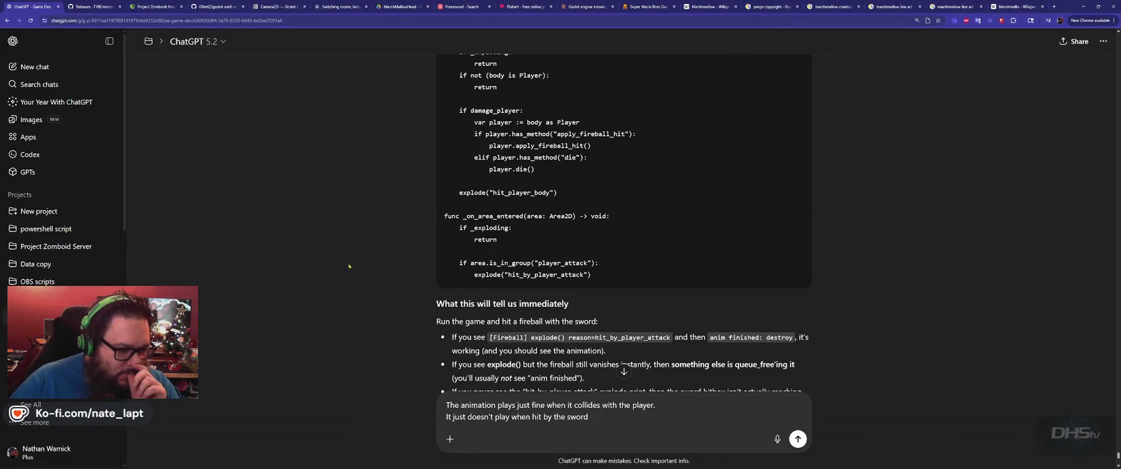
- Report that the destroy animation also fails when hit 'or by the water orb' and send it
scroll(390, 292, "down", 1)
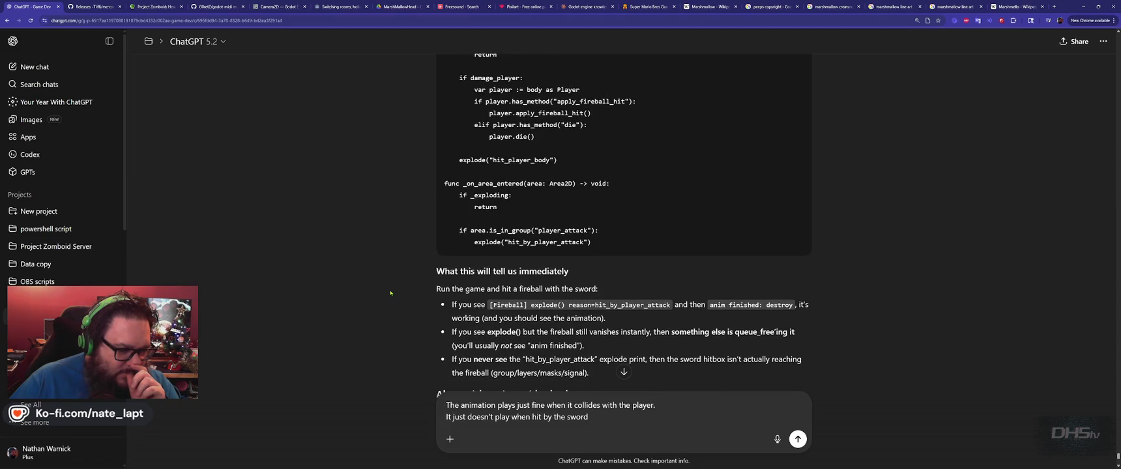
scroll(391, 292, "down", 1)
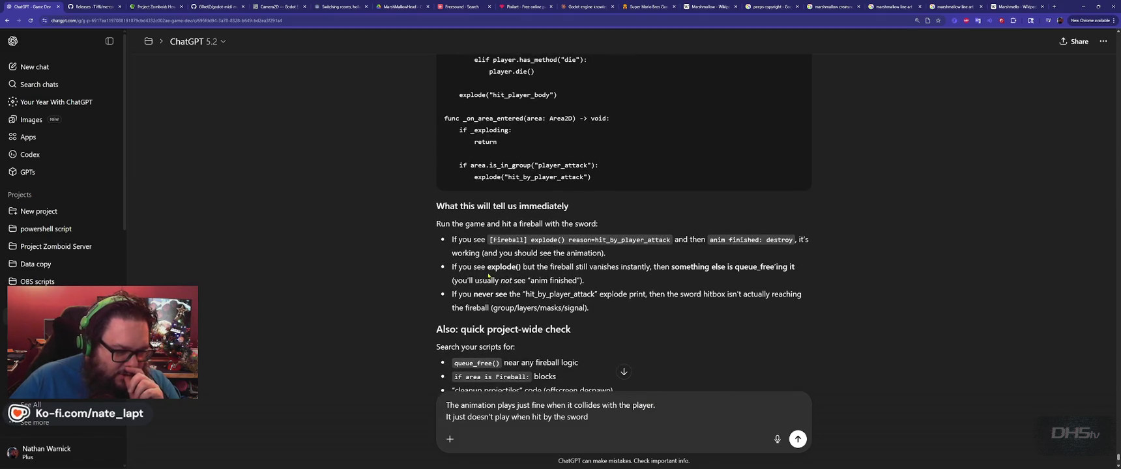
scroll(489, 276, "down", 2)
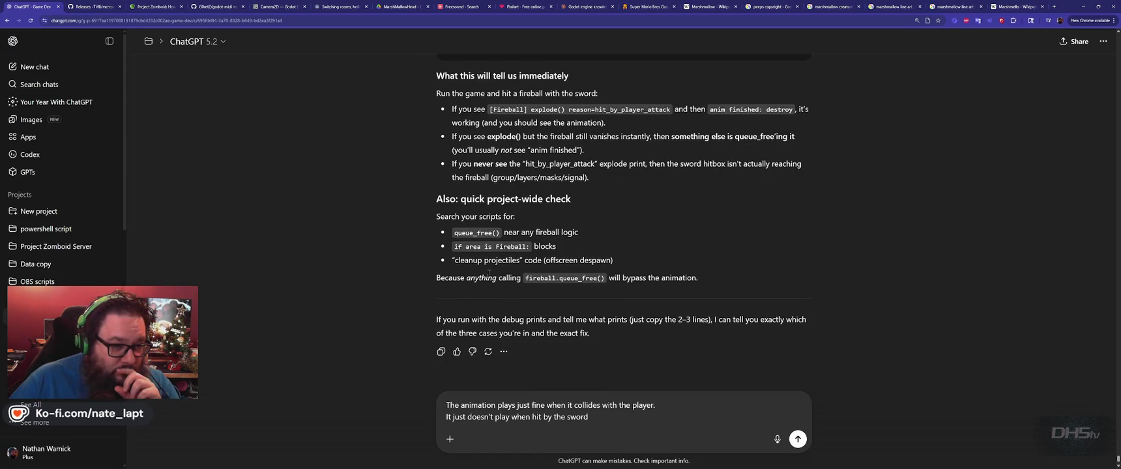
key("alt+Tab")
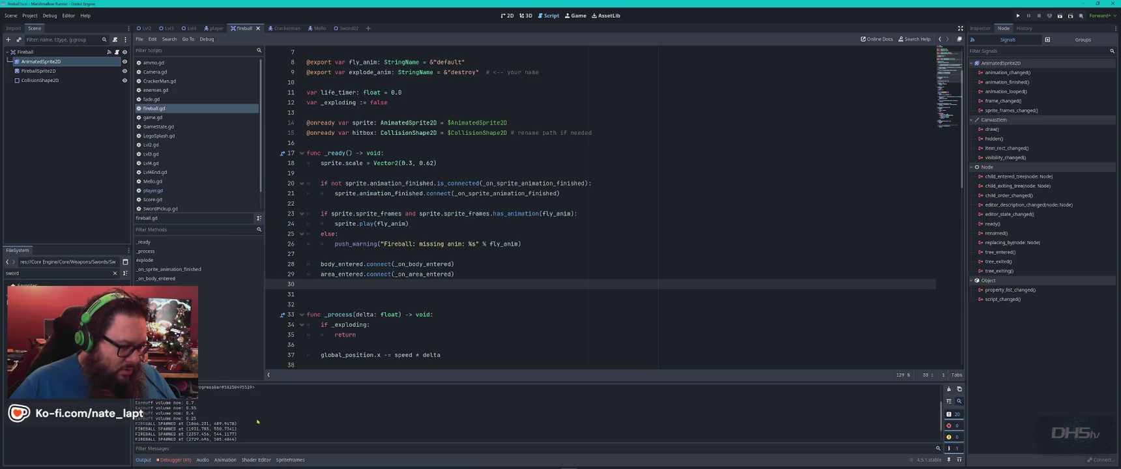
key("alt+Tab")
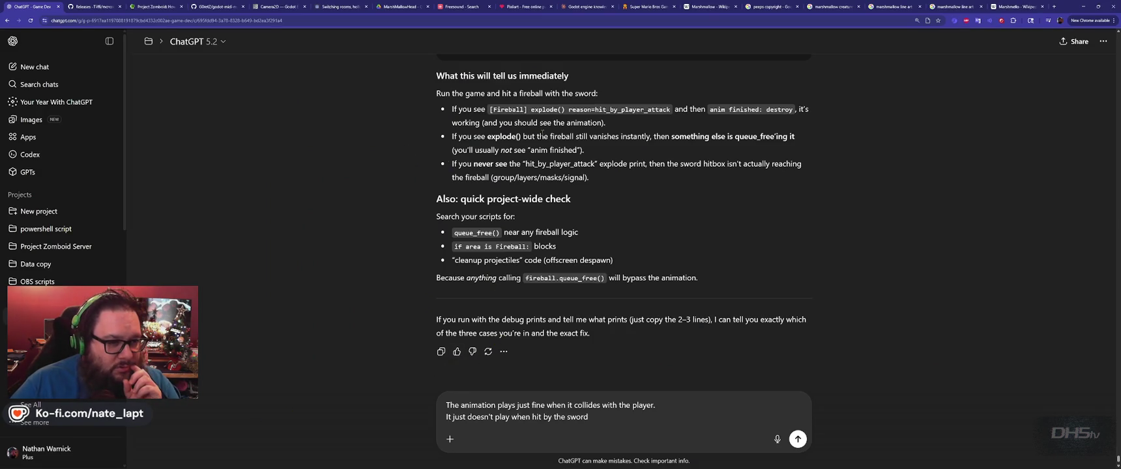
scroll(385, 177, "down", 1)
type("or by the water orb.")
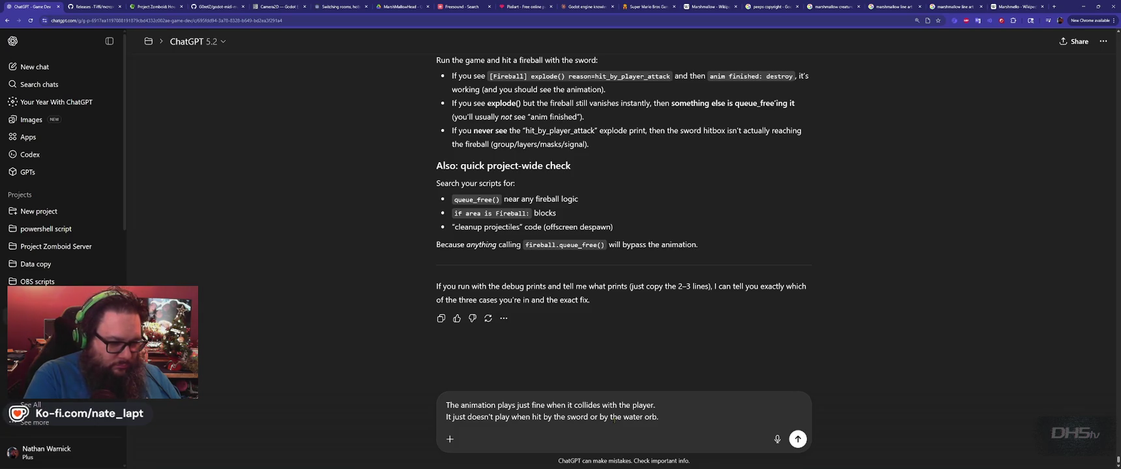
key("Return")
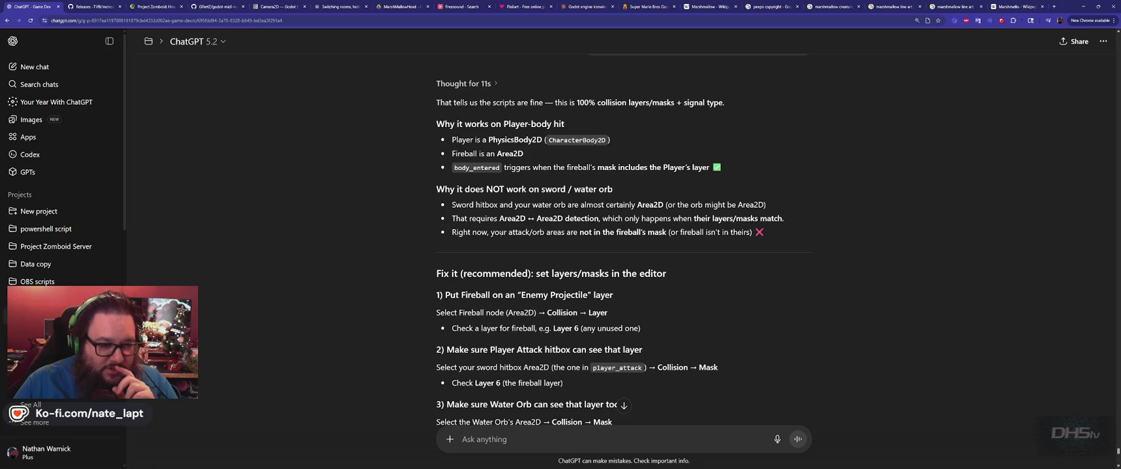
- Read ChatGPT's 'Fix it' collision layer and mask steps, then return to Godot
scroll(621, 243, "down", 2)
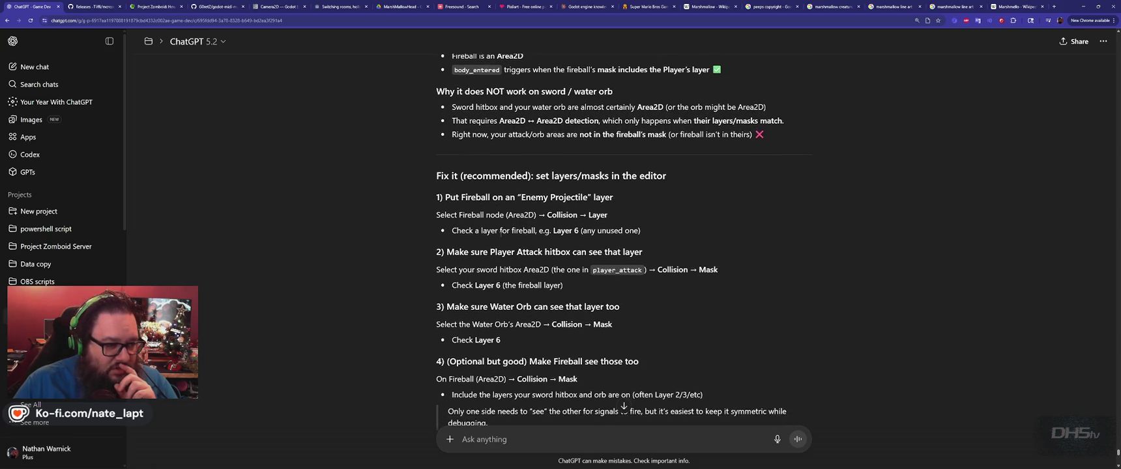
scroll(389, 158, "down", 1)
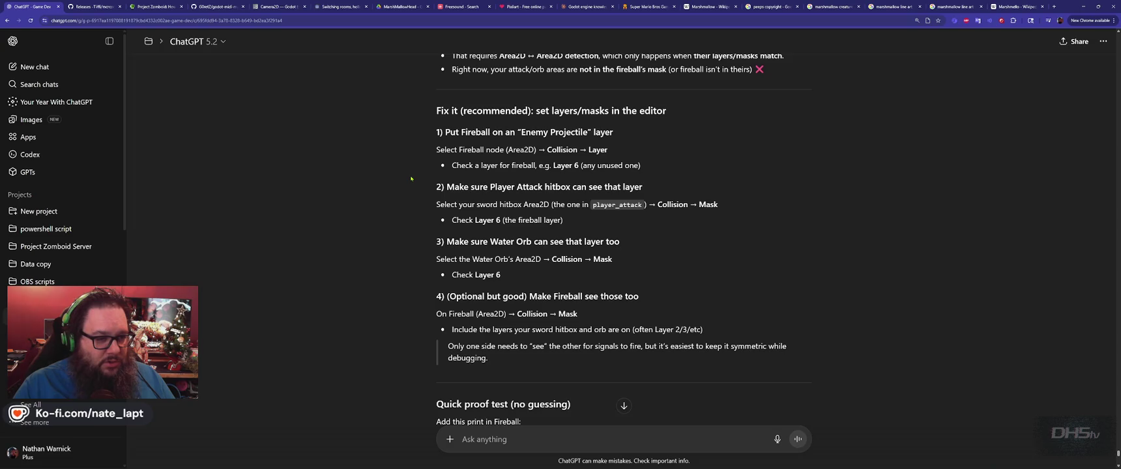
key("alt+Tab")
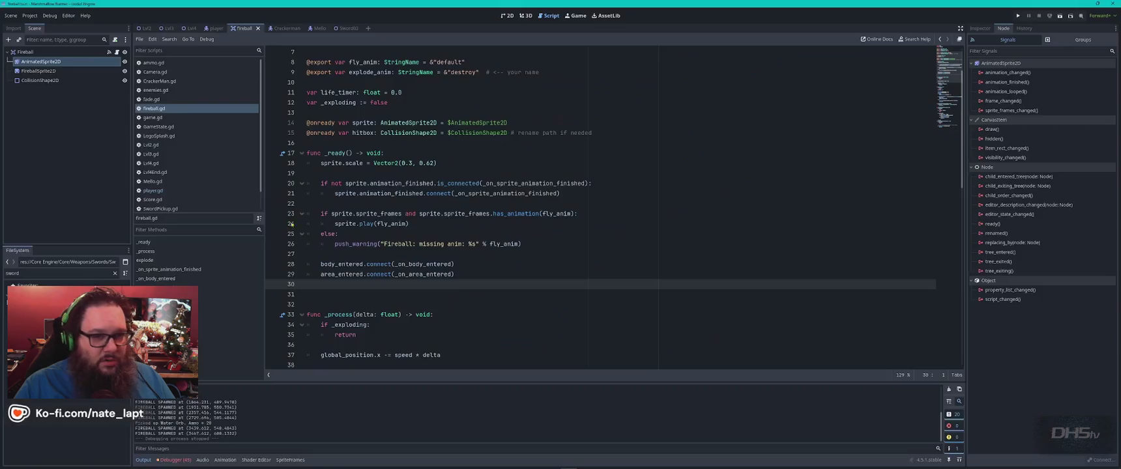
- Turn on visibility layer 6 for the Fireball's CollisionShape2D, filtering the Inspector for 'layer'
left_click(980, 29)
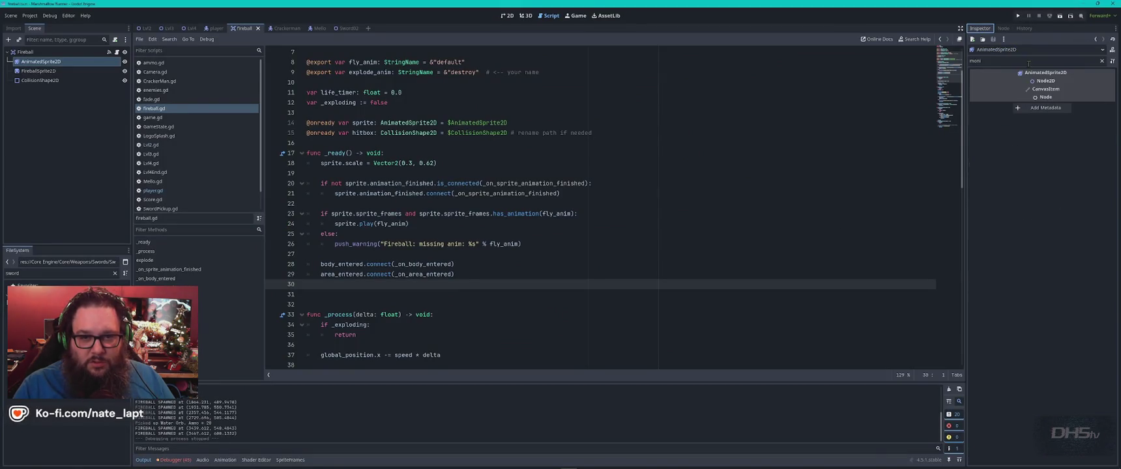
left_click(39, 80)
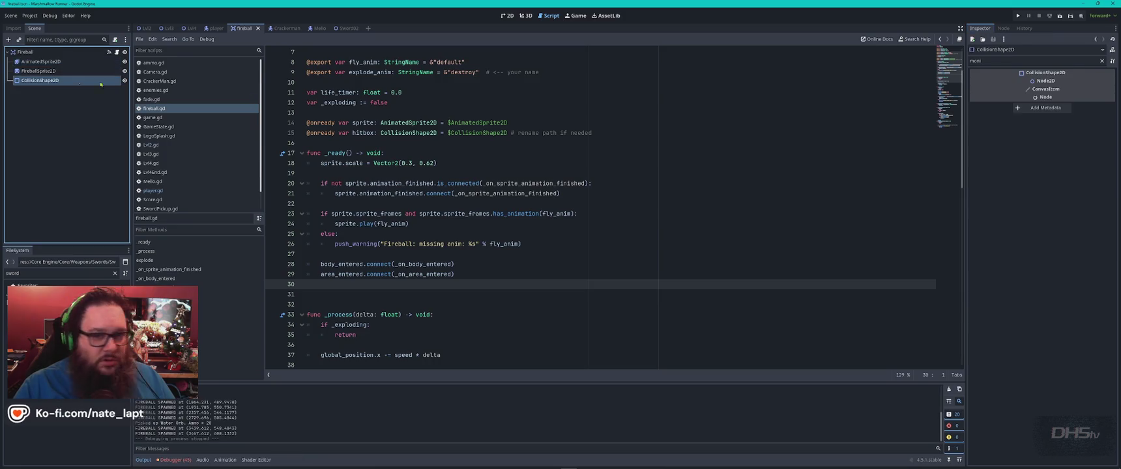
left_click(1101, 61)
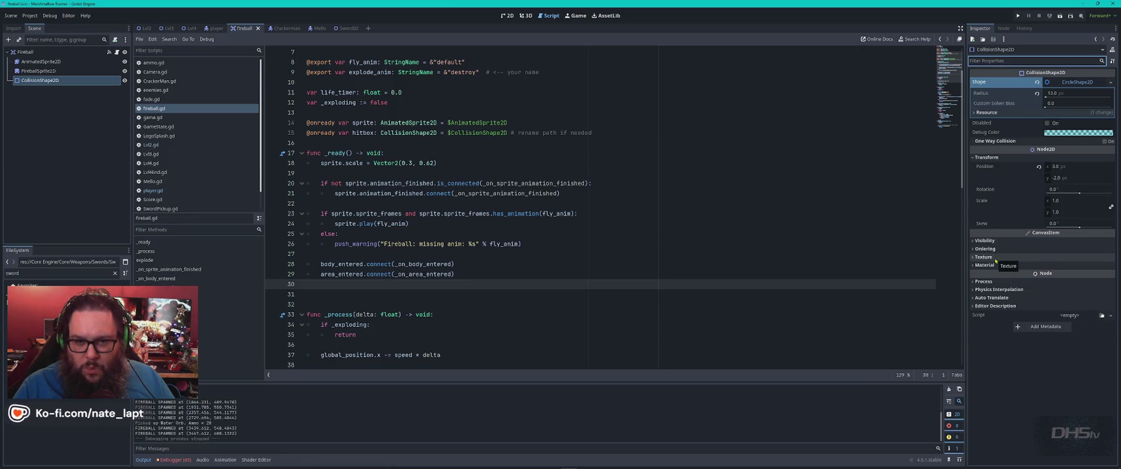
key("alt+Tab")
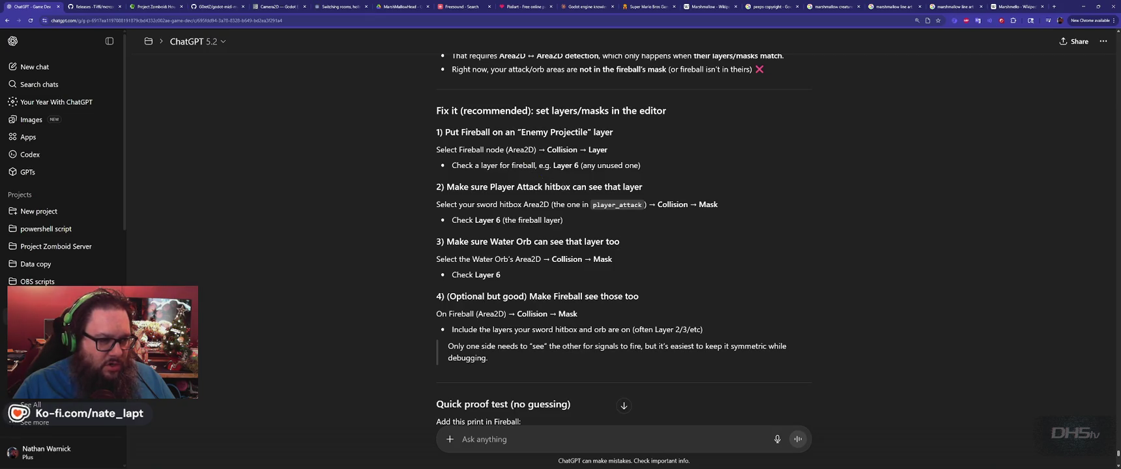
key("alt+Tab")
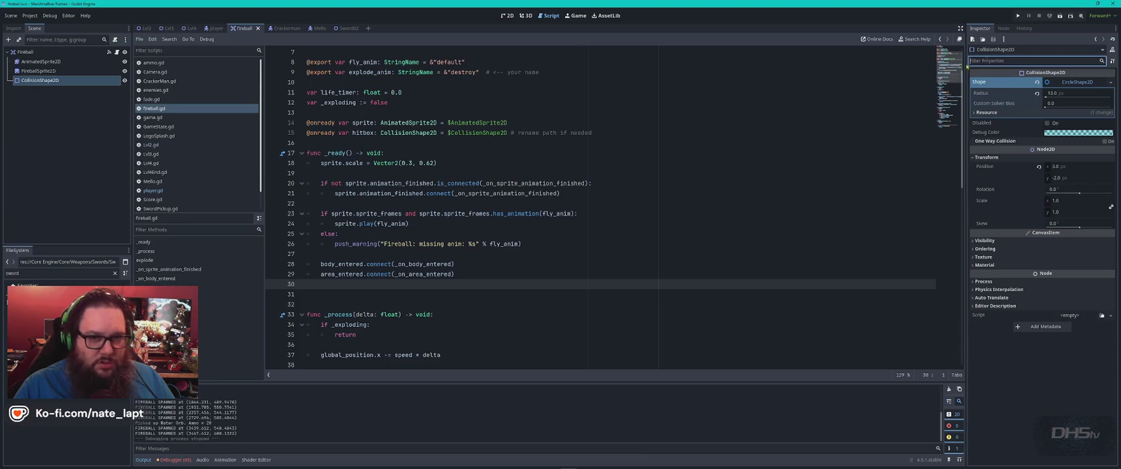
type("layer")
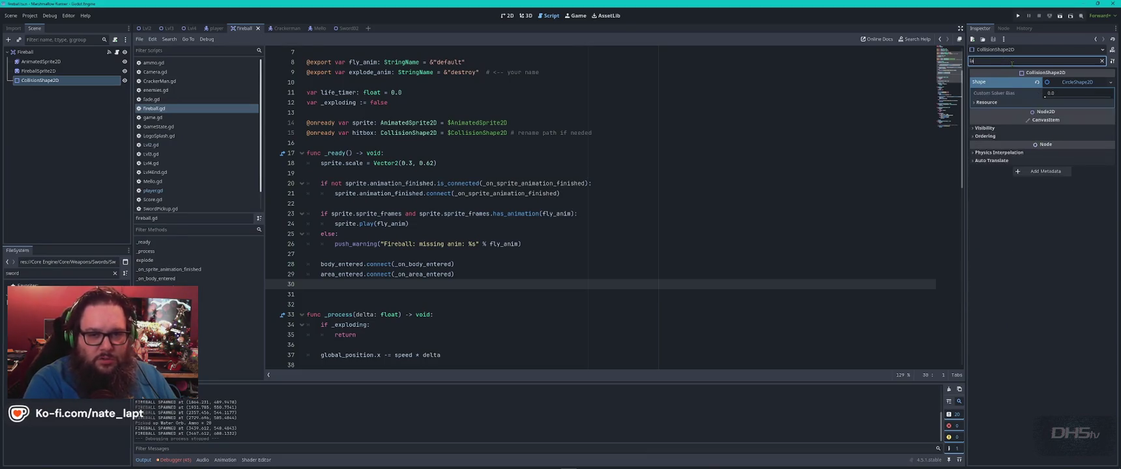
left_click(981, 97)
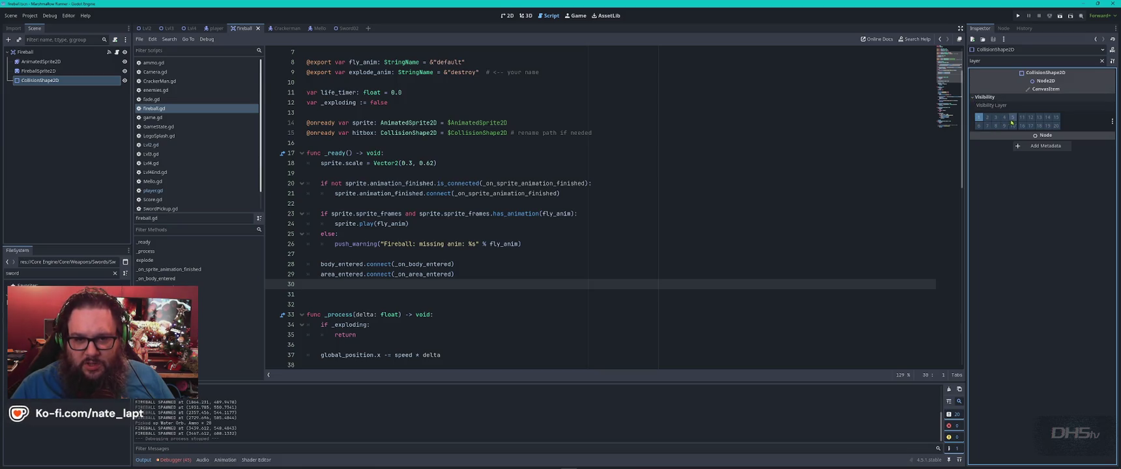
left_click(979, 126)
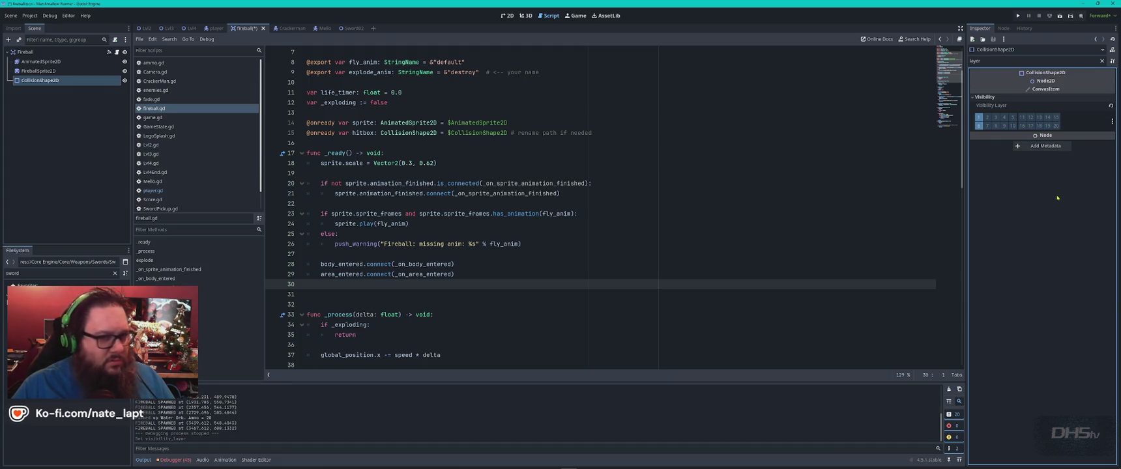
- Check the CollisionShape2D's groups, then go back to ChatGPT's fix steps
left_click(1003, 28)
left_click(1045, 39)
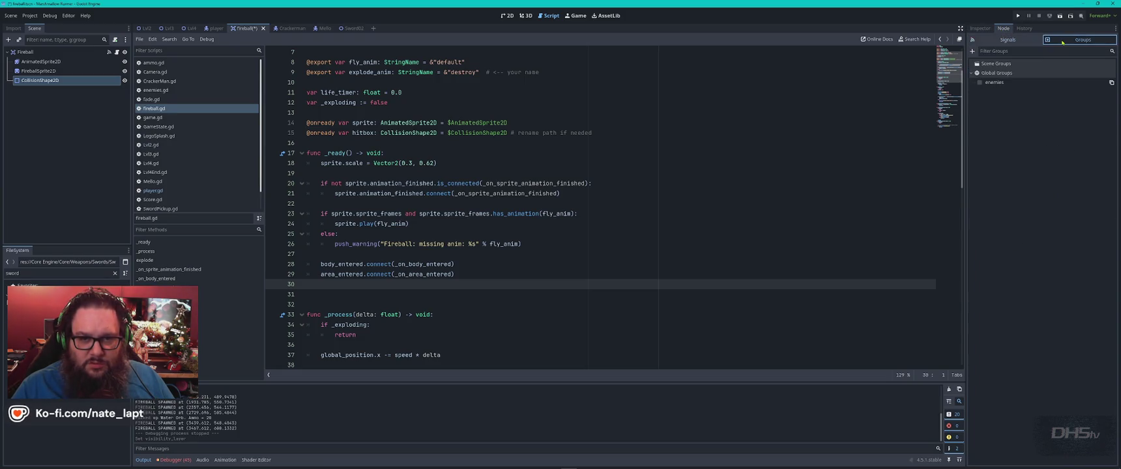
key("alt+Tab")
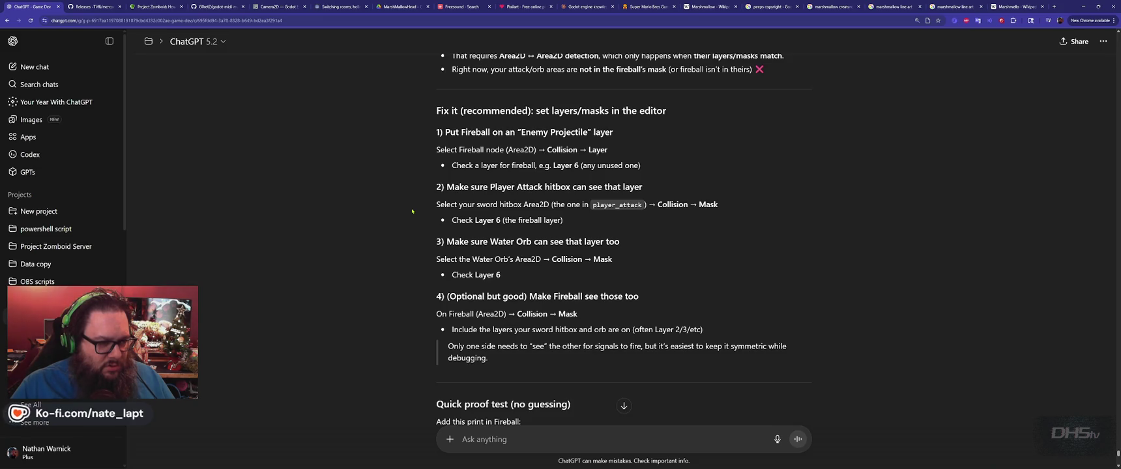
- Reread ChatGPT's Layer 6 fix and Quick proof test steps, then return to fireball.gd
scroll(412, 211, "up", 4)
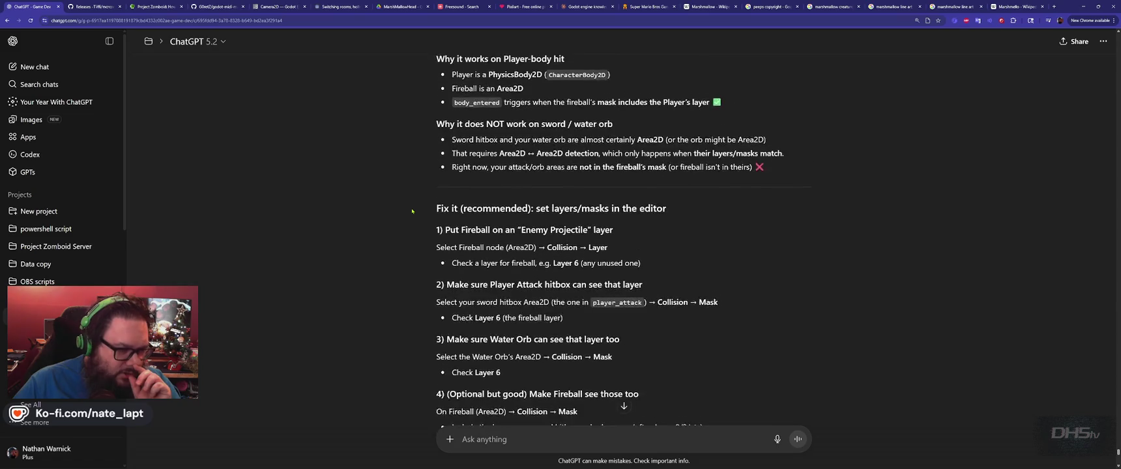
scroll(412, 212, "down", 8)
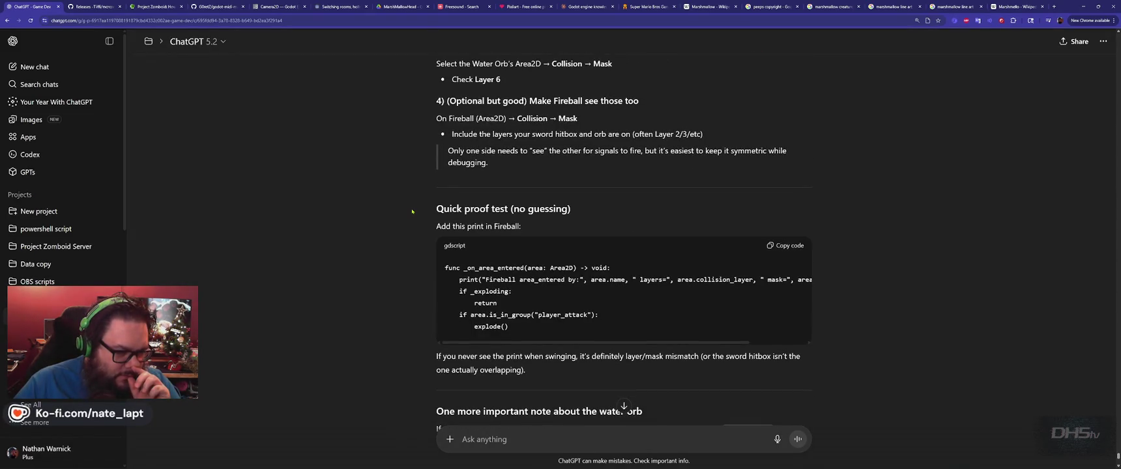
scroll(412, 211, "up", 1)
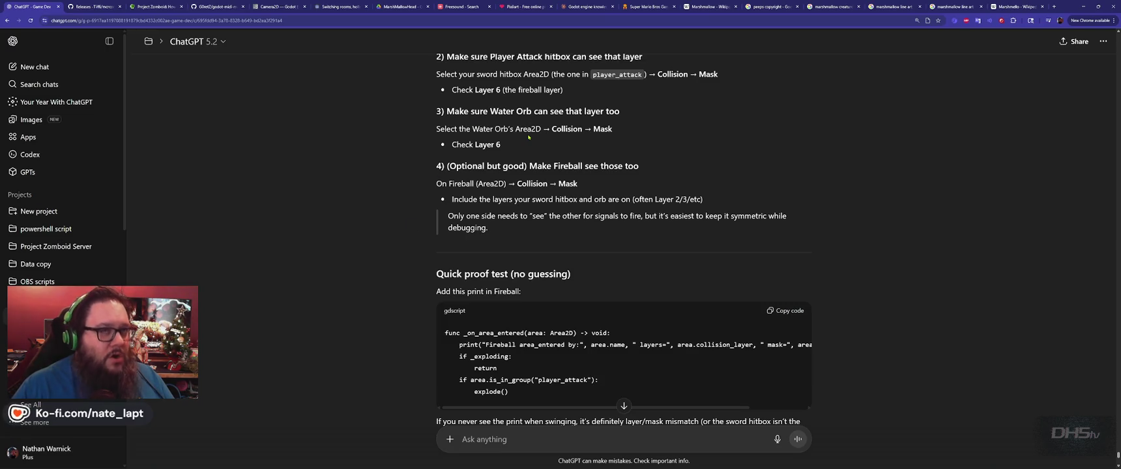
scroll(416, 182, "up", 2)
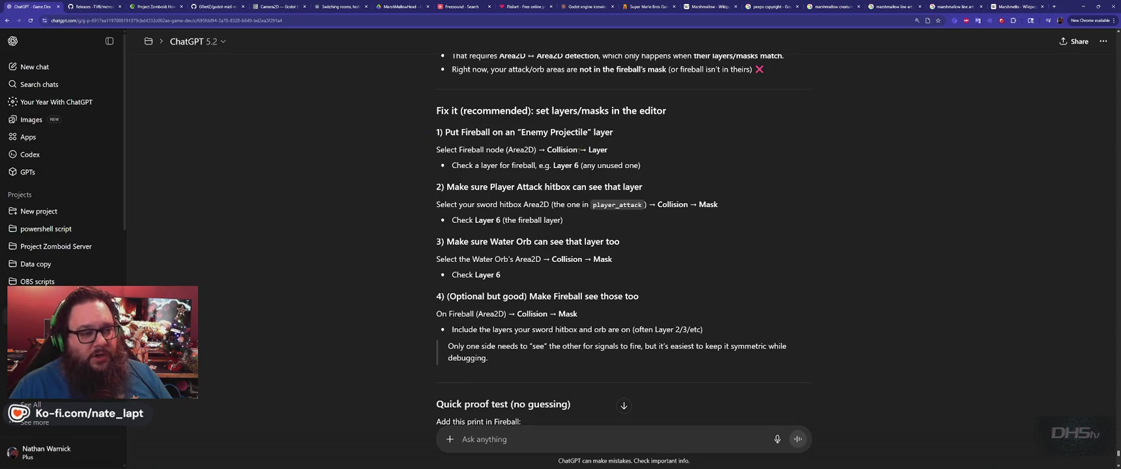
key("alt+Tab")
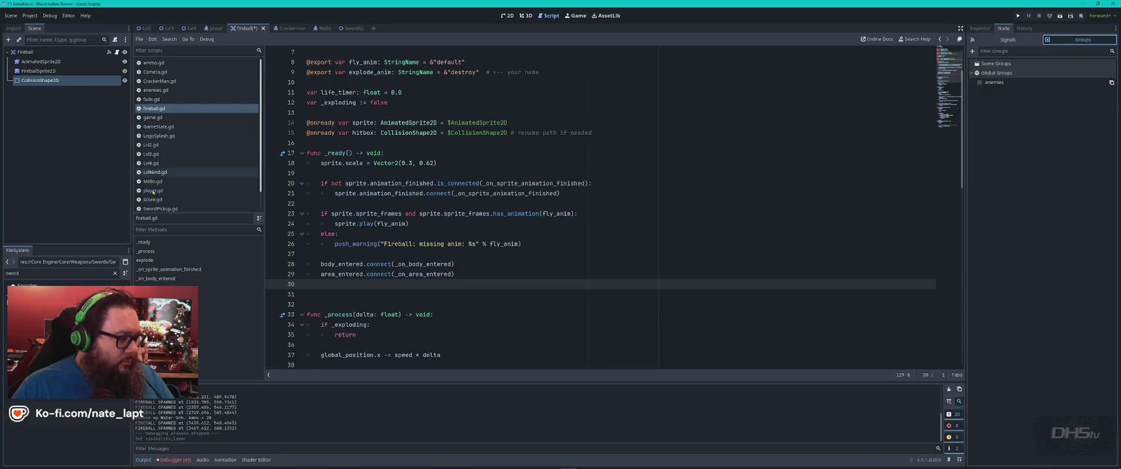
- Open the enemies.gd script from an 'ene' FileSystem search
double_click(43, 274)
type("ene")
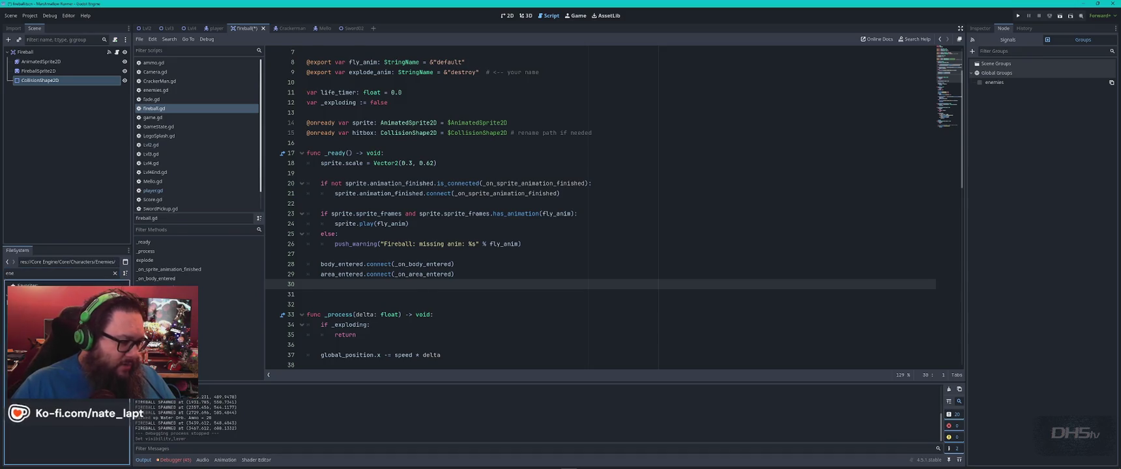
key("Return")
key("Down")
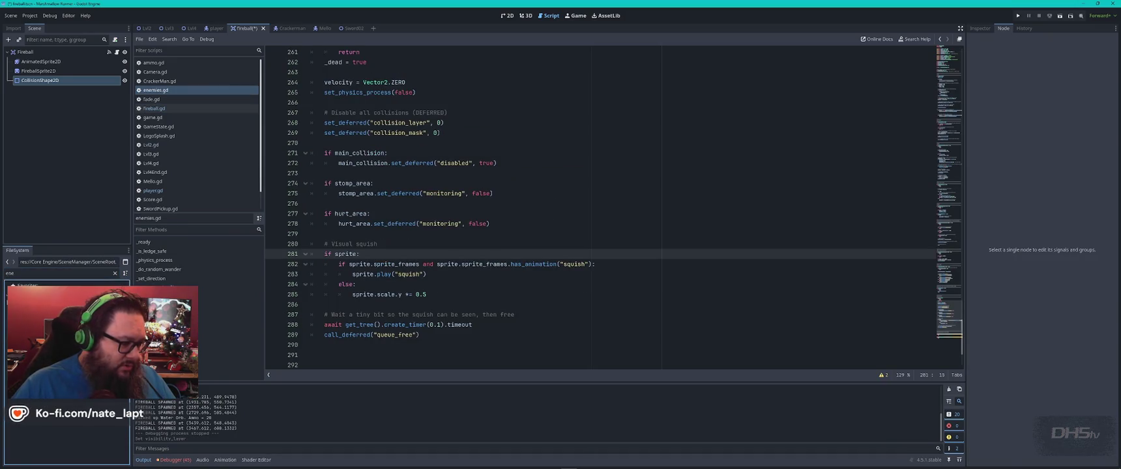
key("Up")
- Open Mello.tscn and inspect its HurtArea, StompArea, AnimatedSprite2D and LedgeRay nodes
double_click(40, 272)
type("mell")
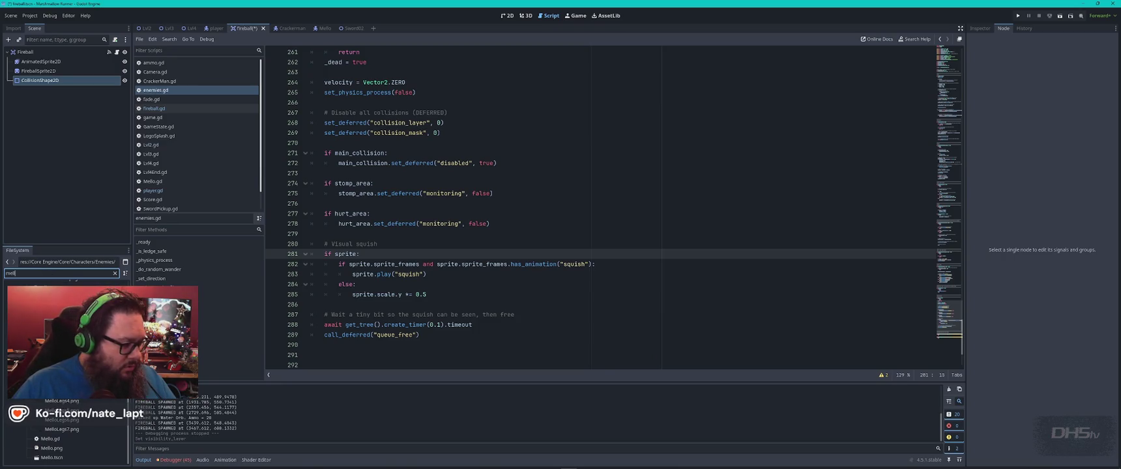
double_click(51, 457)
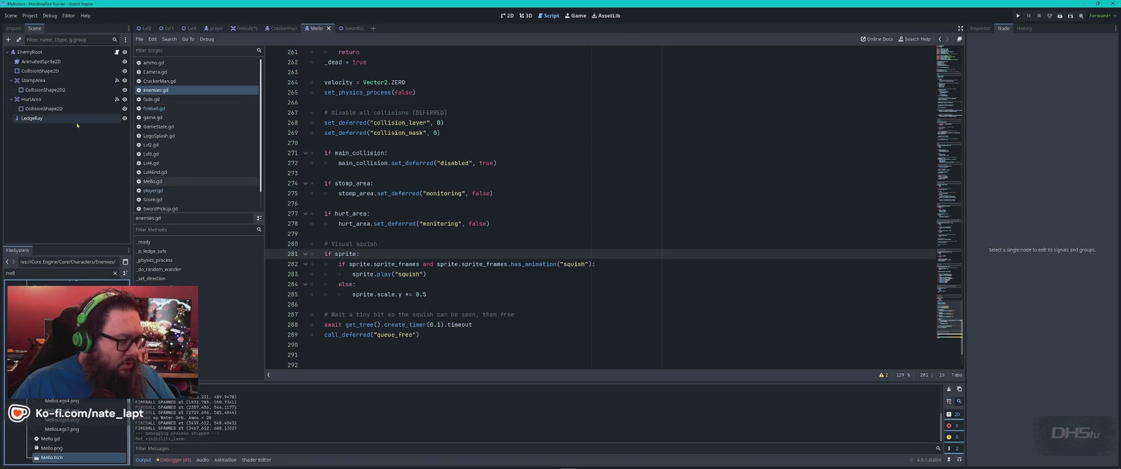
left_click(46, 108)
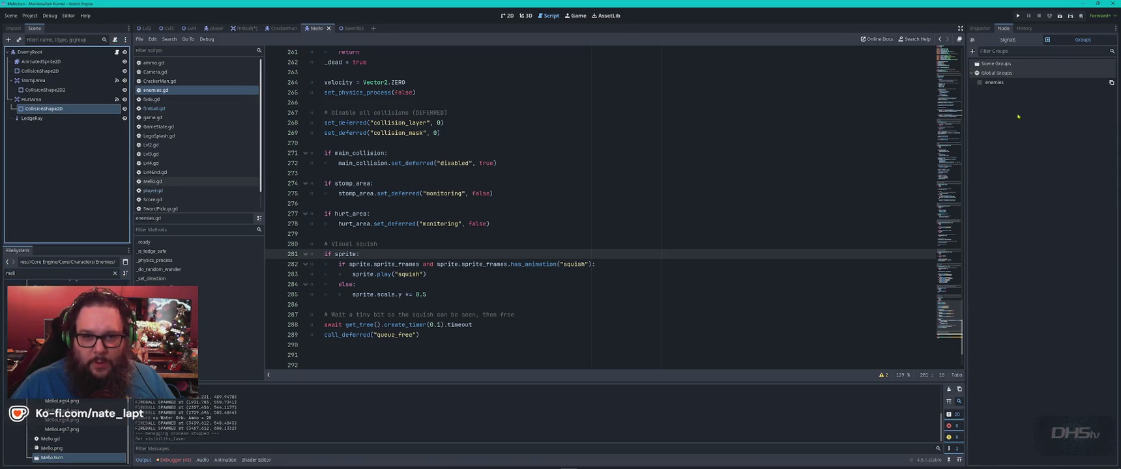
left_click(55, 91)
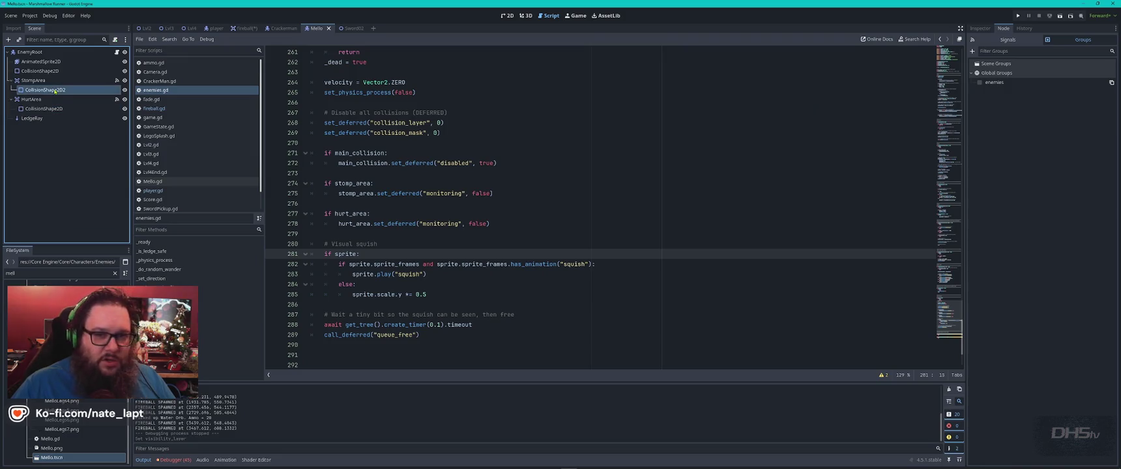
left_click(42, 61)
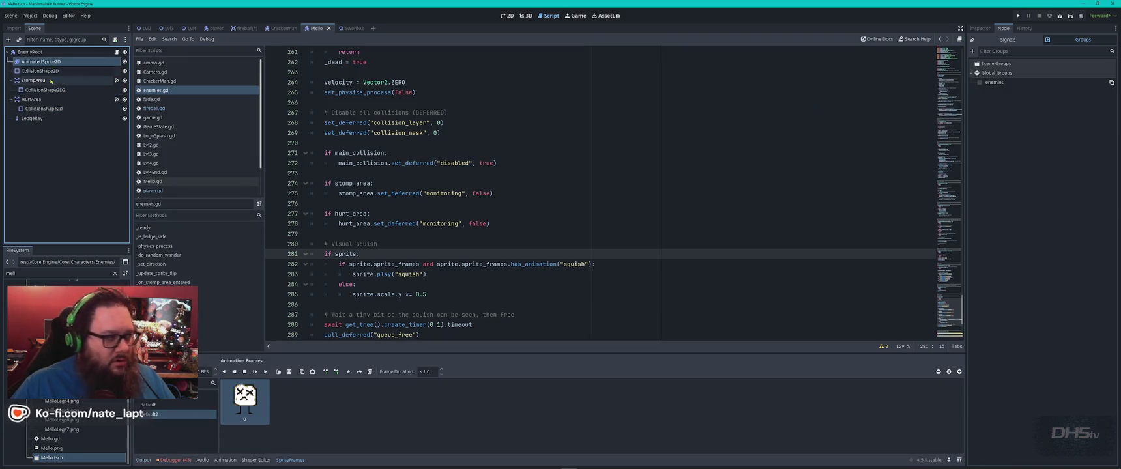
left_click(46, 99)
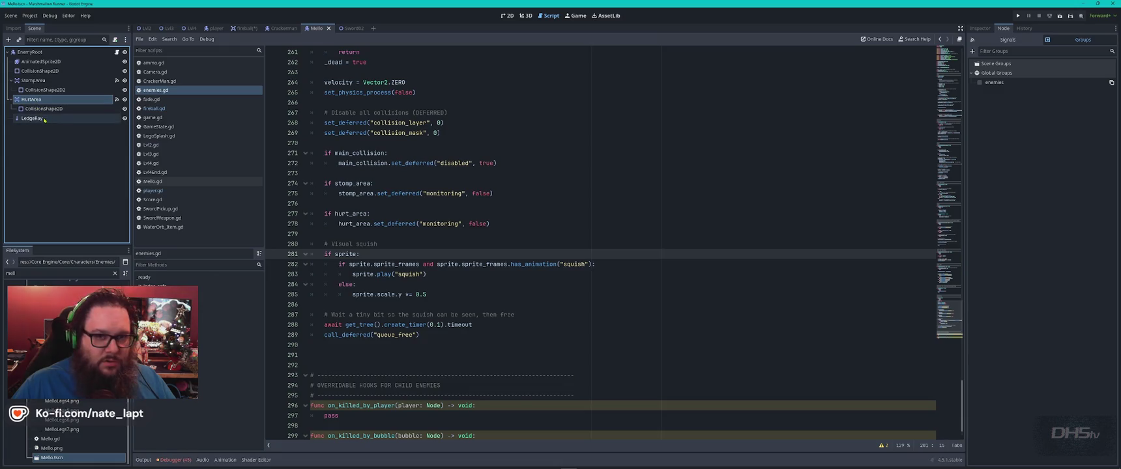
left_click(32, 118)
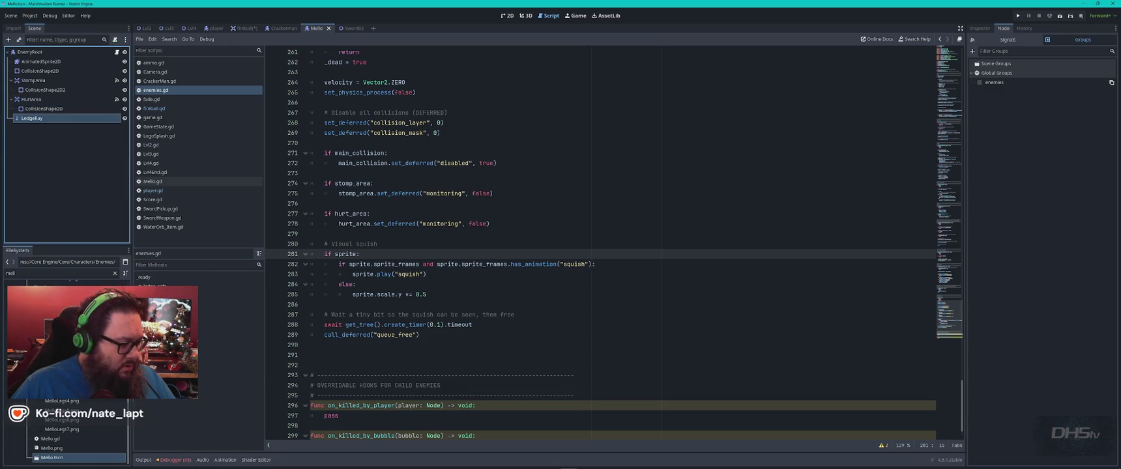
scroll(66, 447, "up", 5)
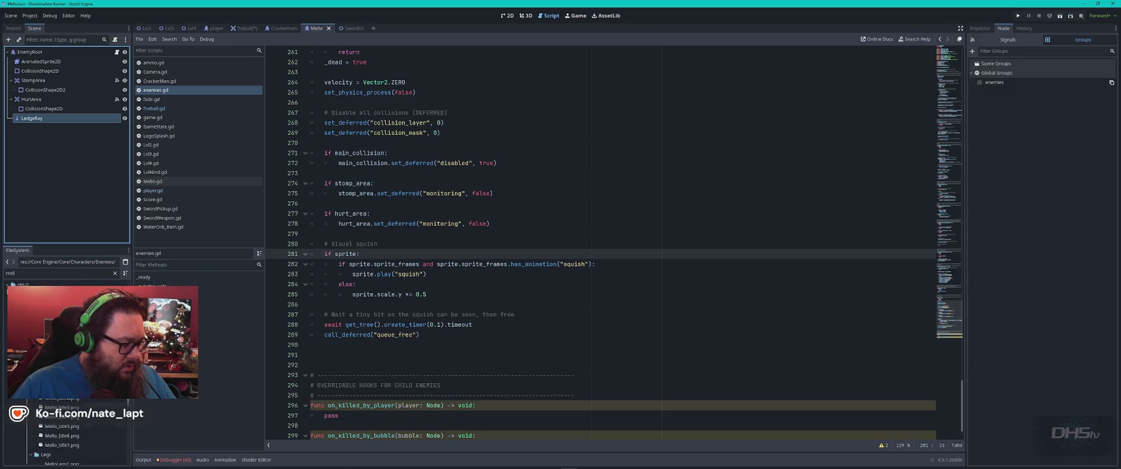
- Open the Crackerman enemy scene from a 'cracker' FileSystem search
double_click(39, 272)
type("crac")
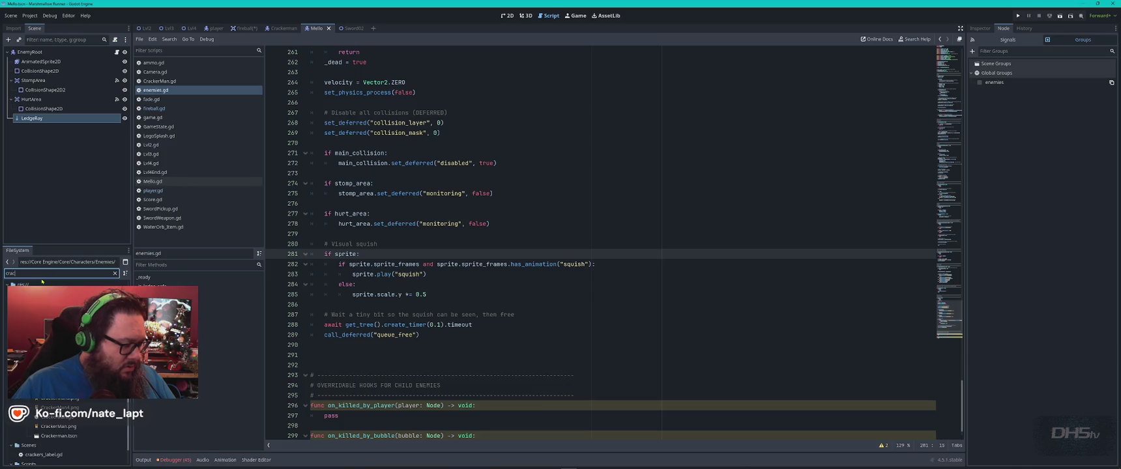
type("ker")
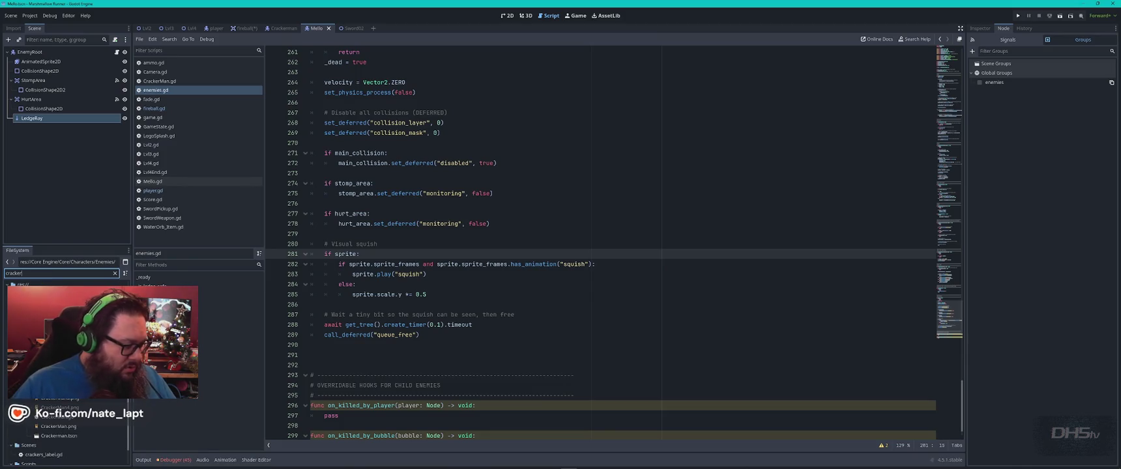
double_click(56, 436)
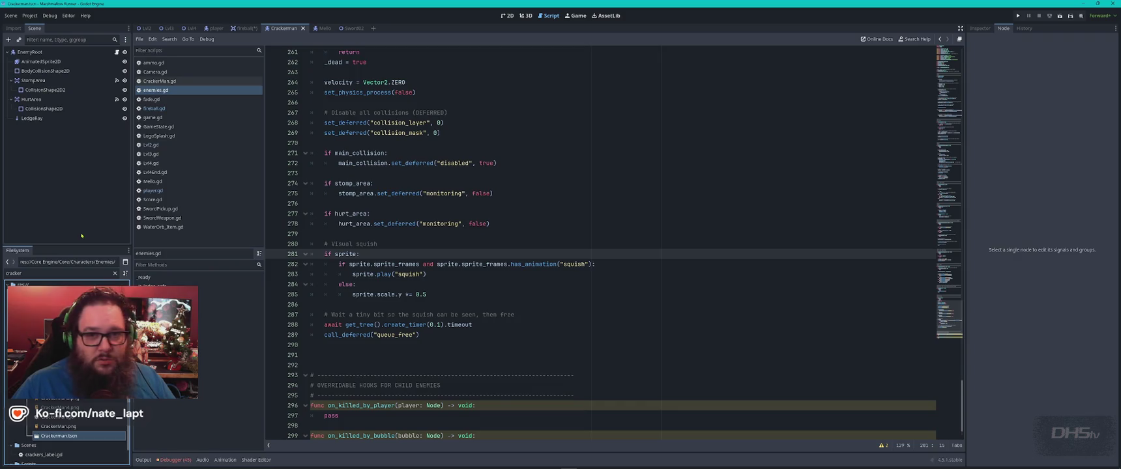
- Inspect Crackerman's nodes and show the AnimatedSprite2D's visibility layers
left_click(44, 108)
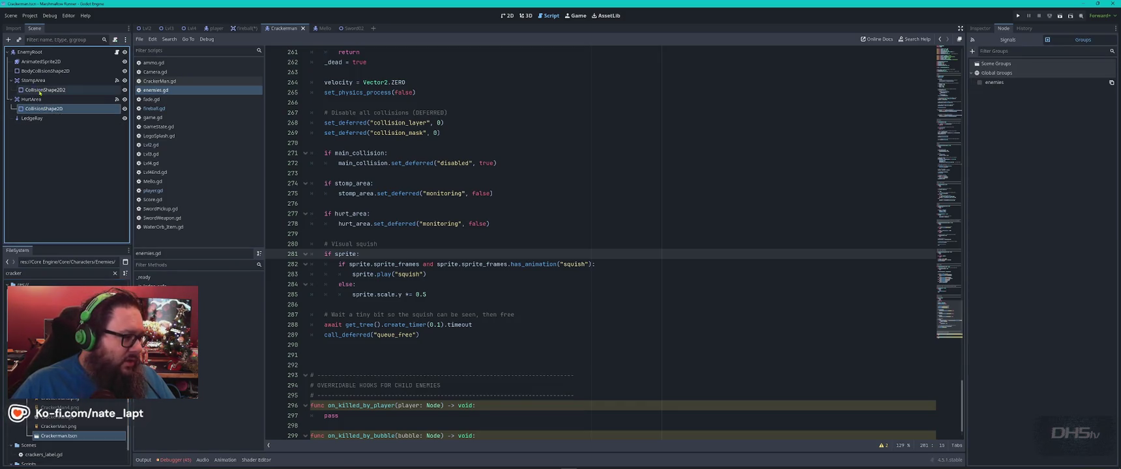
left_click(44, 89)
left_click(42, 71)
left_click(41, 61)
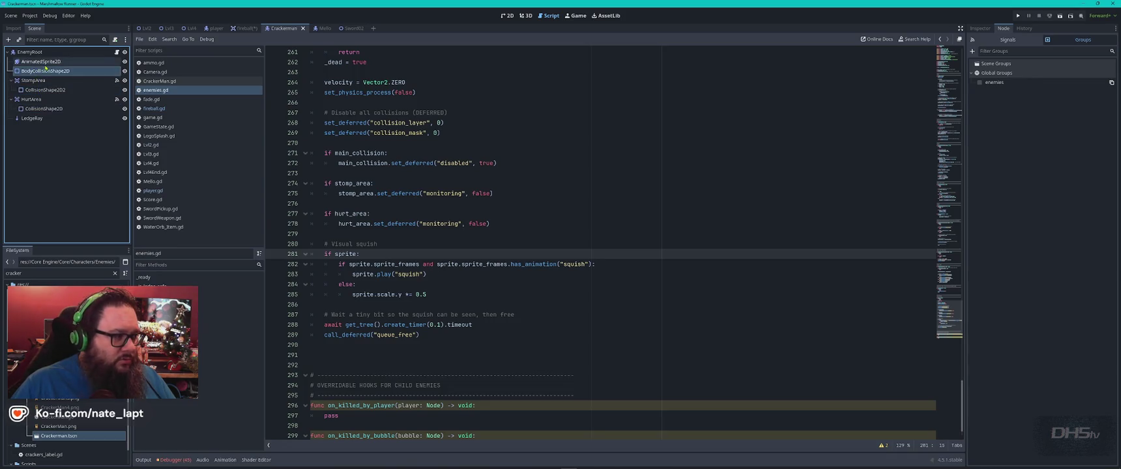
left_click(1014, 40)
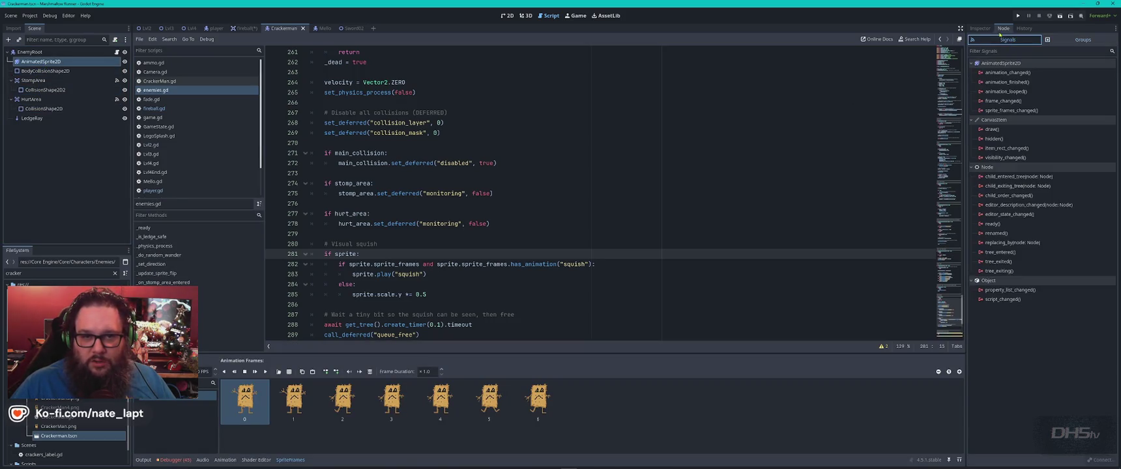
left_click(983, 30)
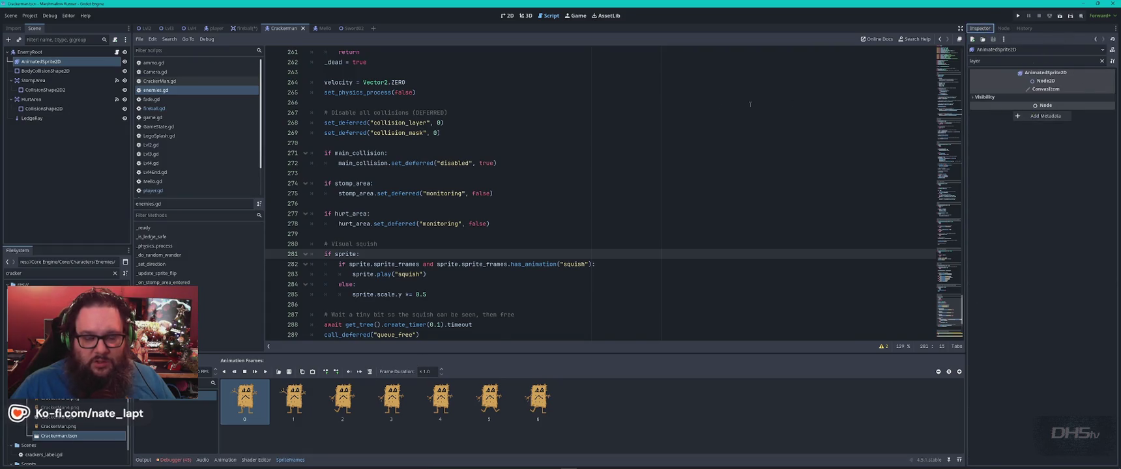
left_click(982, 96)
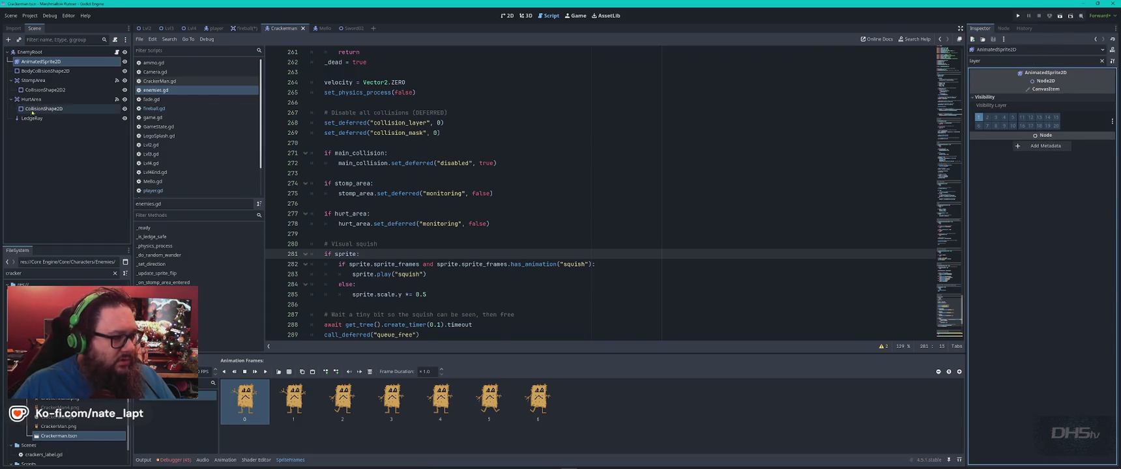
- Compare visibility layers of Crackerman's HurtArea, BodyCollisionShape2D and StompArea shapes
left_click(52, 109)
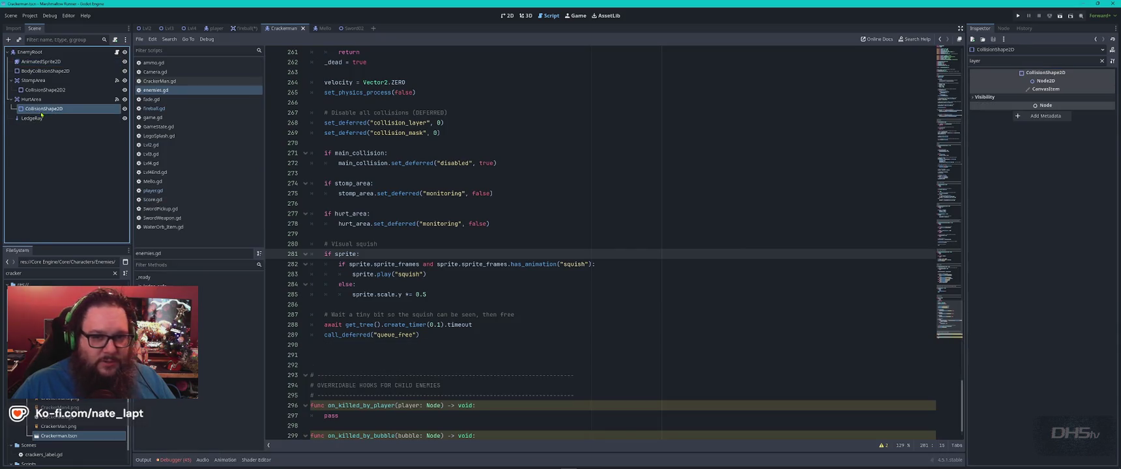
left_click(983, 97)
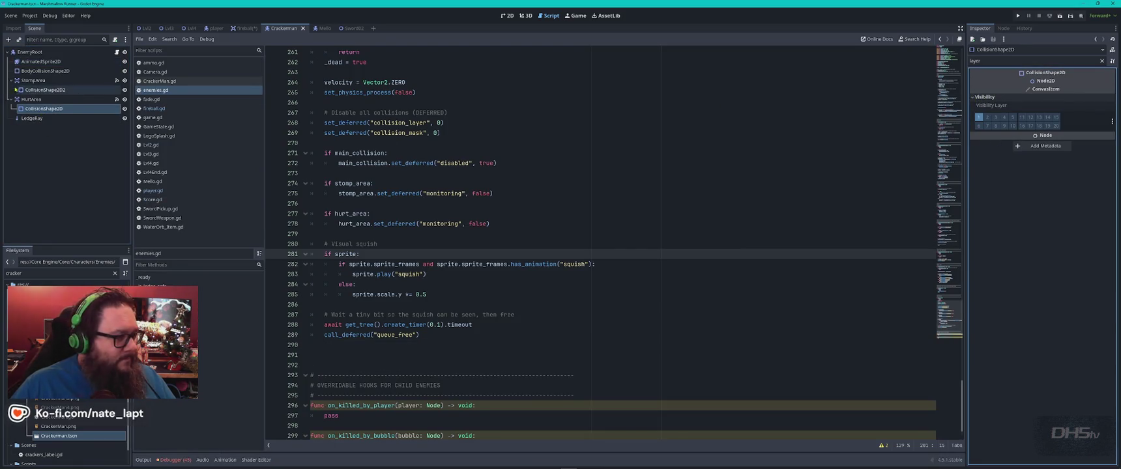
left_click(59, 71)
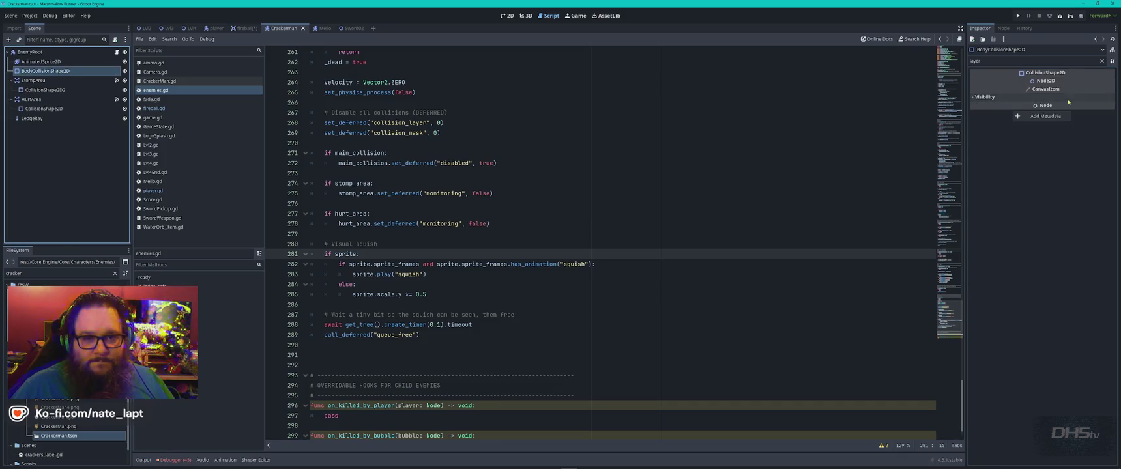
left_click(984, 96)
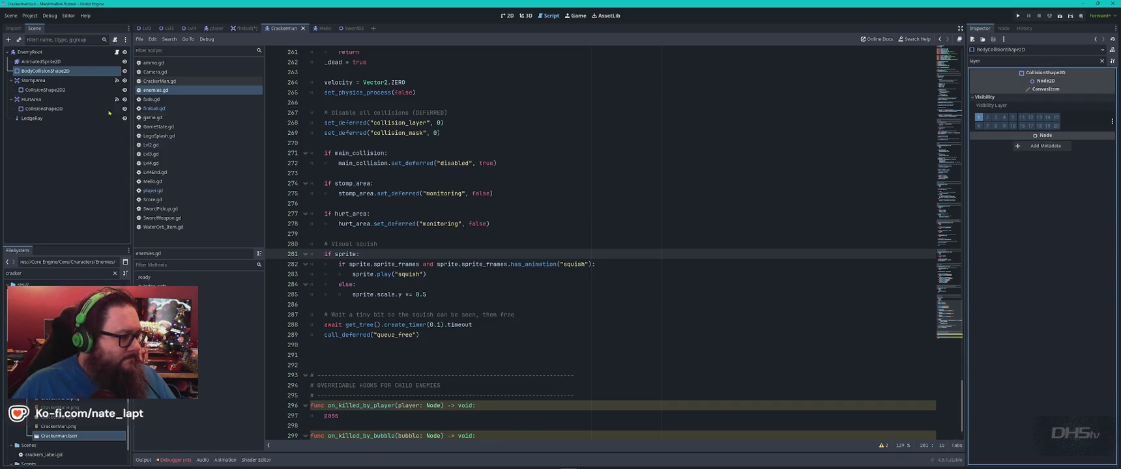
left_click(46, 90)
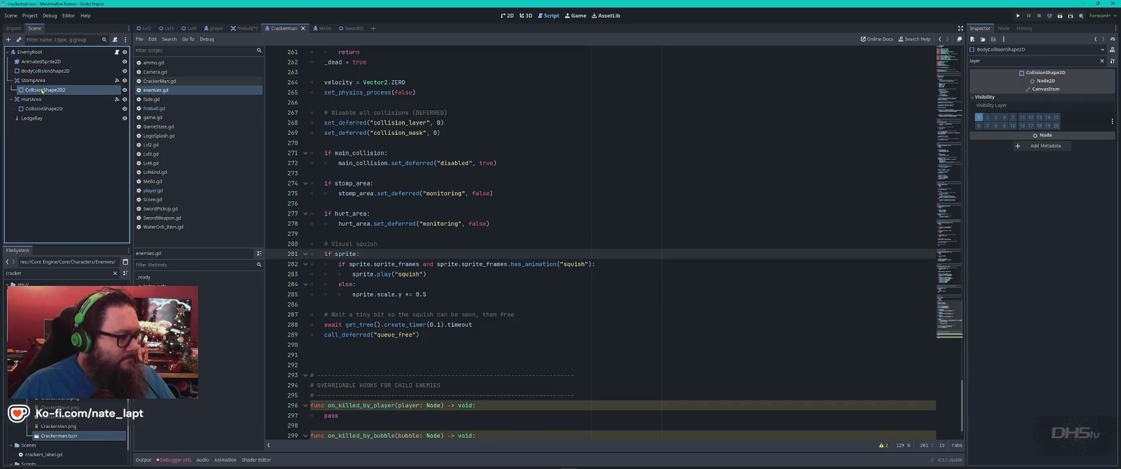
left_click(984, 97)
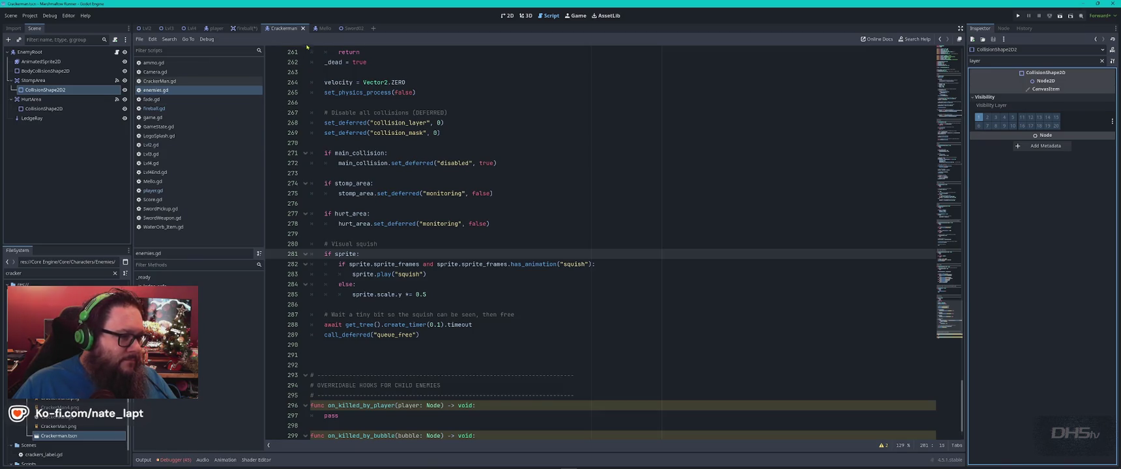
- Check the visibility layers of Mello's LedgeRay, then move to the Sword02 scene
left_click(316, 28)
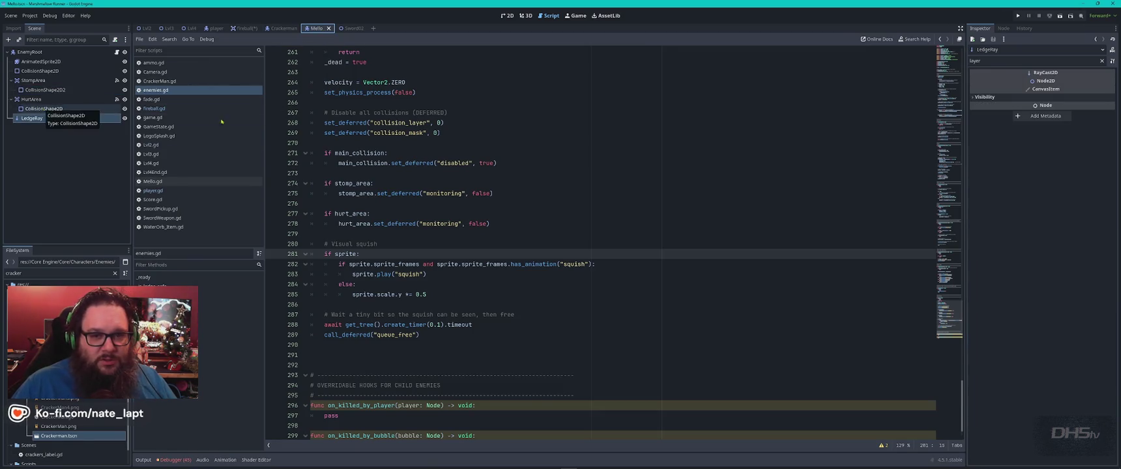
left_click(974, 97)
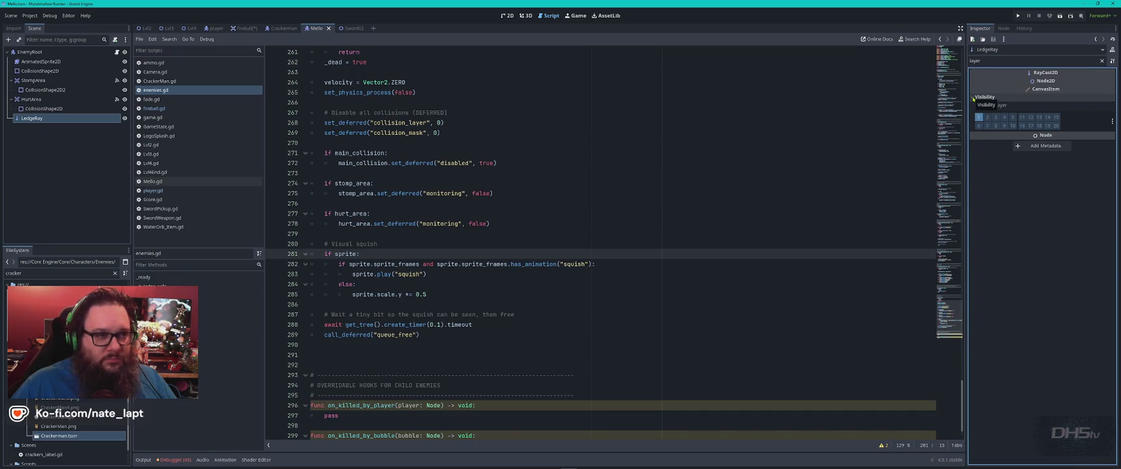
left_click(350, 28)
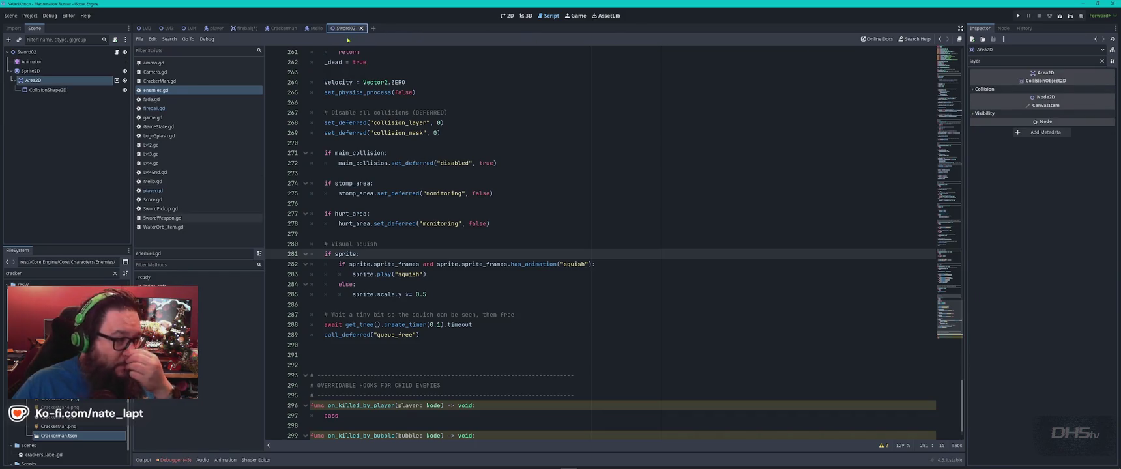
- Check Sword02's Area2D collision layer/mask and visibility layers on its shape and root
left_click(973, 115)
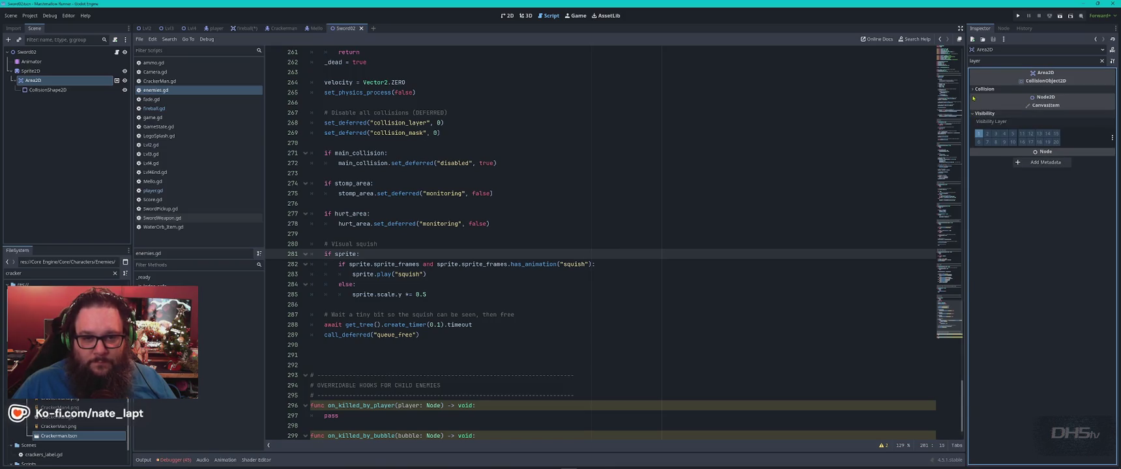
left_click(974, 89)
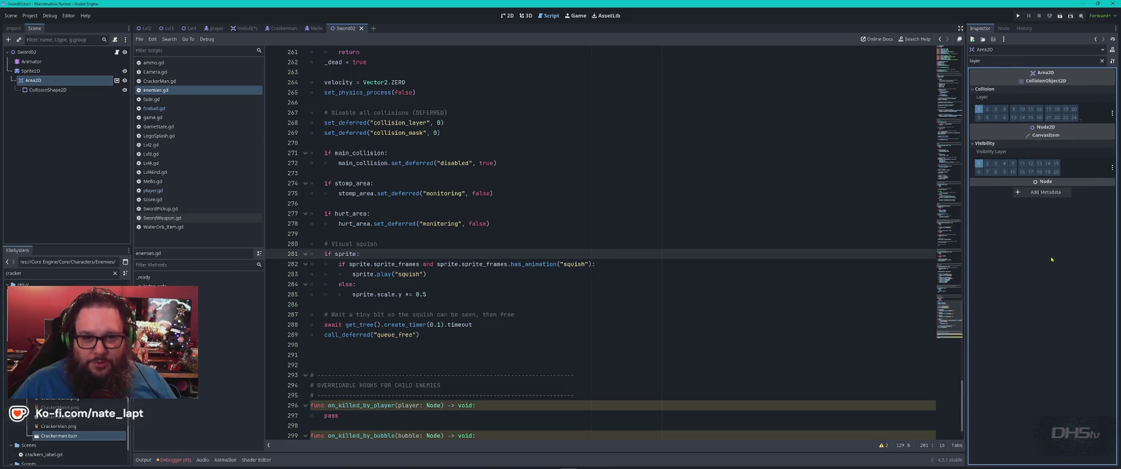
left_click(109, 90)
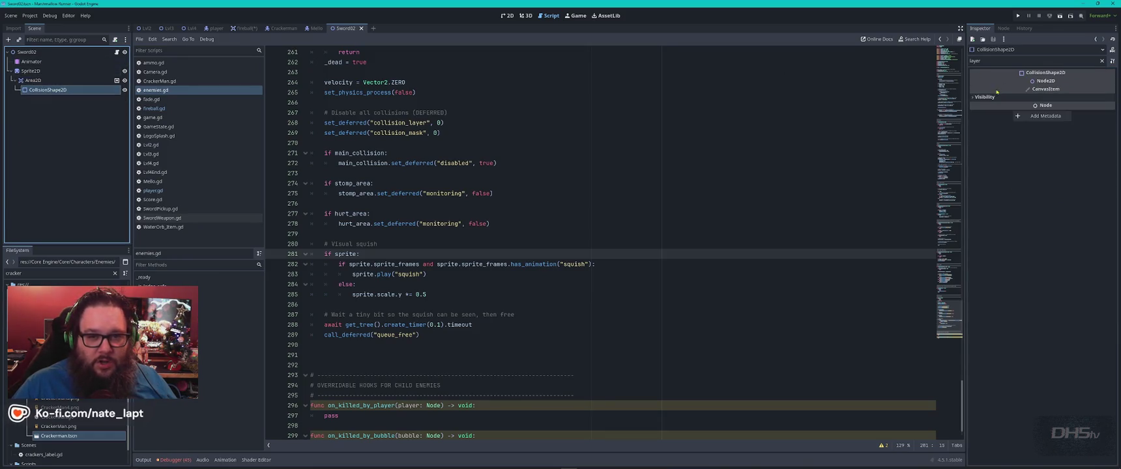
left_click(984, 97)
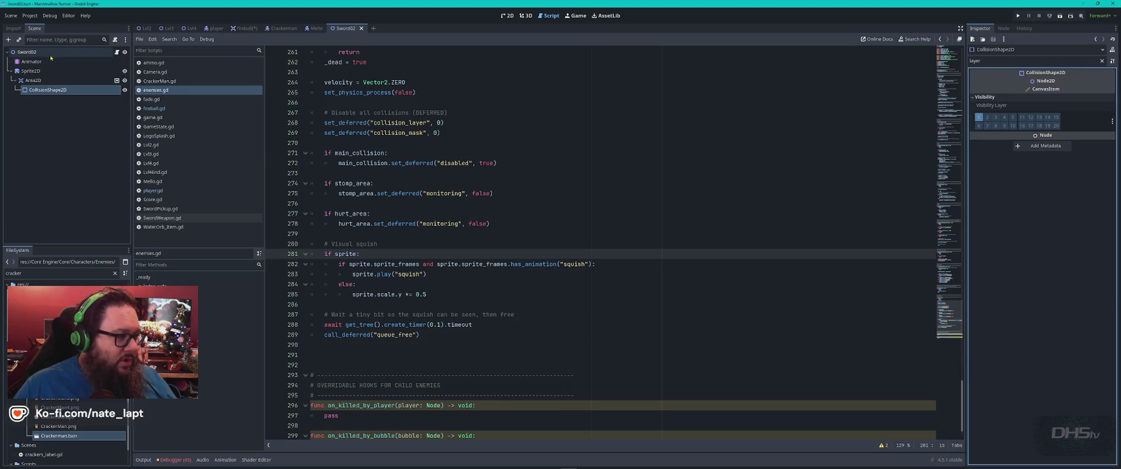
left_click(29, 52)
left_click(975, 90)
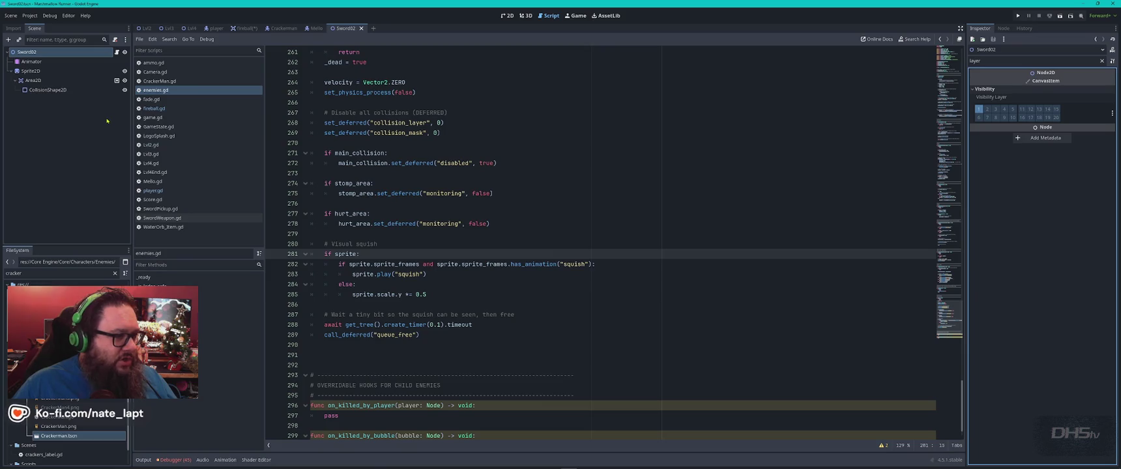
left_click(247, 29)
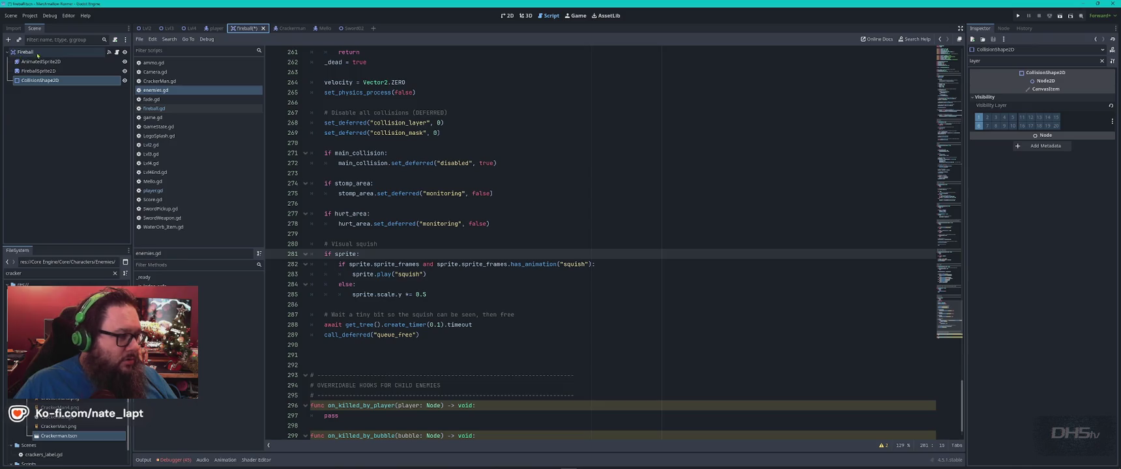
key("alt+Tab")
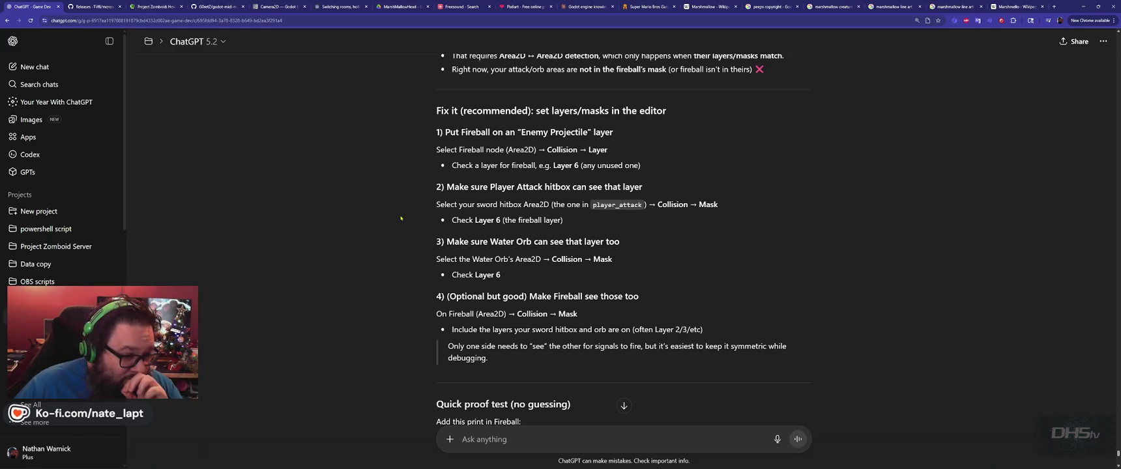
scroll(401, 218, "down", 1)
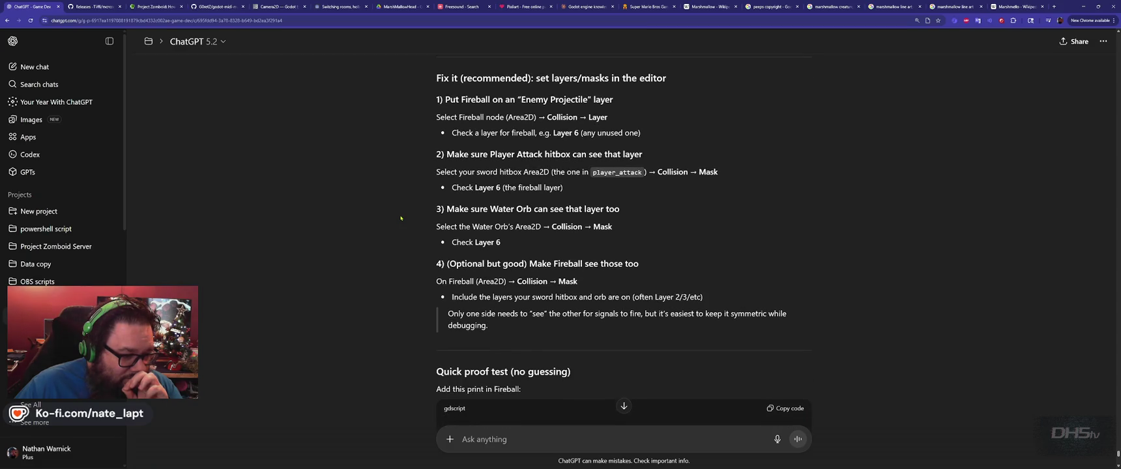
scroll(401, 218, "down", 3)
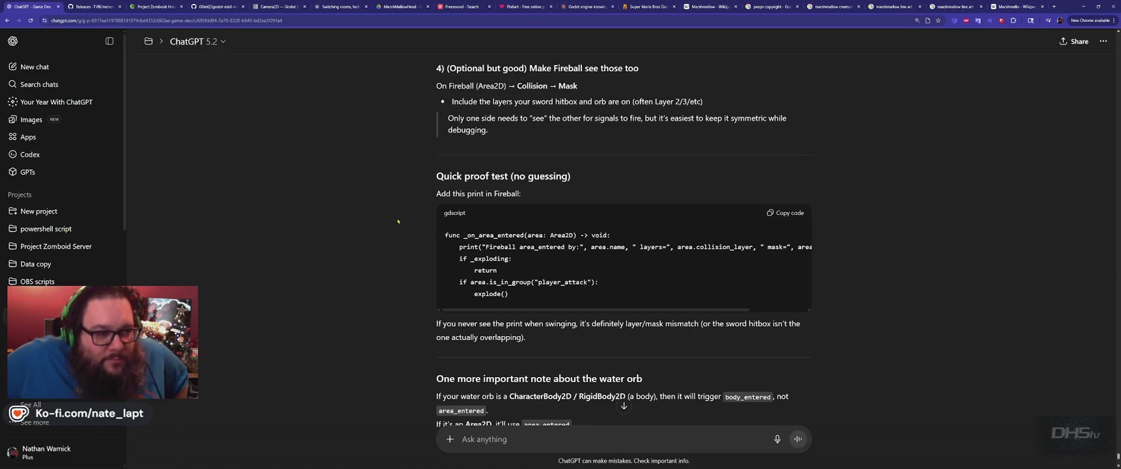
scroll(397, 221, "down", 4)
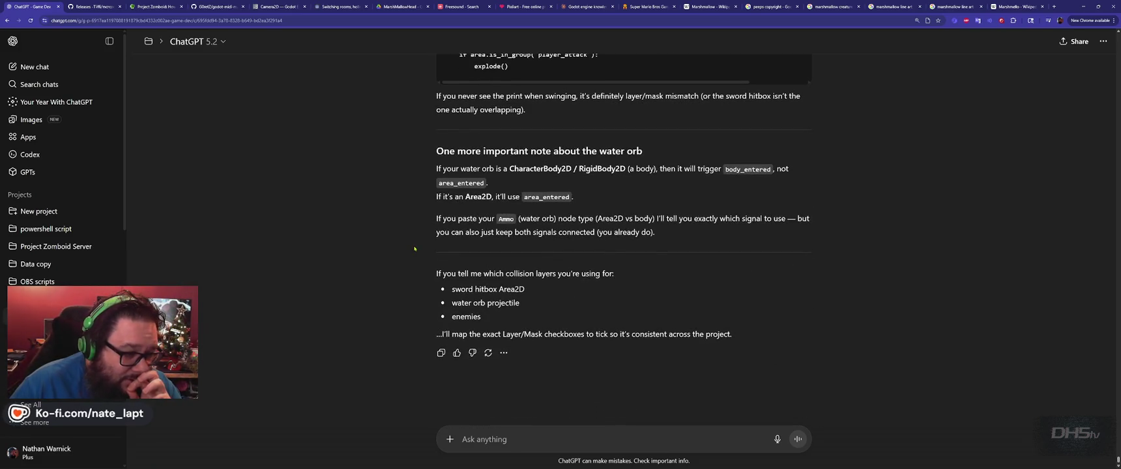
scroll(414, 248, "up", 4)
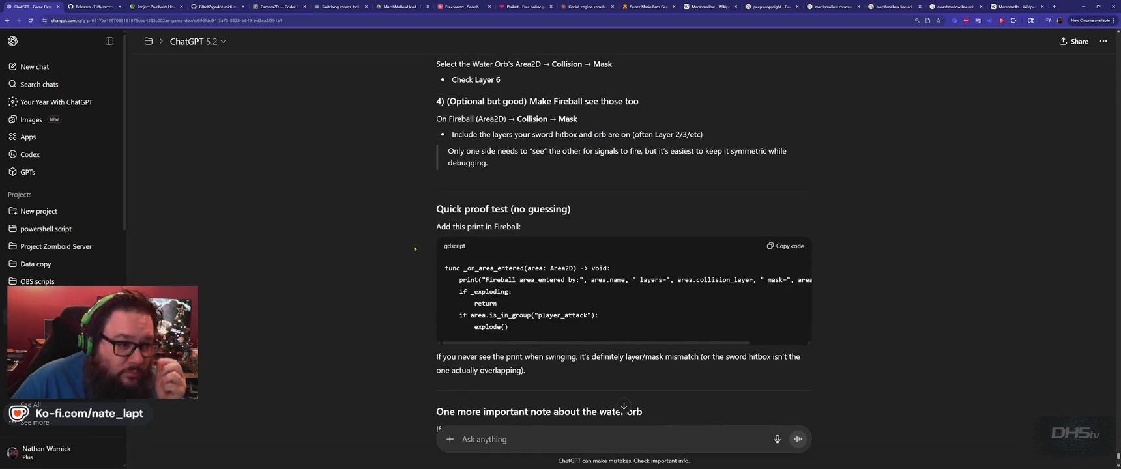
scroll(414, 248, "up", 3)
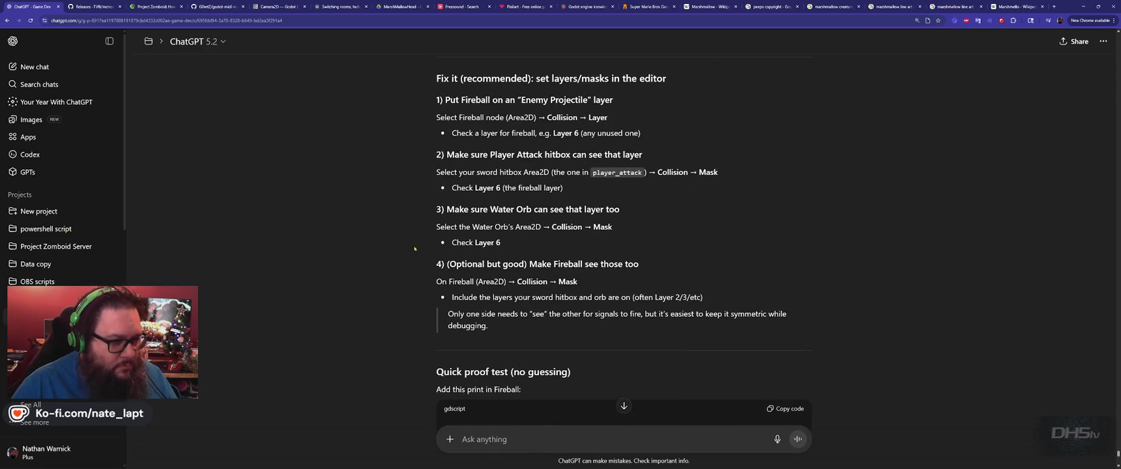
key("alt+Tab")
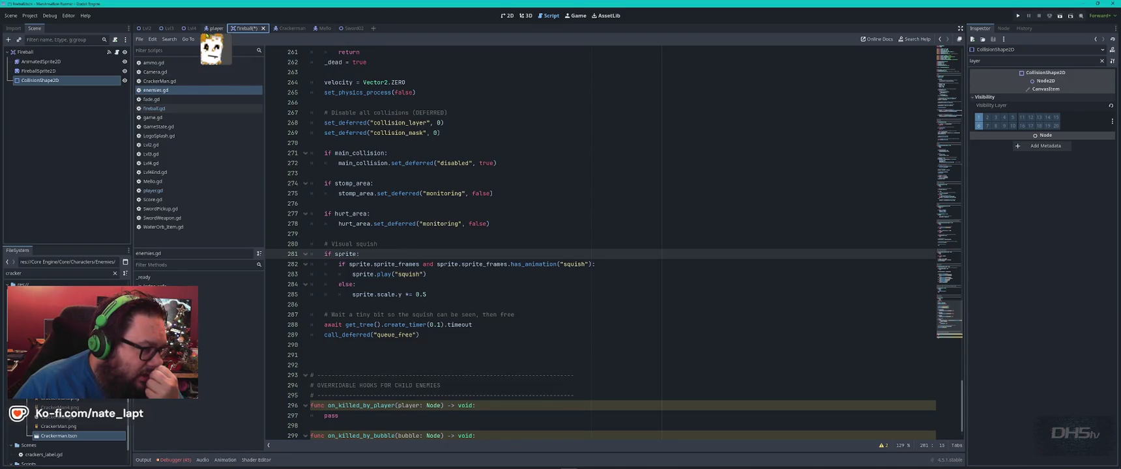
- Review the Player's visibility layers and groups of StompSensor, WeaponSocket and BodyCollisionShape2D
left_click(217, 29)
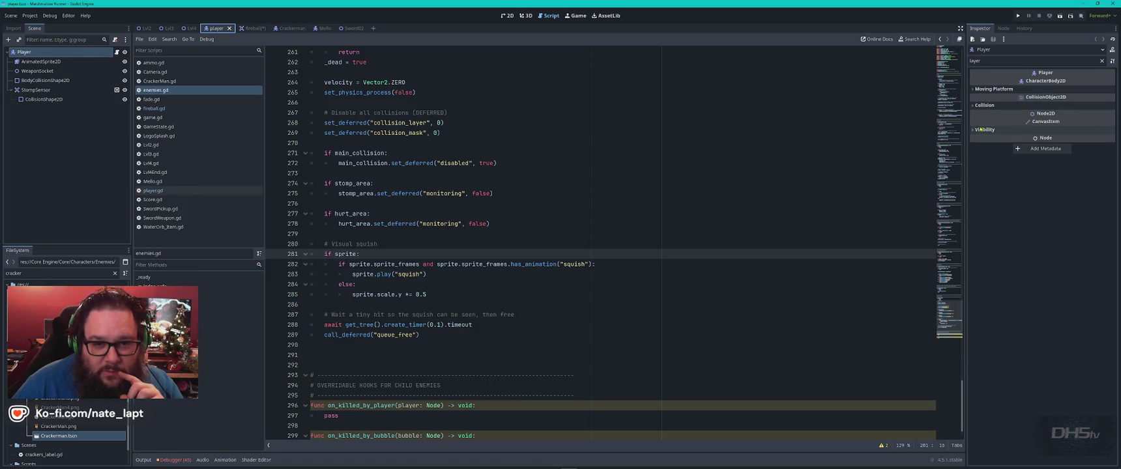
left_click(984, 129)
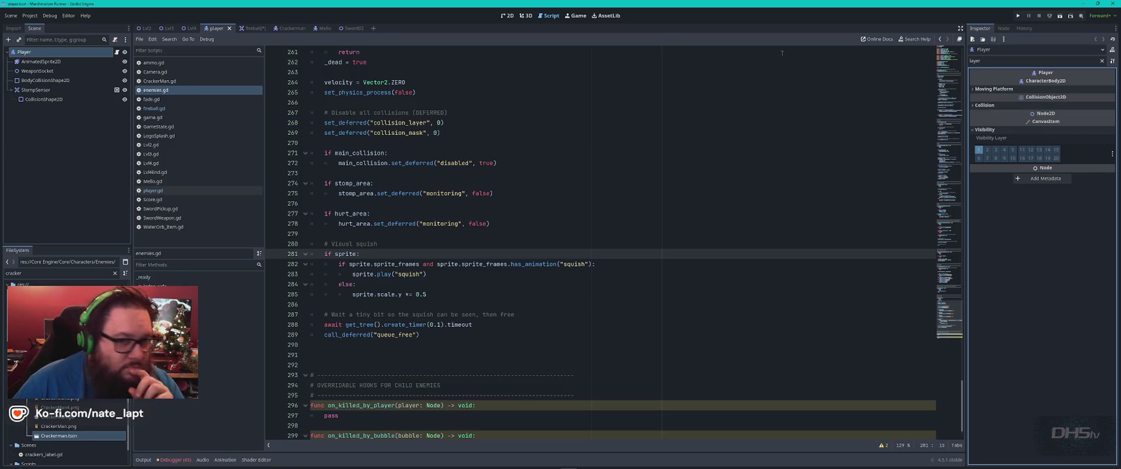
left_click(1004, 28)
left_click(1083, 40)
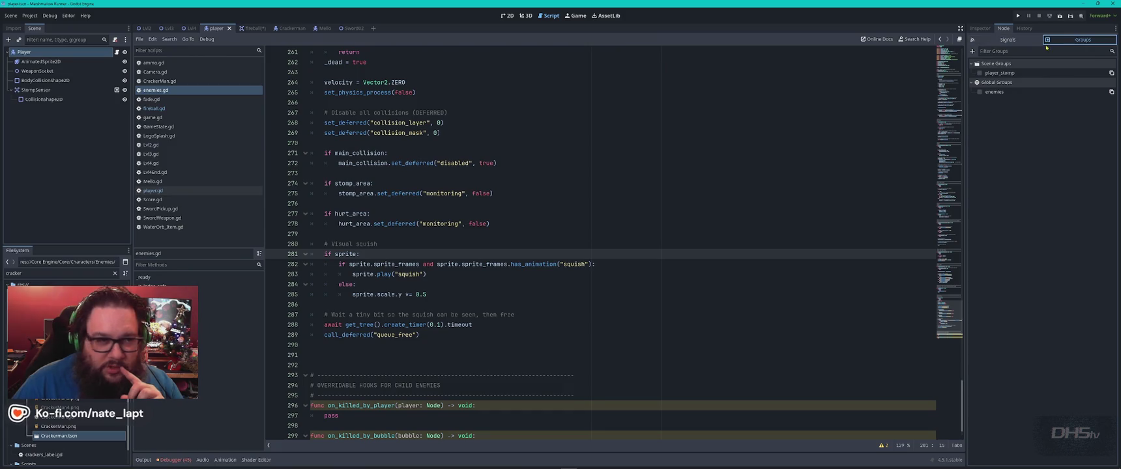
left_click(52, 99)
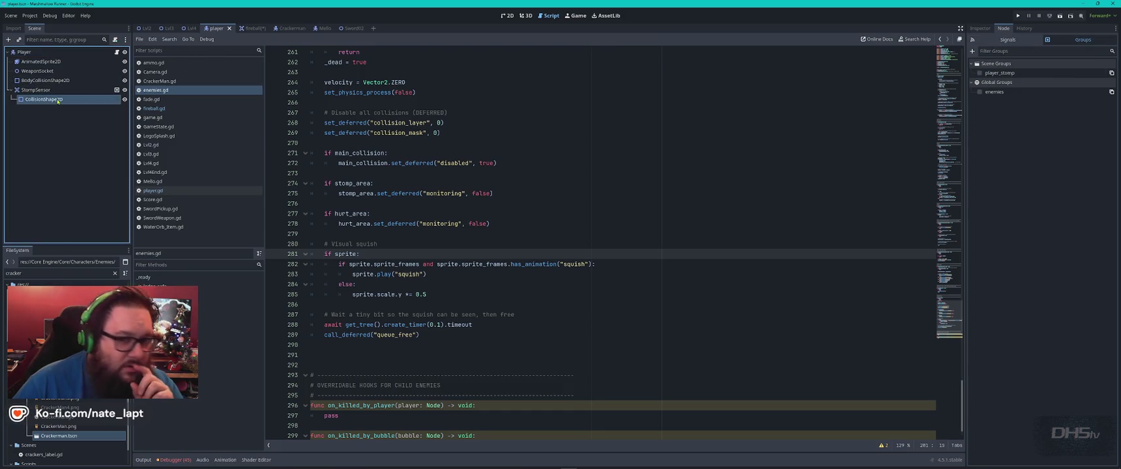
left_click(46, 80)
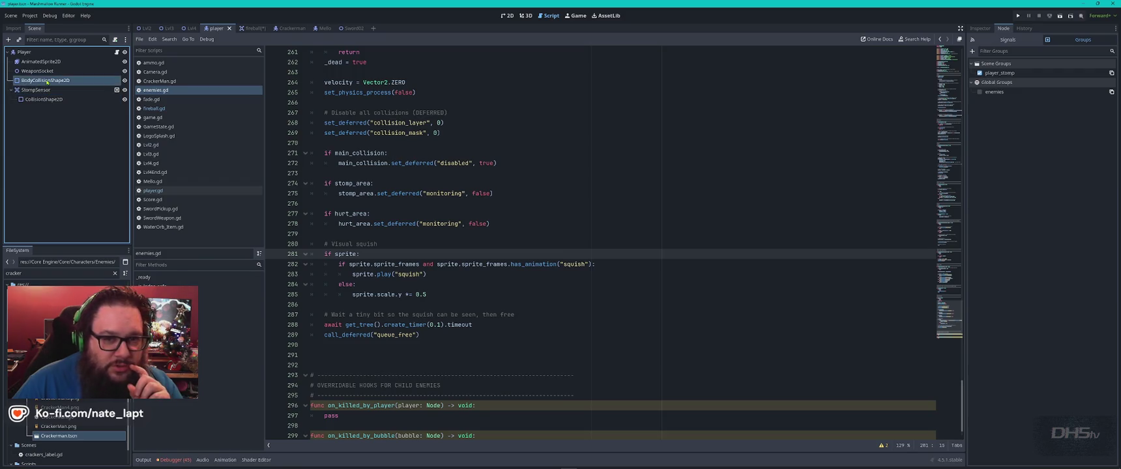
left_click(47, 90)
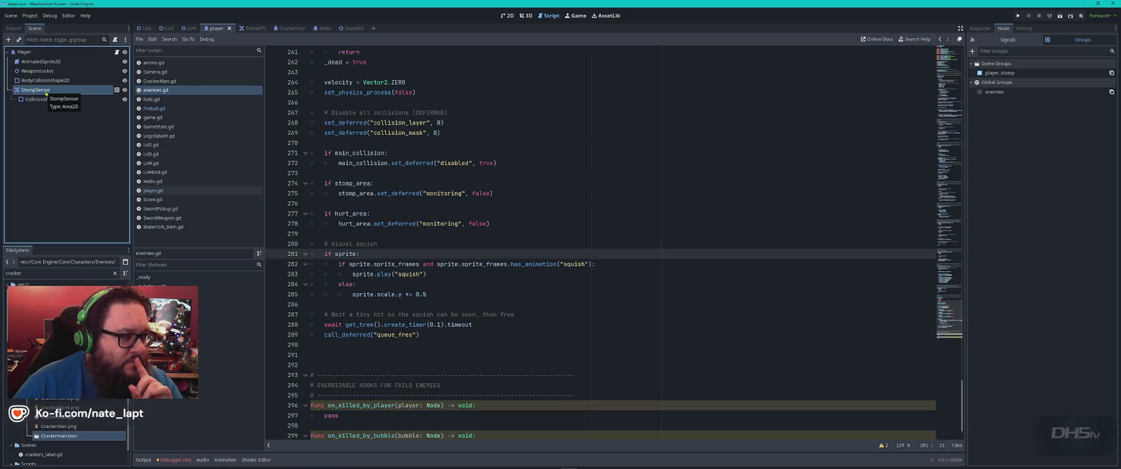
left_click(54, 72)
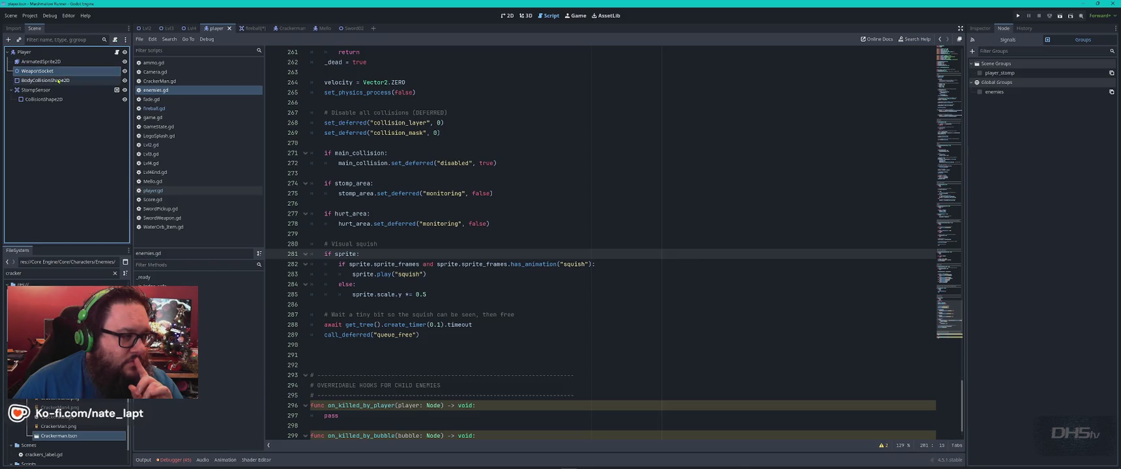
left_click(57, 80)
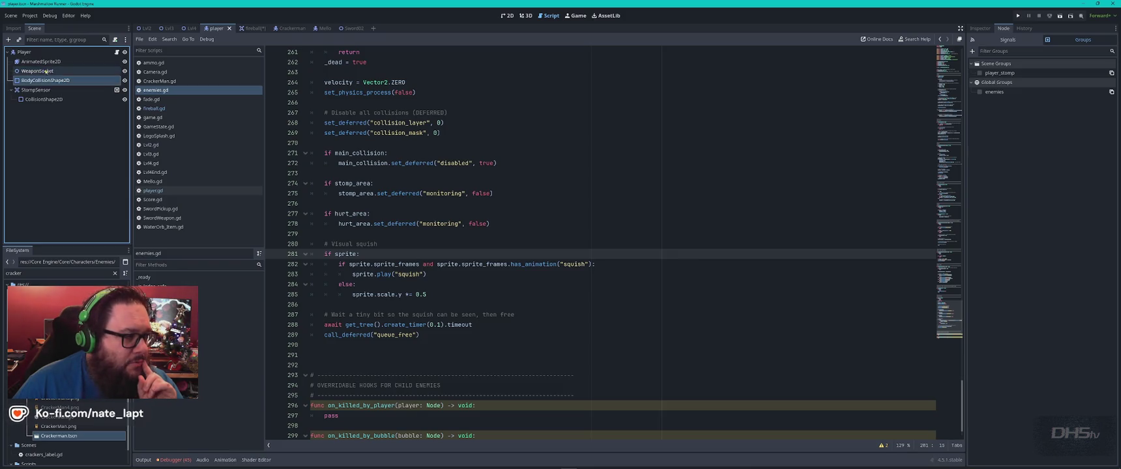
left_click(510, 15)
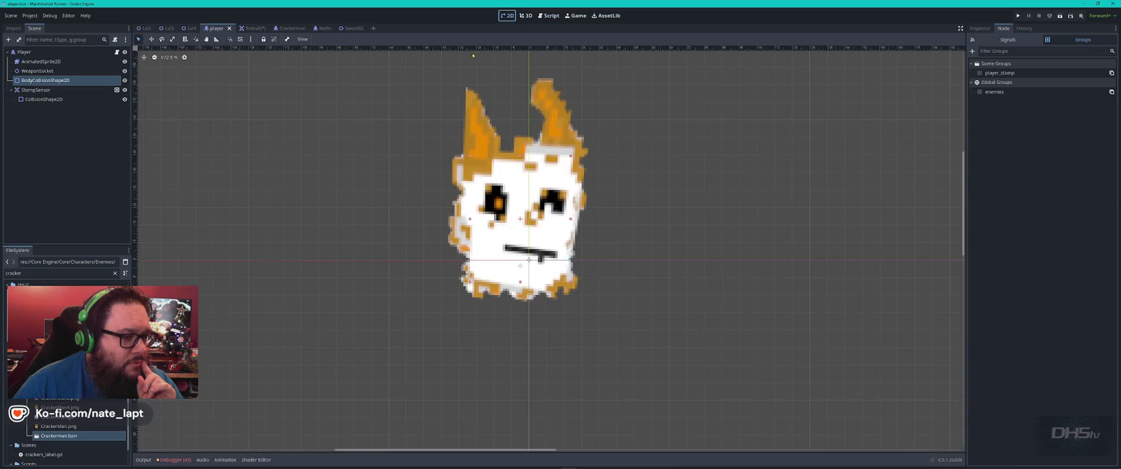
- Confirm the Sword02 Area2D hitbox belongs to the player_attack group
left_click(47, 90)
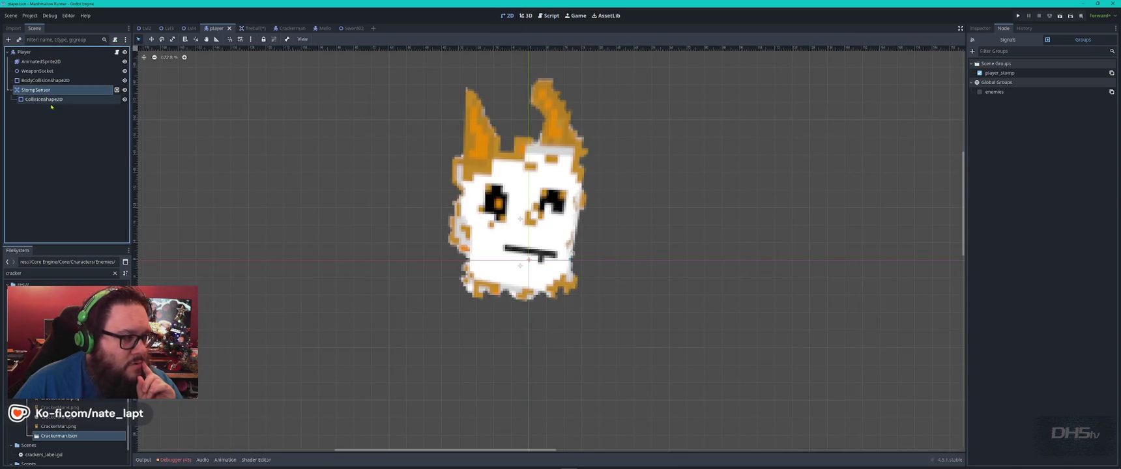
left_click(41, 71)
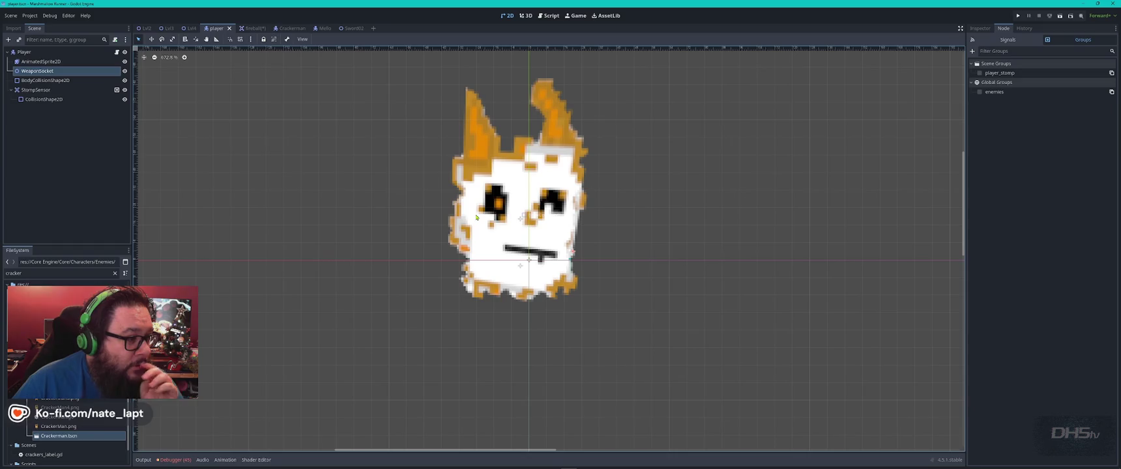
left_click(352, 28)
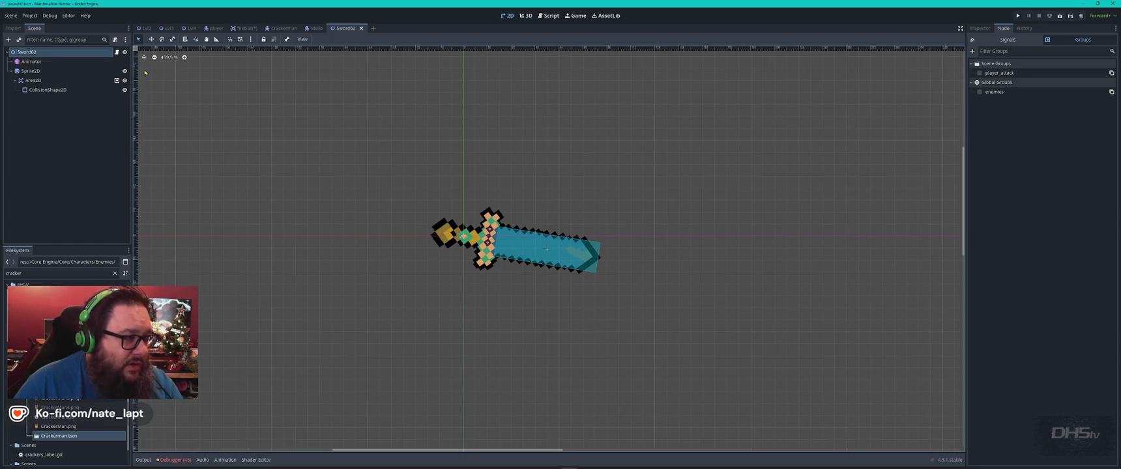
left_click(71, 71)
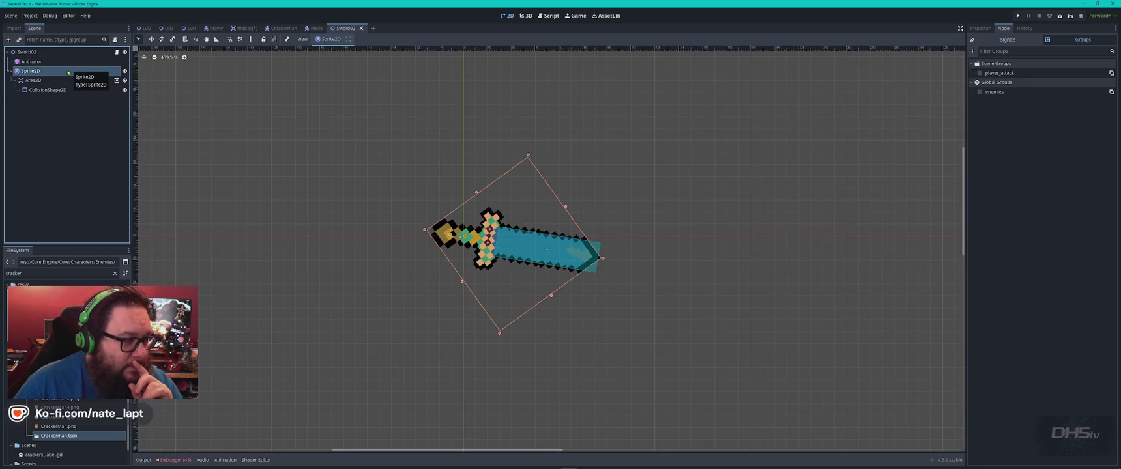
left_click(53, 83)
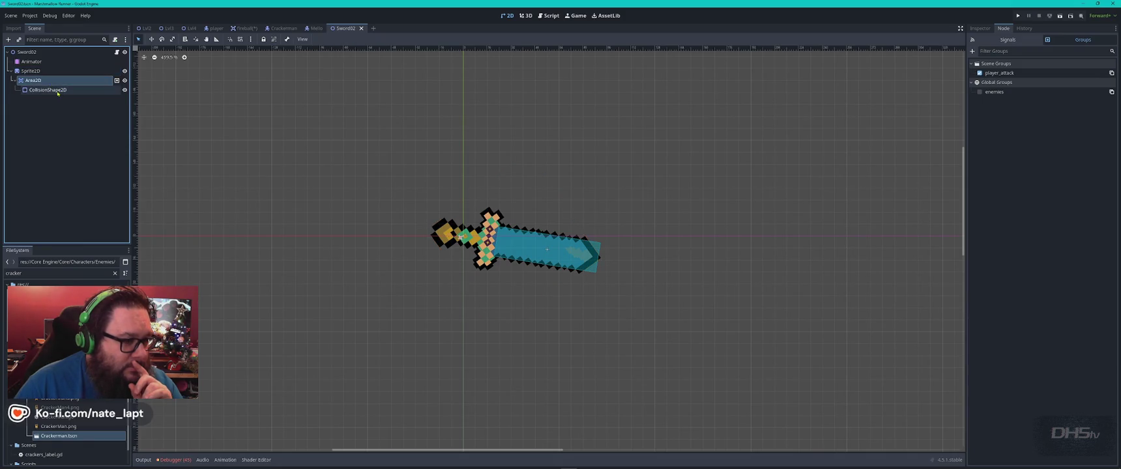
left_click(56, 91)
left_click(53, 81)
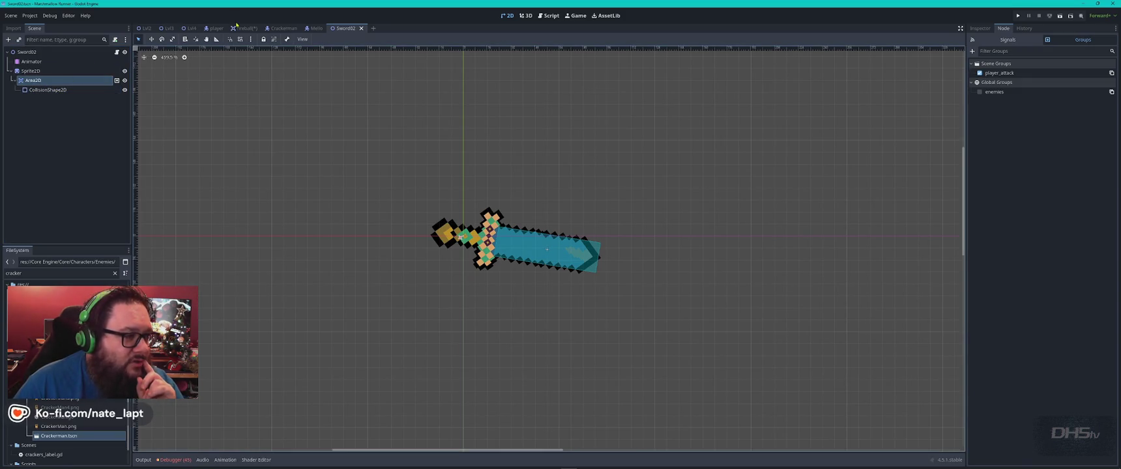
- Confirm the player's StompSensor is in the player_stomp group, then return to Sword02
left_click(215, 28)
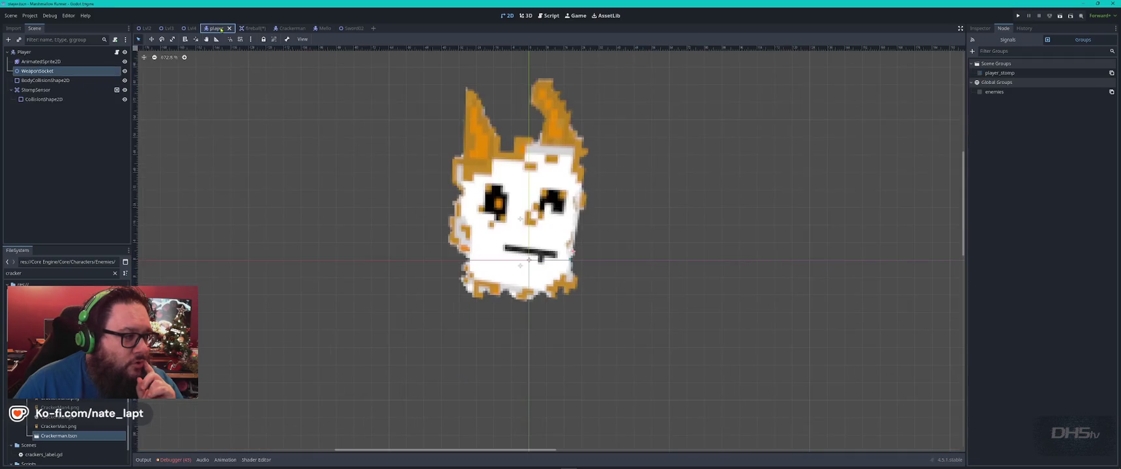
left_click(47, 80)
left_click(39, 90)
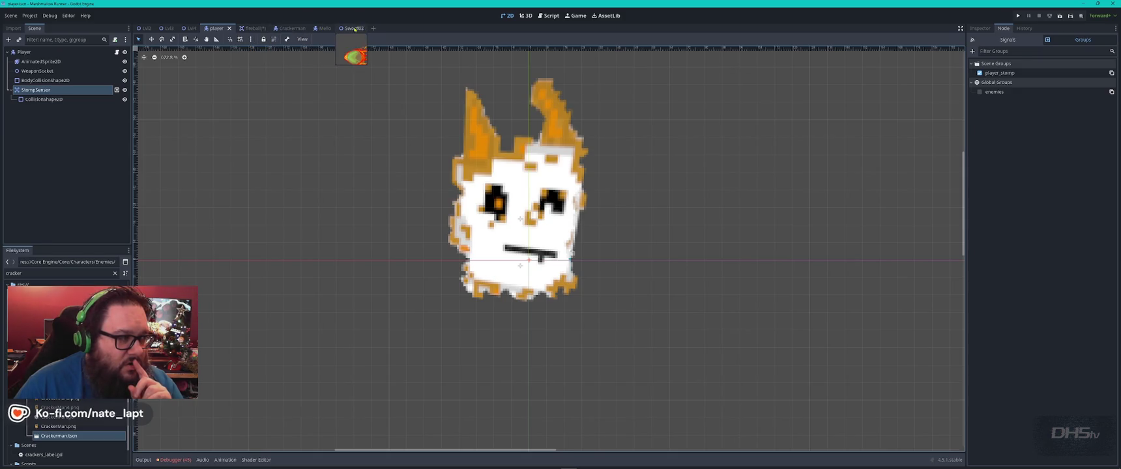
left_click(352, 28)
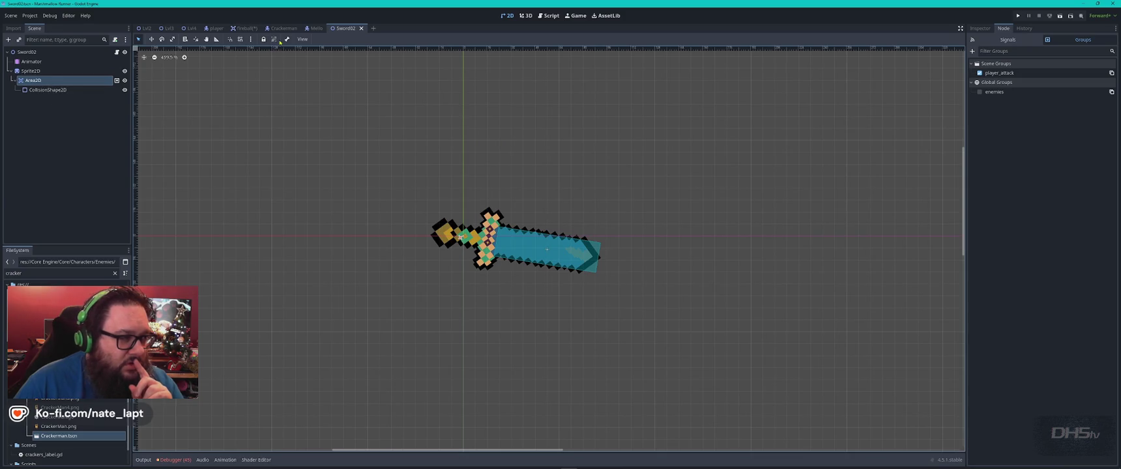
- Review the Sword02 Area2D's collision layers in the Inspector, then return to its node groups
left_click(215, 28)
left_click(352, 28)
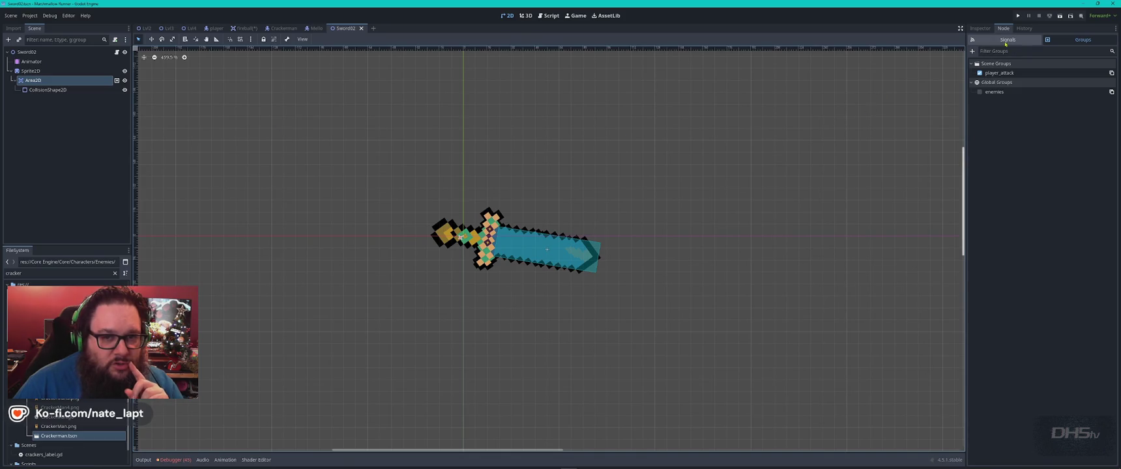
left_click(979, 28)
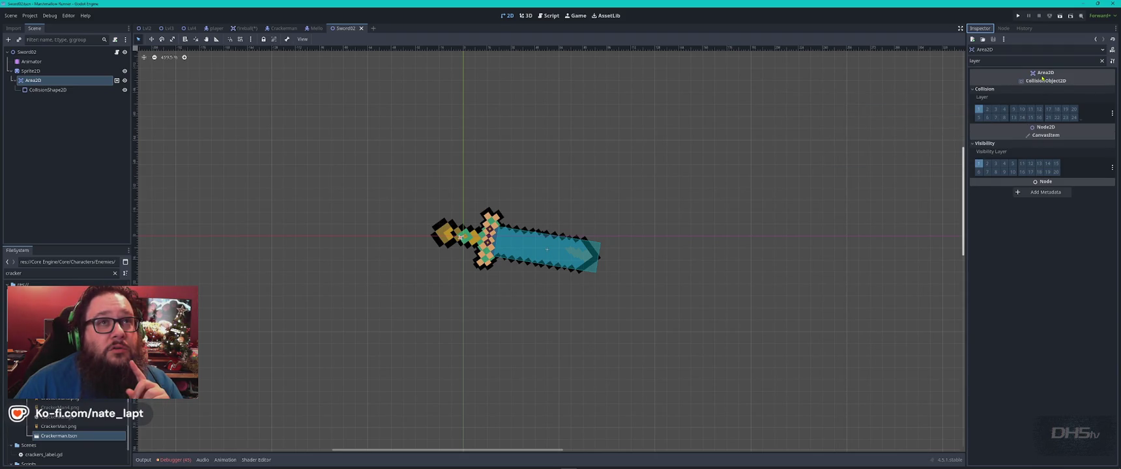
mouse_move(1041, 77)
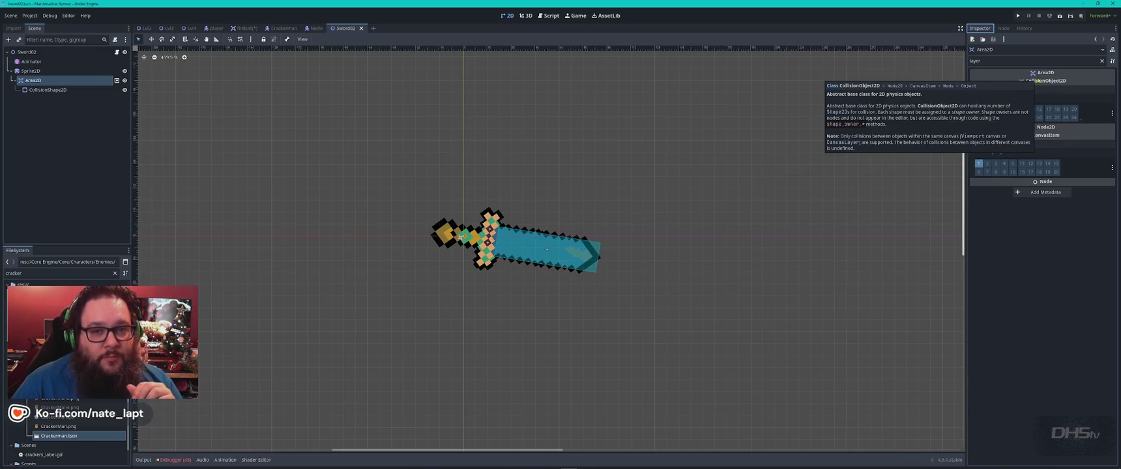
left_click(1004, 28)
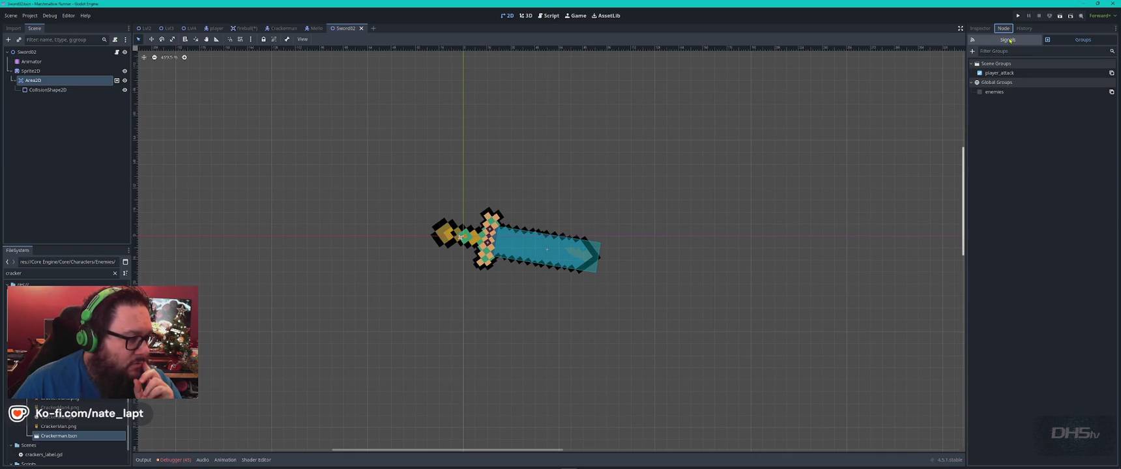
- Snip a screenshot of the Sword02 nodes and groups panel and bring ChatGPT back up
key("super")
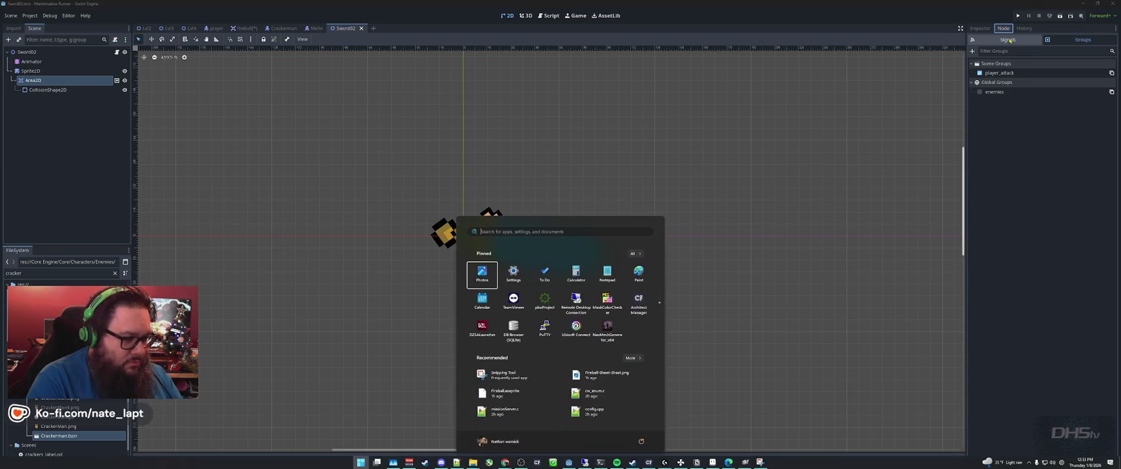
key("Escape")
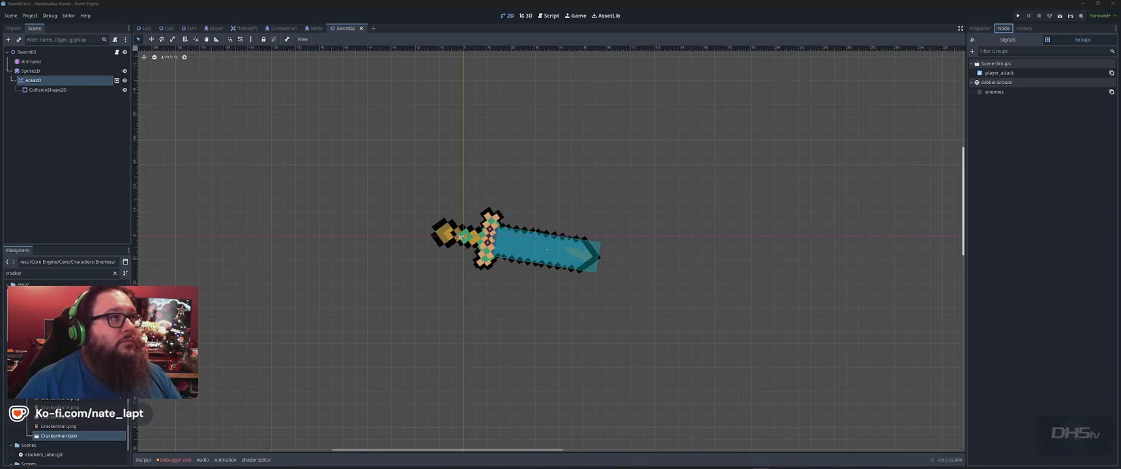
key("shift+super+s")
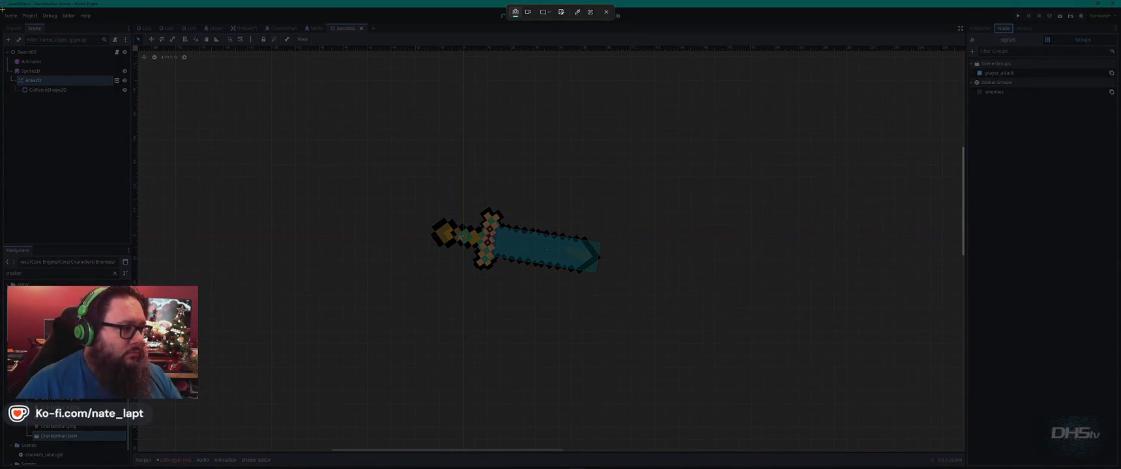
left_click_drag(446, 65, 988, 171)
key("alt+Tab")
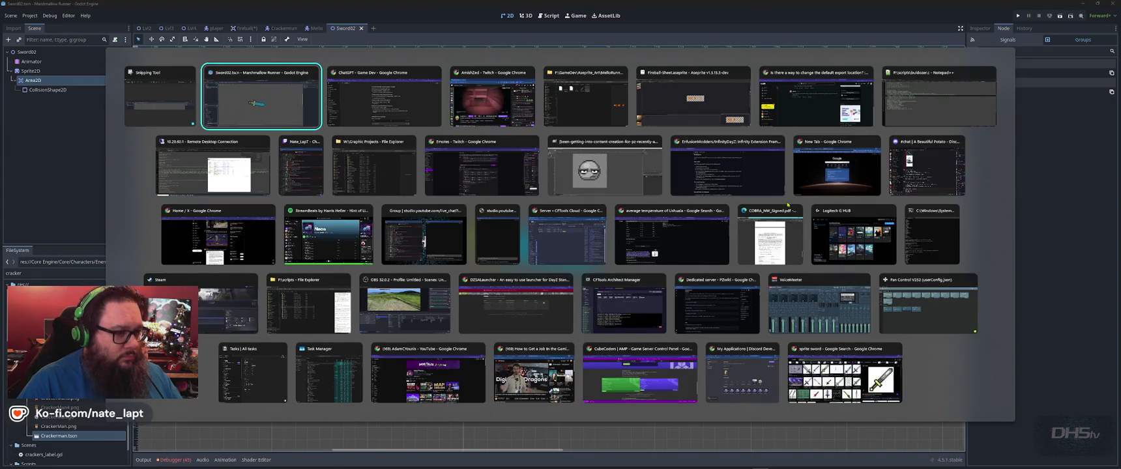
- Send the Sword02 screenshot to ChatGPT and read its collision layer/mask mismatch fixes
scroll(785, 206, "down", 10)
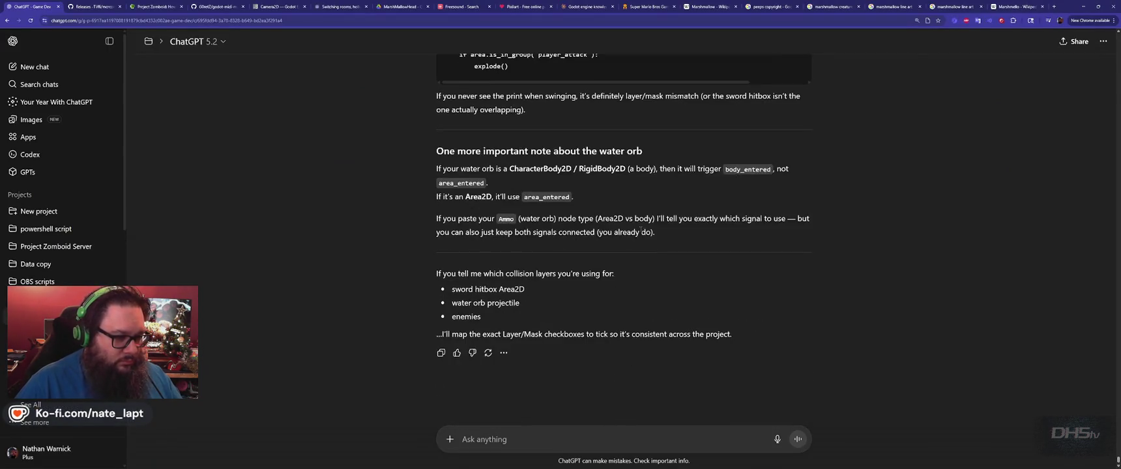
key("ctrl+v")
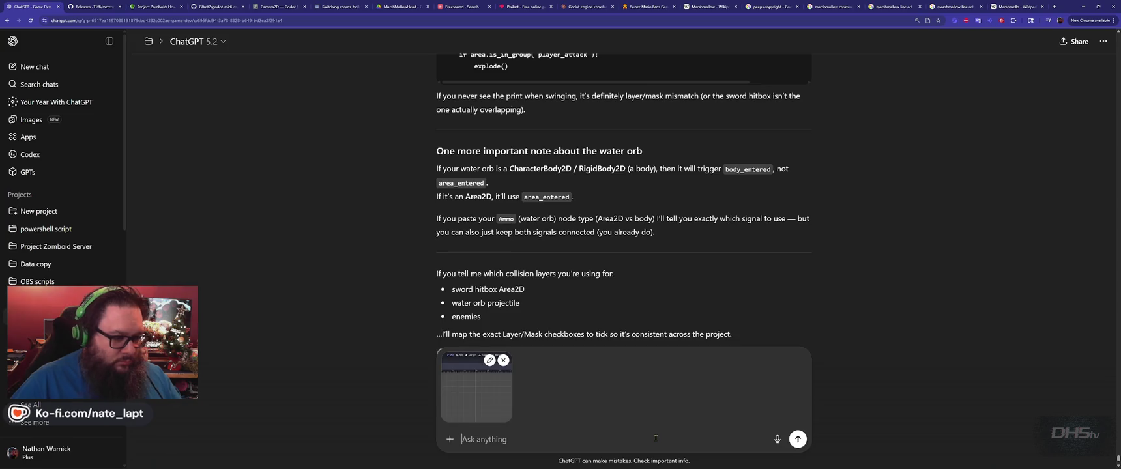
key("Return")
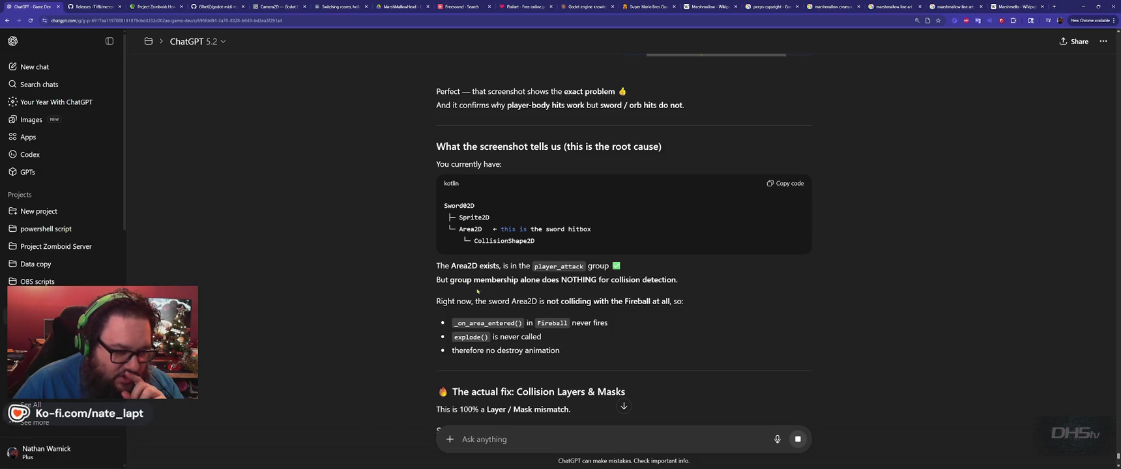
scroll(522, 203, "down", 2)
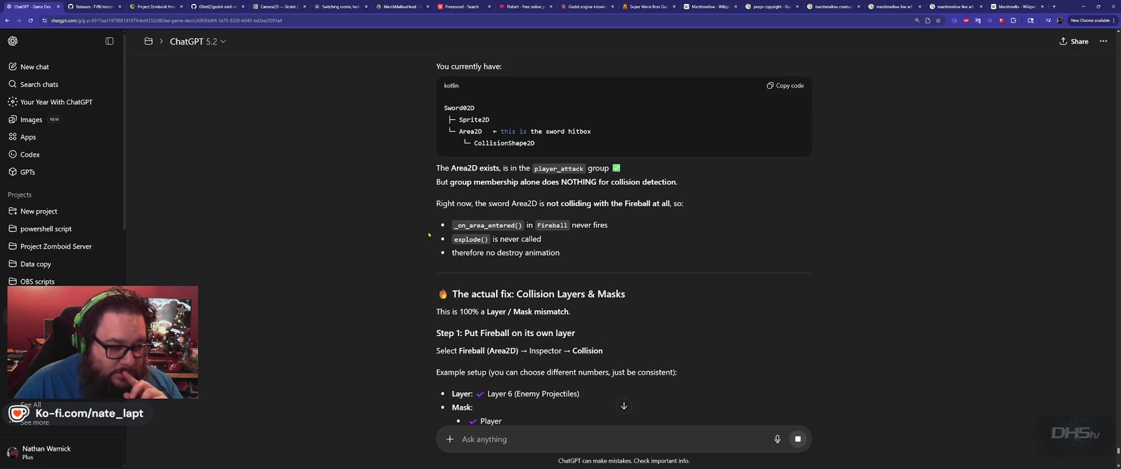
scroll(428, 234, "down", 3)
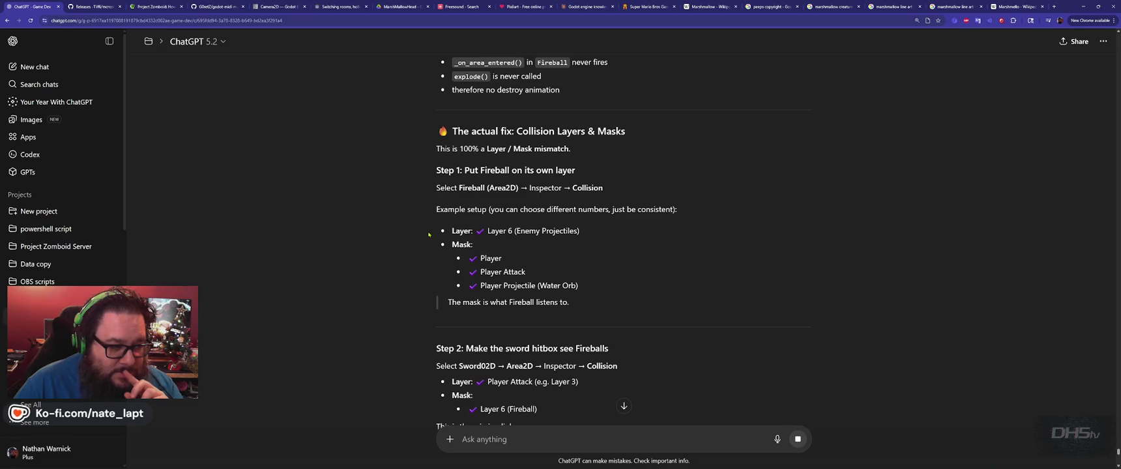
scroll(428, 234, "down", 3)
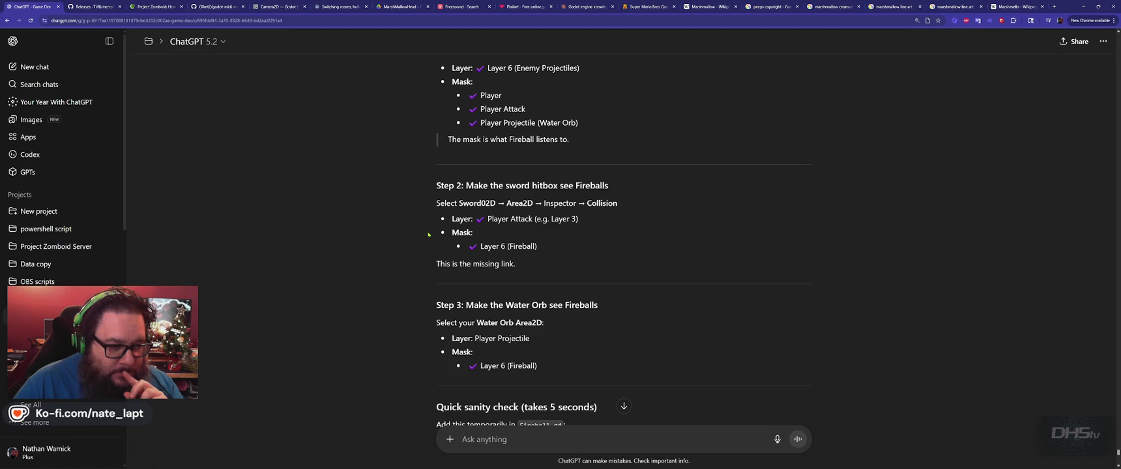
scroll(428, 234, "down", 2)
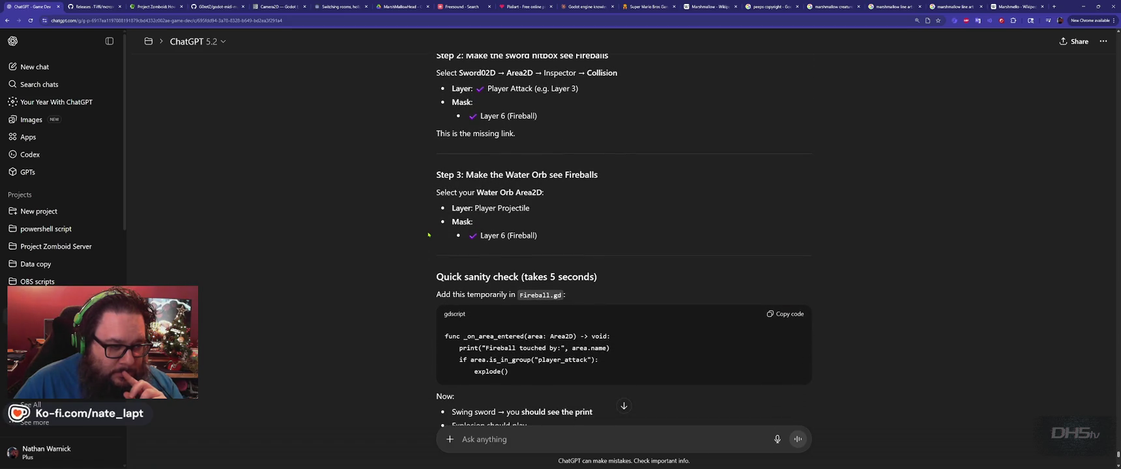
scroll(428, 233, "down", 6)
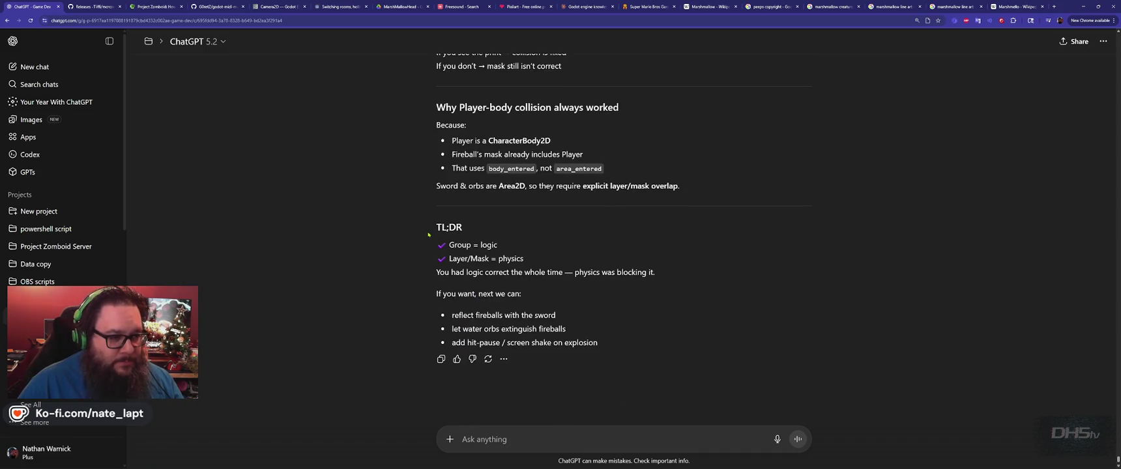
- Reply to ChatGPT 'no no, The sword does collide, it delete', adding a second clarifying line
left_click(524, 439)
type("no no, The sword does")
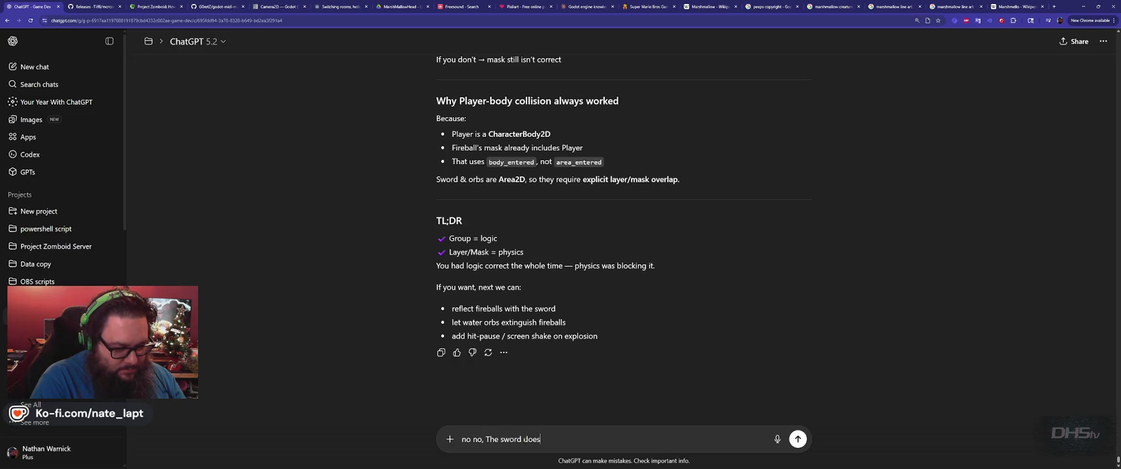
type(" collide, it d")
type("eletes the fireballs.")
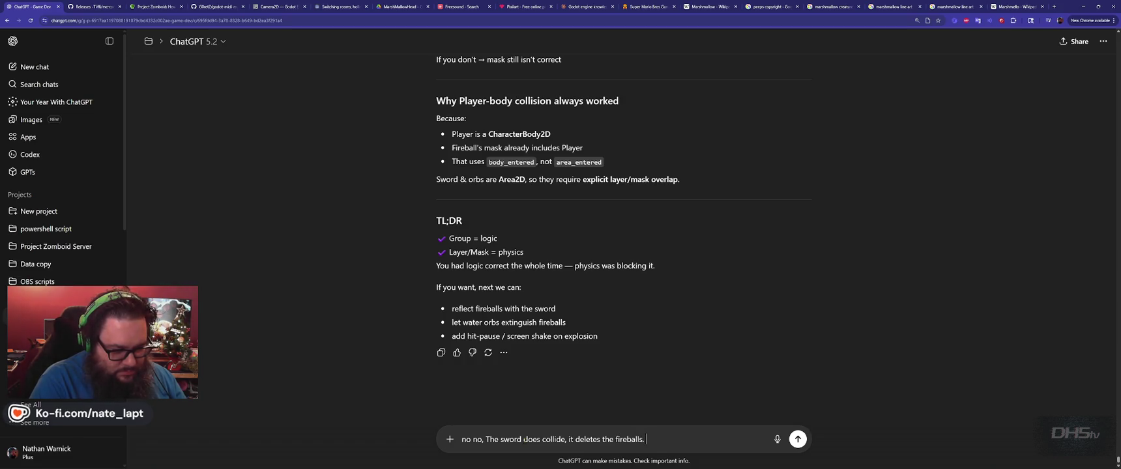
key("shift+Return")
type("The Destroy")
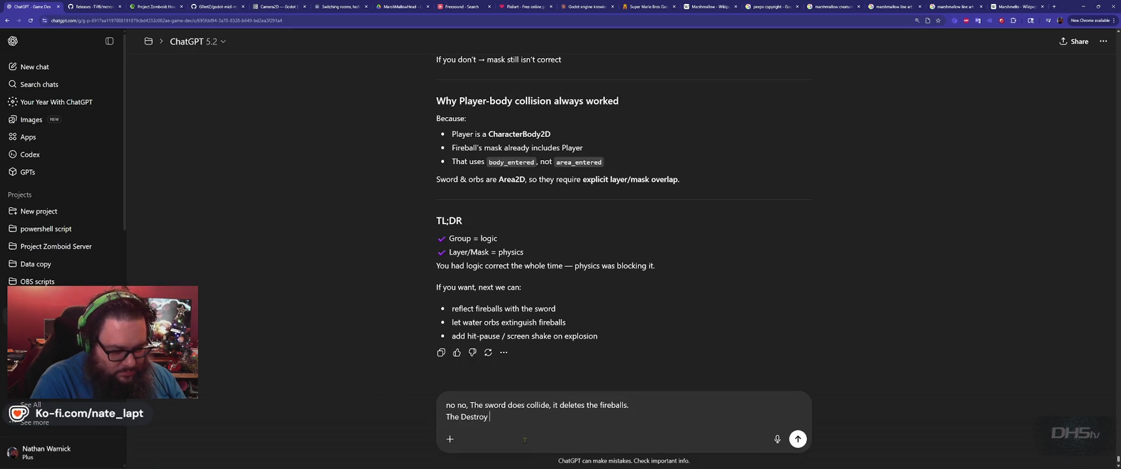
type("does not play.")
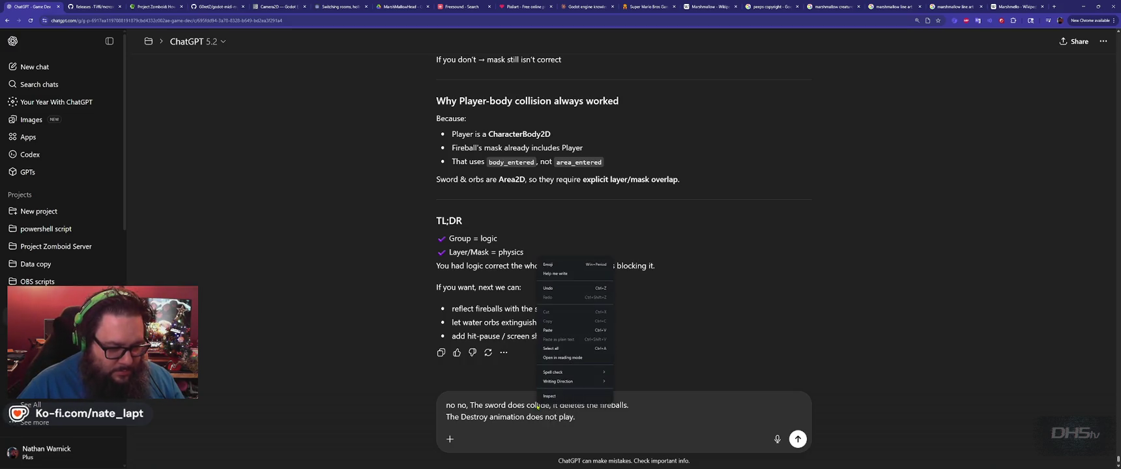
key("Return")
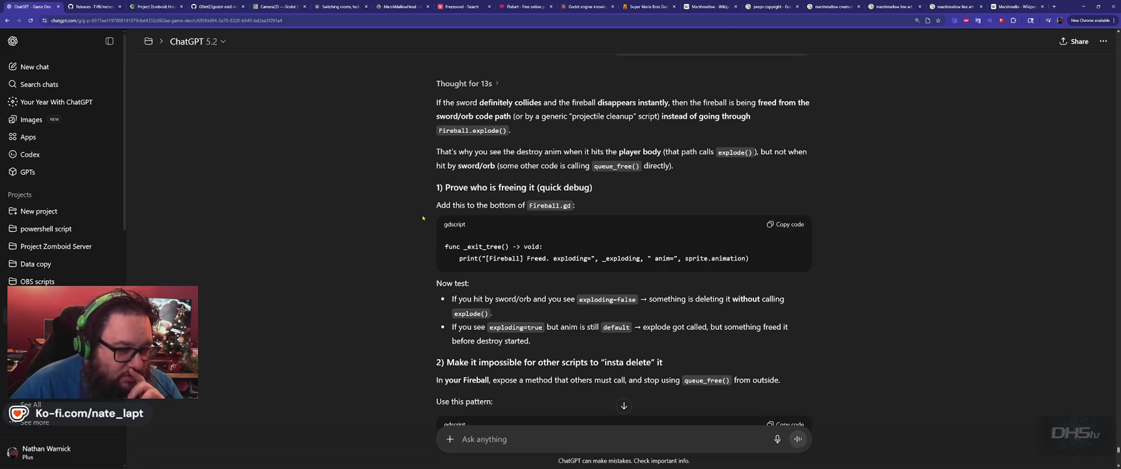
- Copy the _exit_tree debug snippet for Fireball.gd and return to Godot's script view
scroll(422, 218, "down", 1)
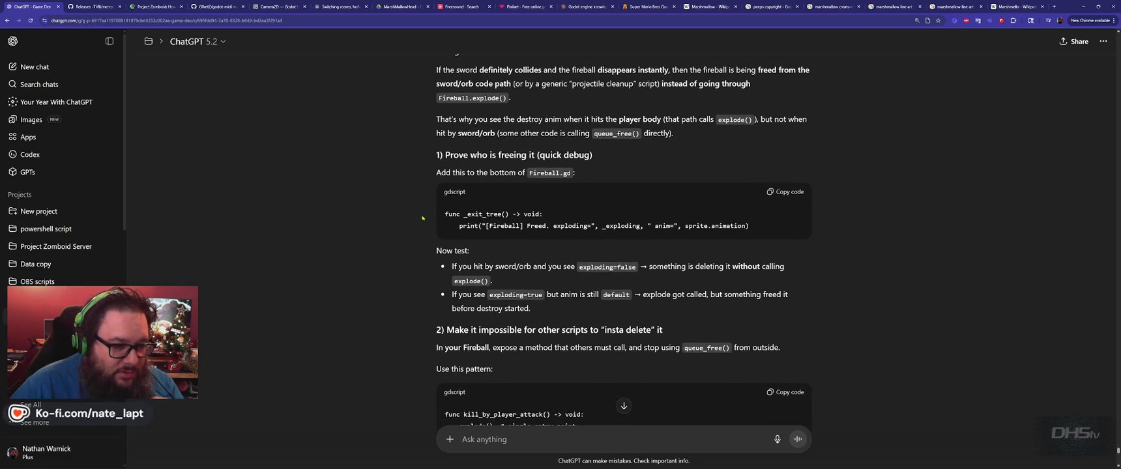
left_click(786, 191)
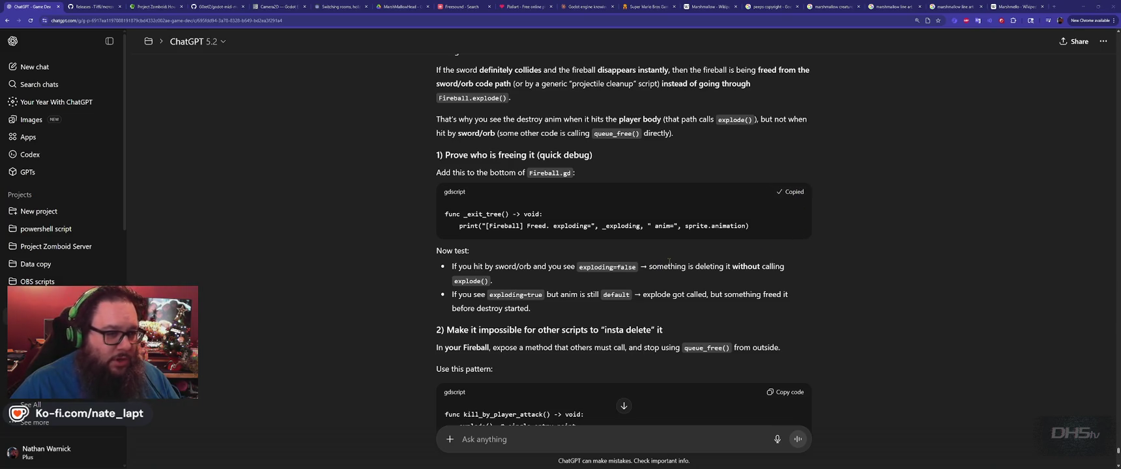
key("alt+Tab")
key("alt+Tab")
key("alt+Tab")
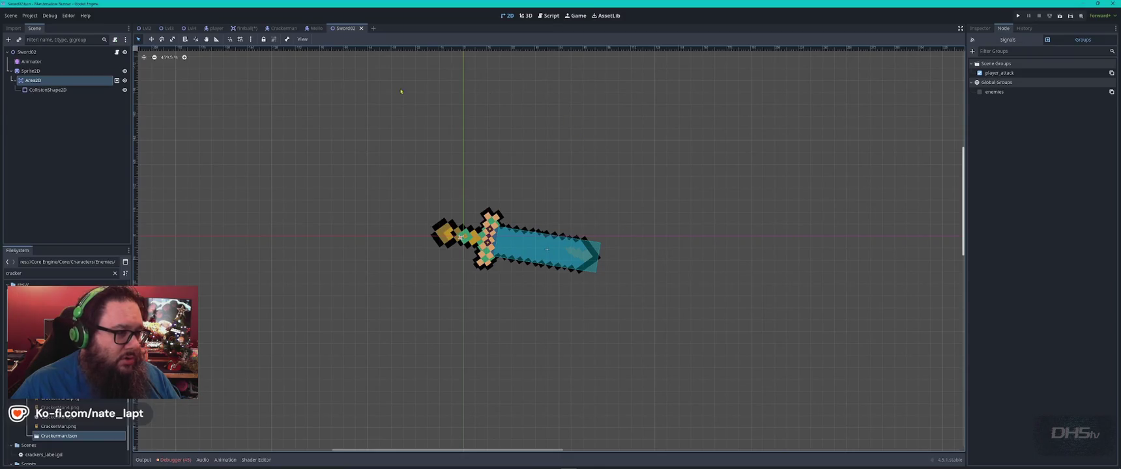
left_click(550, 16)
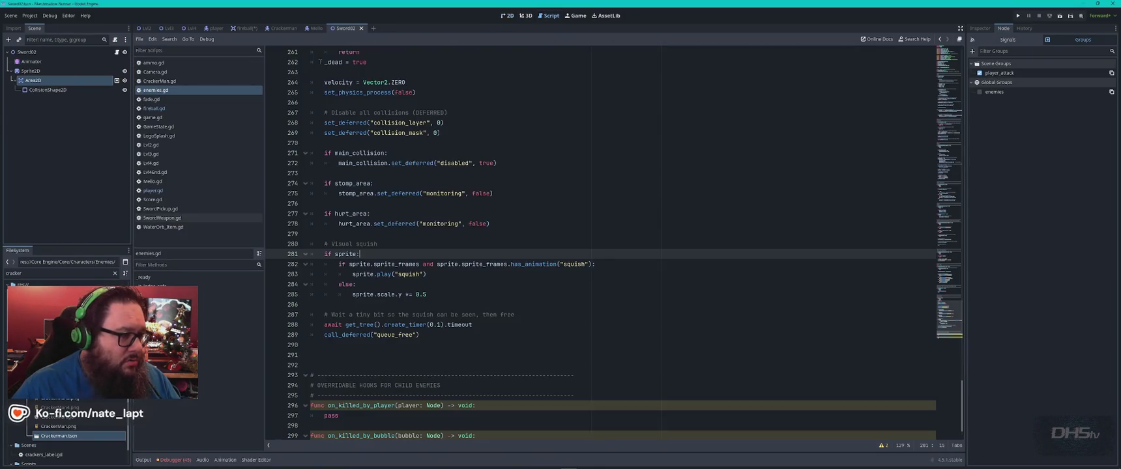
- Paste the _exit_tree logging function at the end of fireball.gd and run the game with F5
left_click(167, 108)
left_click(584, 263)
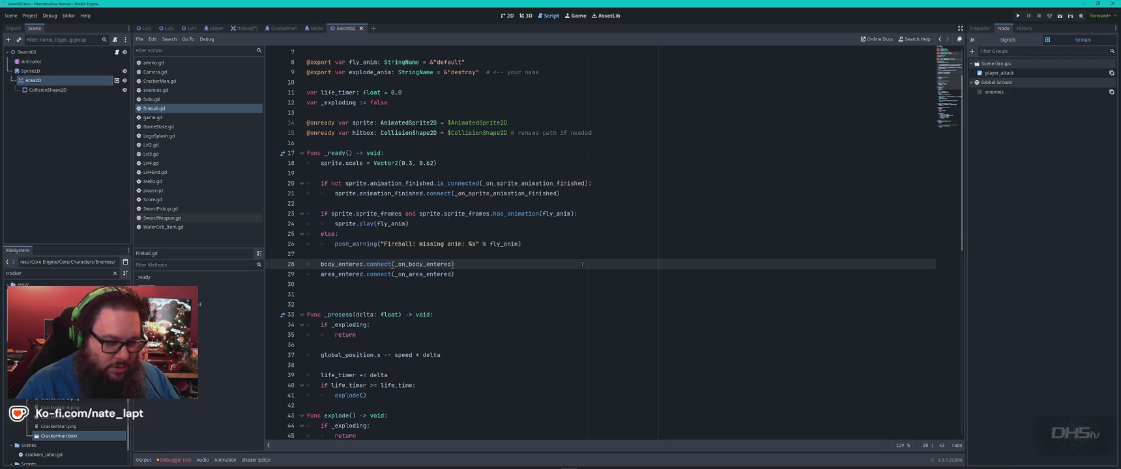
key("ctrl+End")
key("ctrl+v")
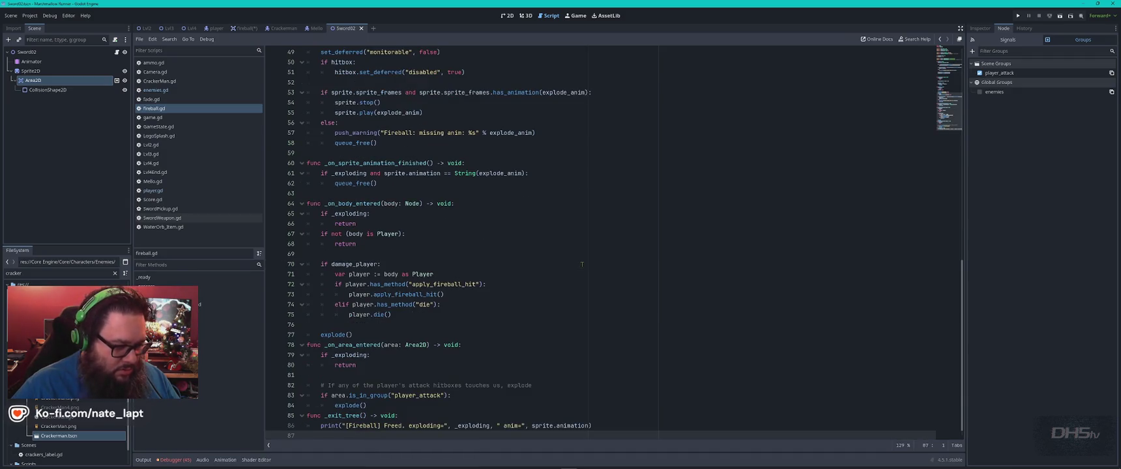
key("F5")
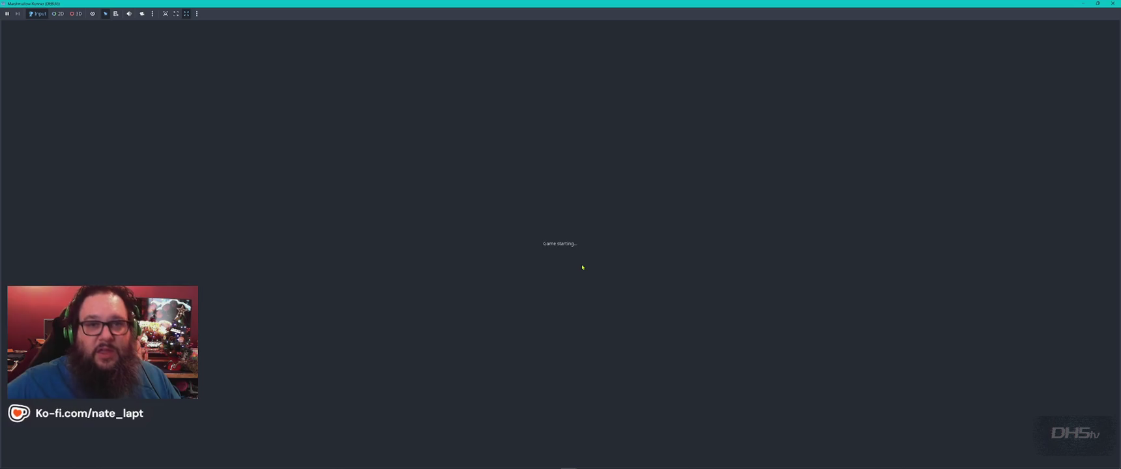
- Read ChatGPT's kill_by_player_attack pattern while the game launches, then return to the game window
key("alt+Tab")
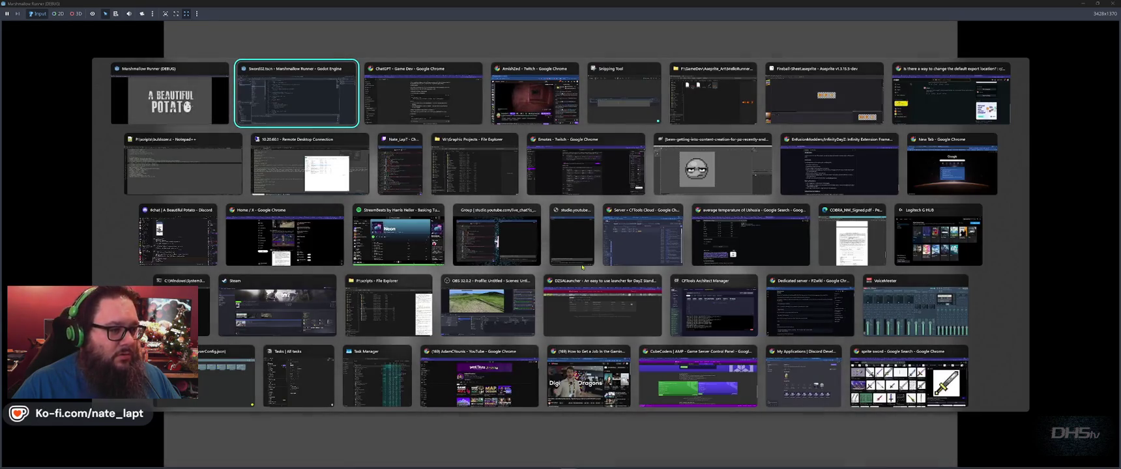
scroll(428, 251, "down", 2)
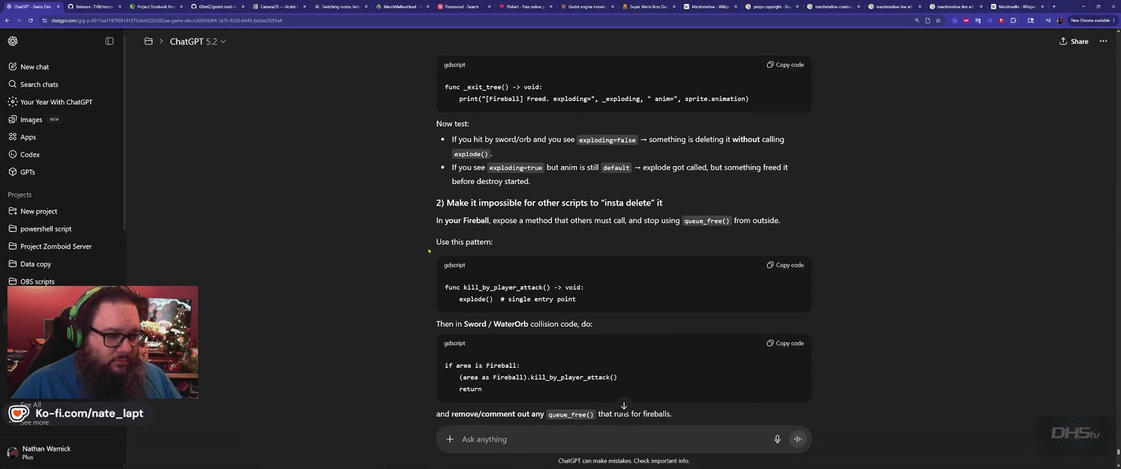
scroll(428, 250, "down", 1)
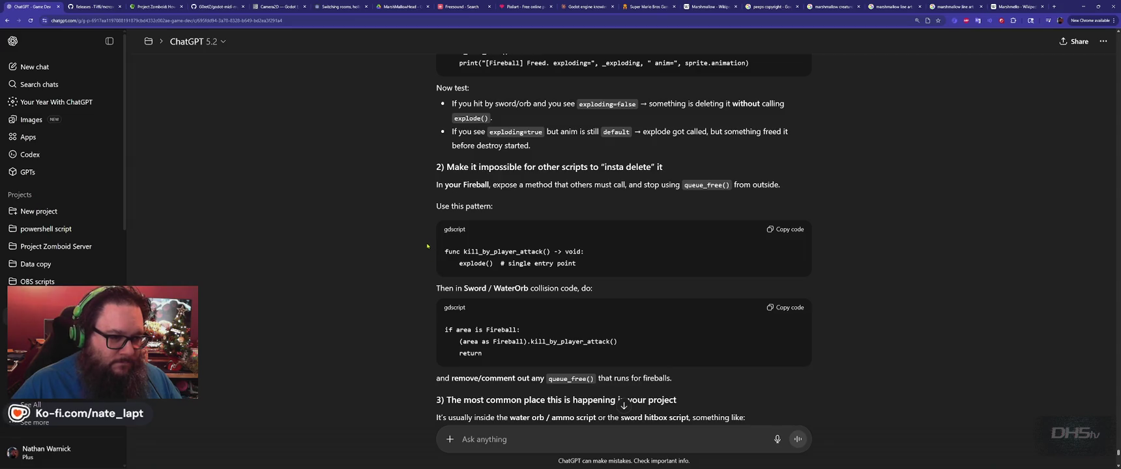
scroll(427, 247, "down", 1)
key("alt+Tab")
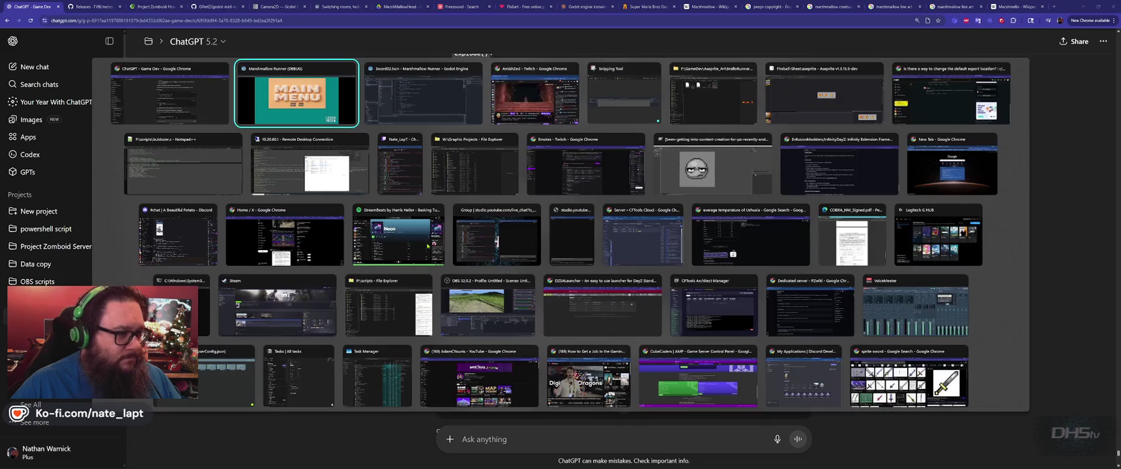
- Start the game, pick up the sword, attack enemies and incoming fireballs, then pause
left_click(527, 281)
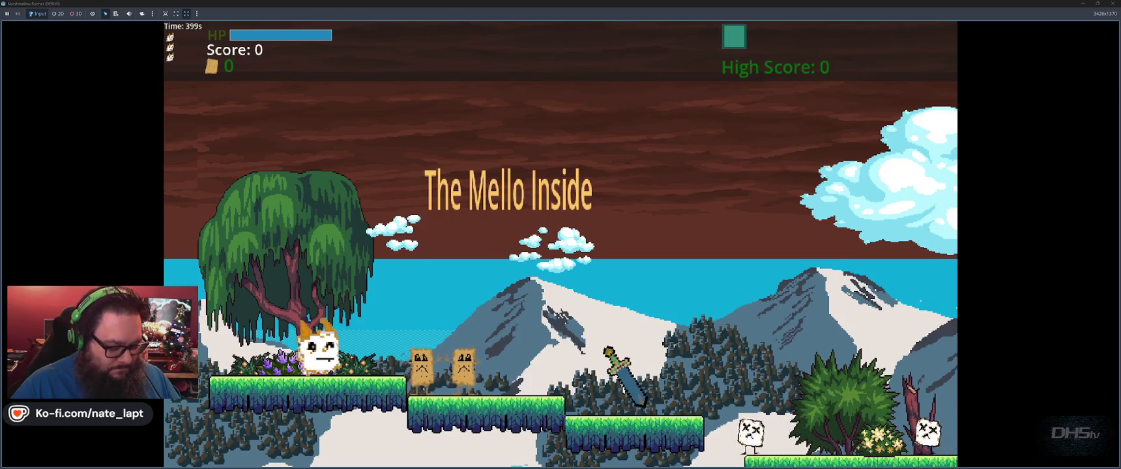
key("space")
key("Right")
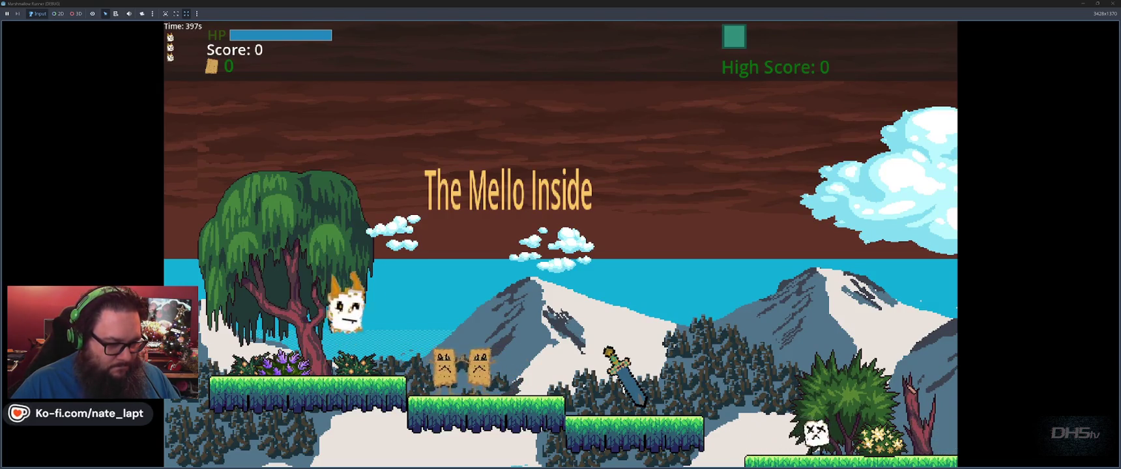
key("Right")
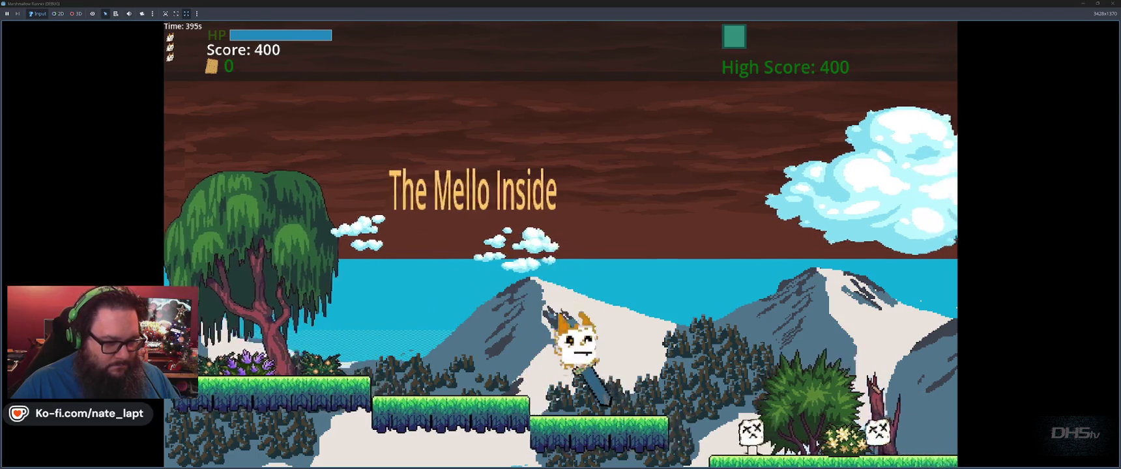
key("space")
key("Right")
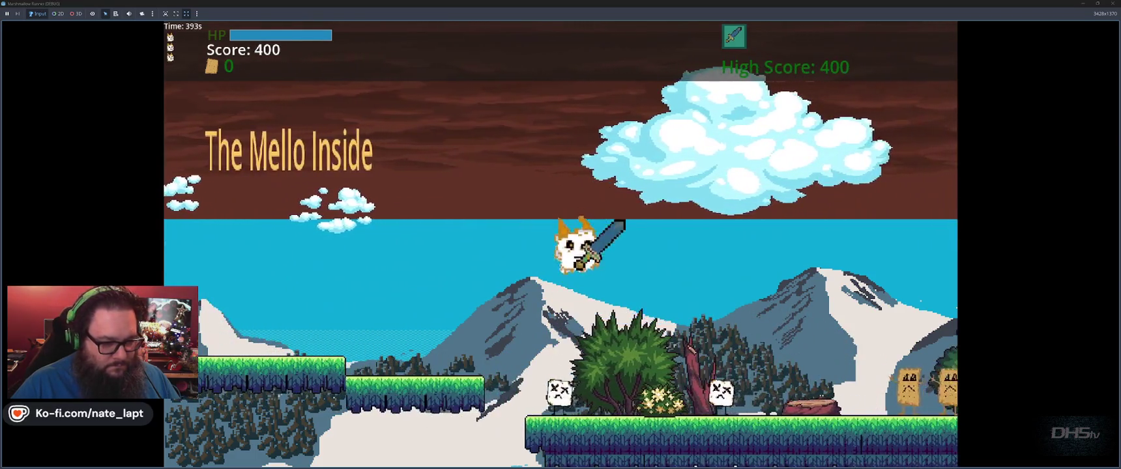
key("space")
key("Right")
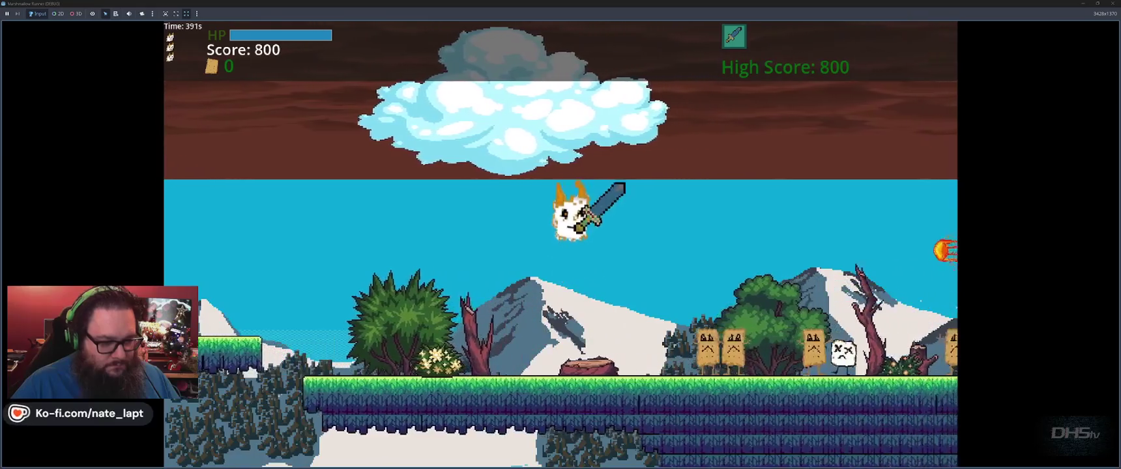
key("space")
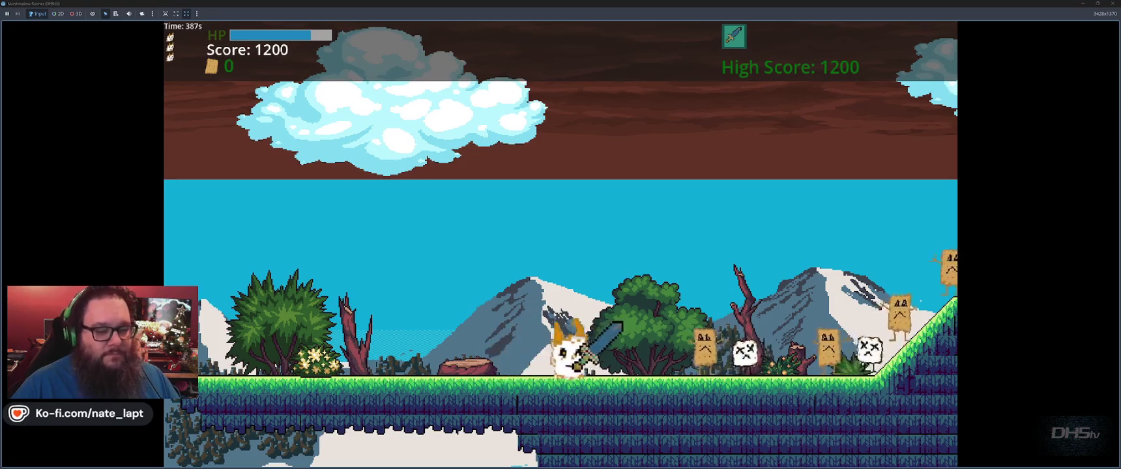
key("Right")
key("Right")
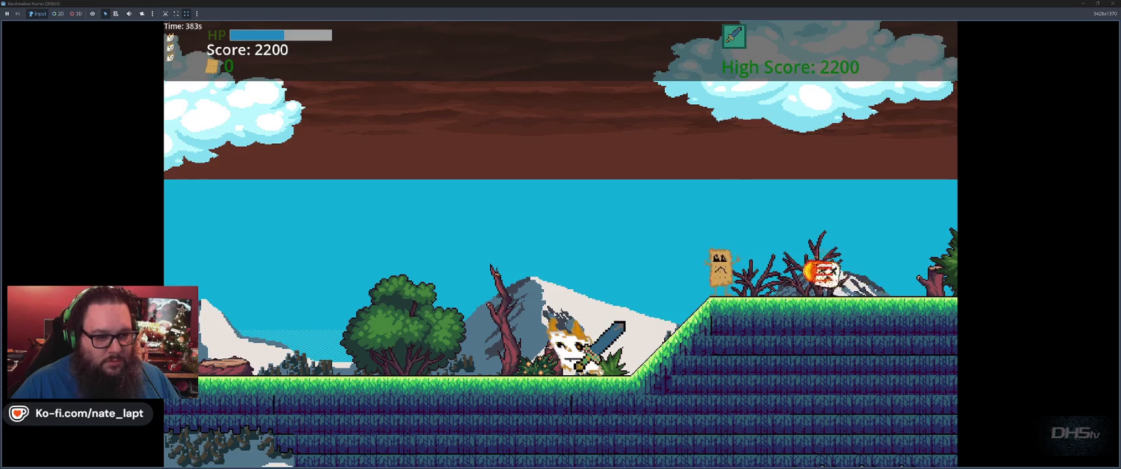
key("space")
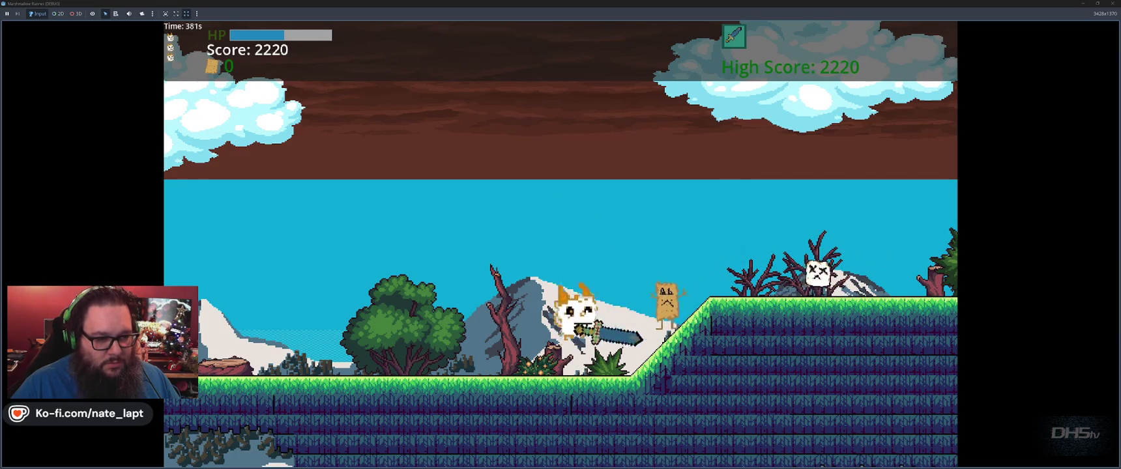
key("Escape")
key("Escape")
- Back in the editor, select the fireball Freed lines in the Output log and switch to ChatGPT
key("alt+Tab")
key("alt+Tab")
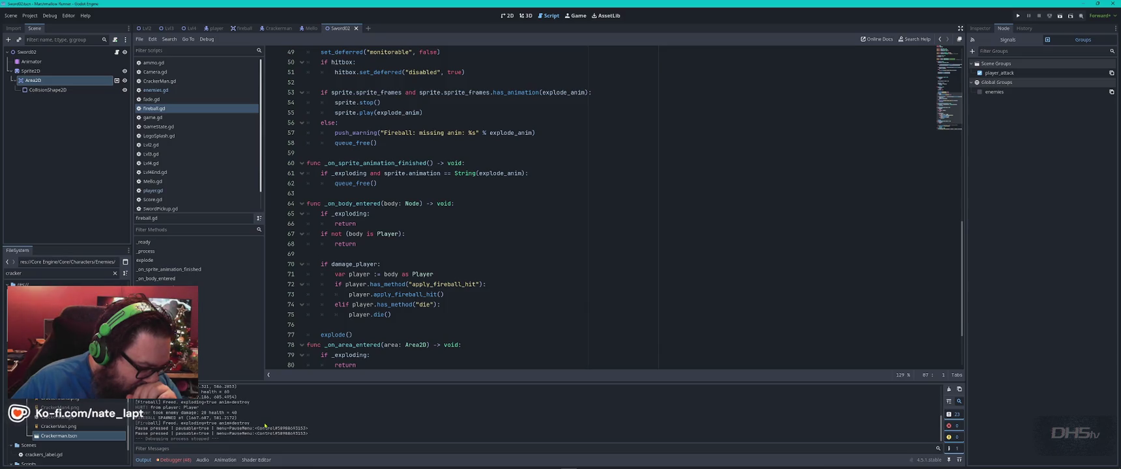
mouse_move(264, 425)
left_mouse_down()
mouse_move(200, 418)
mouse_move(195, 395)
left_mouse_up()
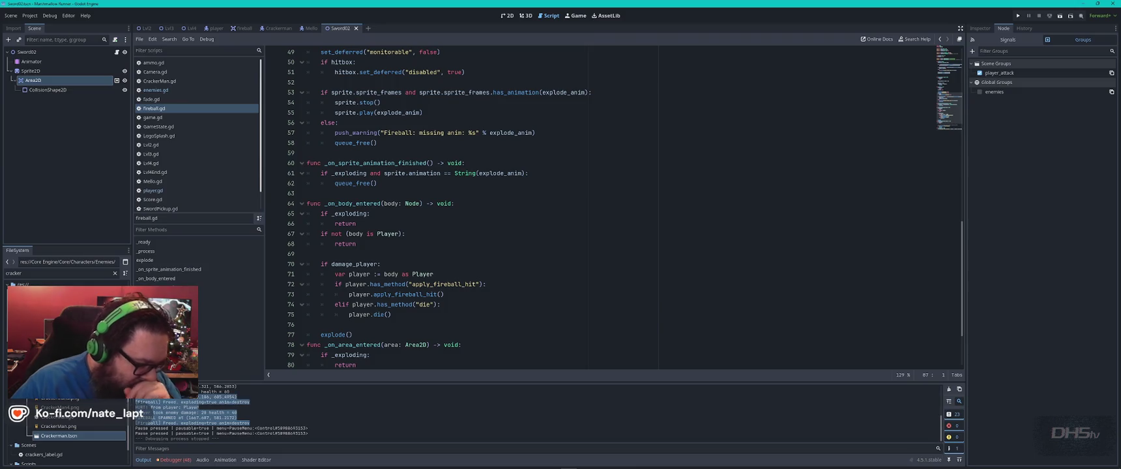
key("alt+Tab")
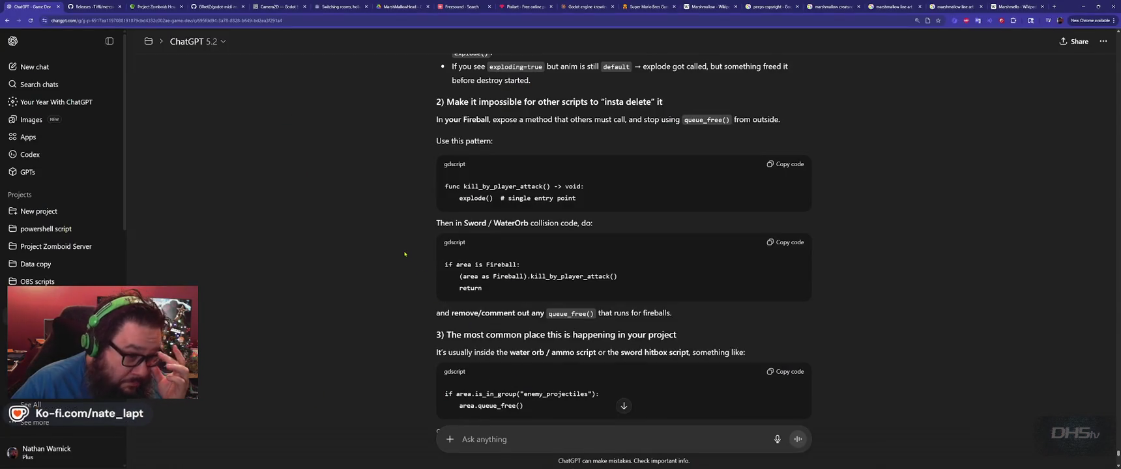
- Send ChatGPT the fireball log showing Freed with exploding=true anim=destroy
scroll(405, 254, "down", 3)
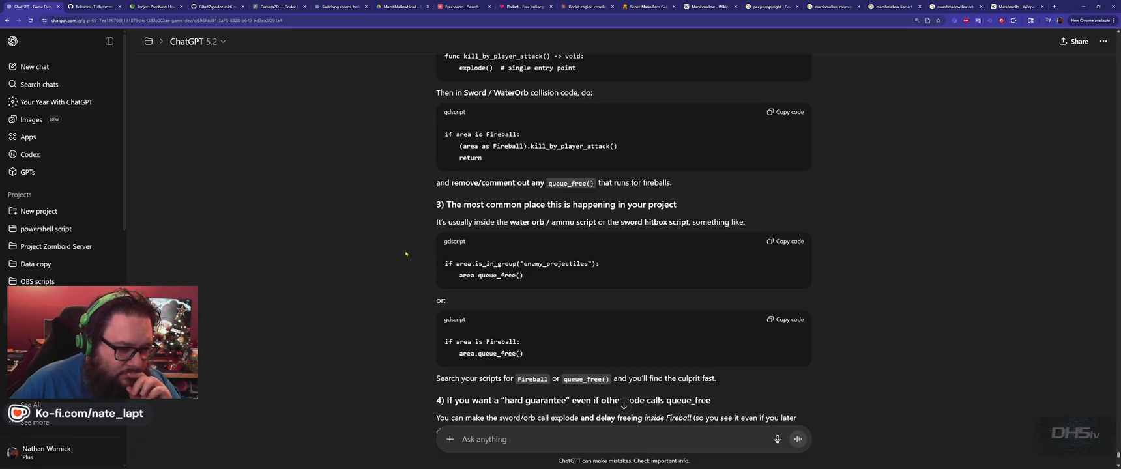
scroll(405, 253, "down", 1)
scroll(404, 254, "down", 2)
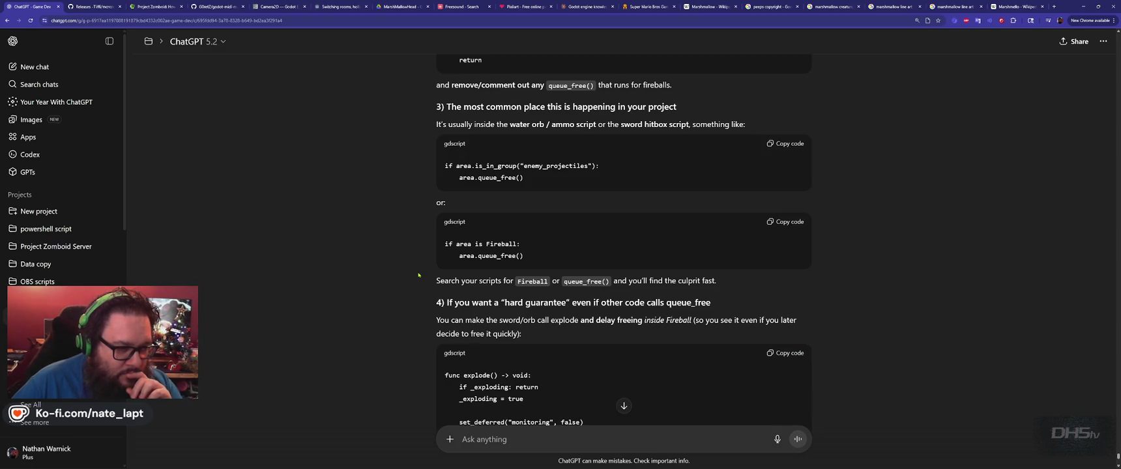
scroll(419, 275, "down", 3)
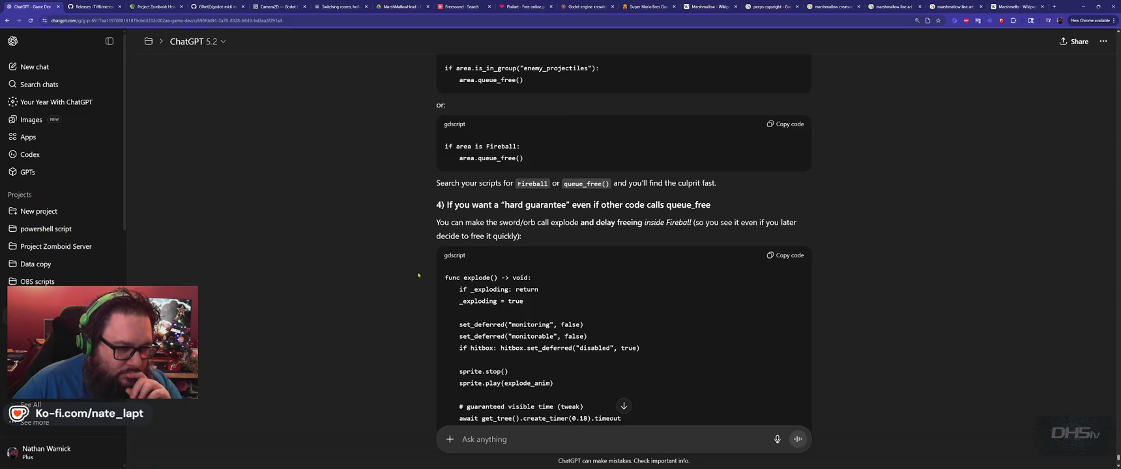
scroll(419, 275, "down", 3)
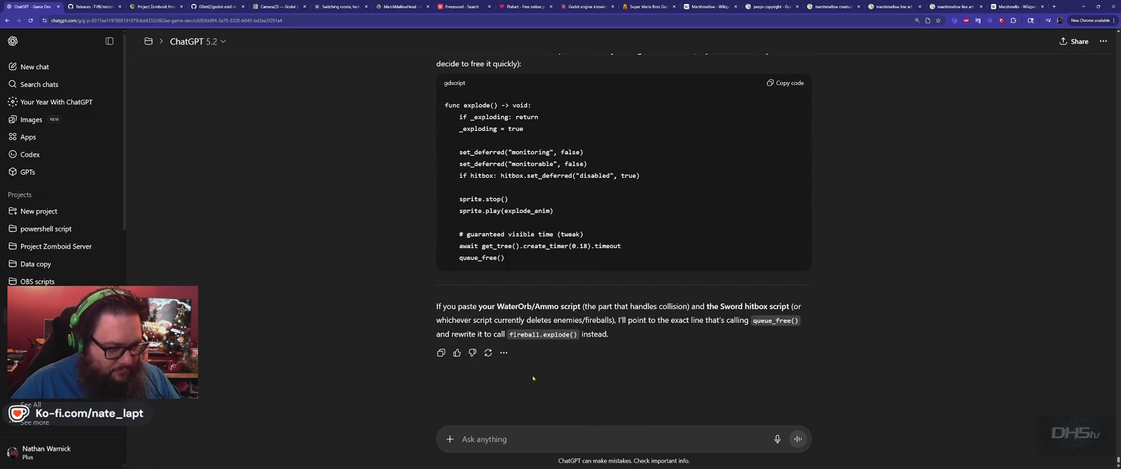
type("FIREBALL SPAWNED at (1419.186, 605.4954) [Fireball] Freed. exploding=true anim=destroy HURT! from player: Player Player took enemy damage: 20 health = 40 FIREBALL SPAWNED at (1667.687, 581.2172) [Fireball] Freed. exploding=true anim=destroy")
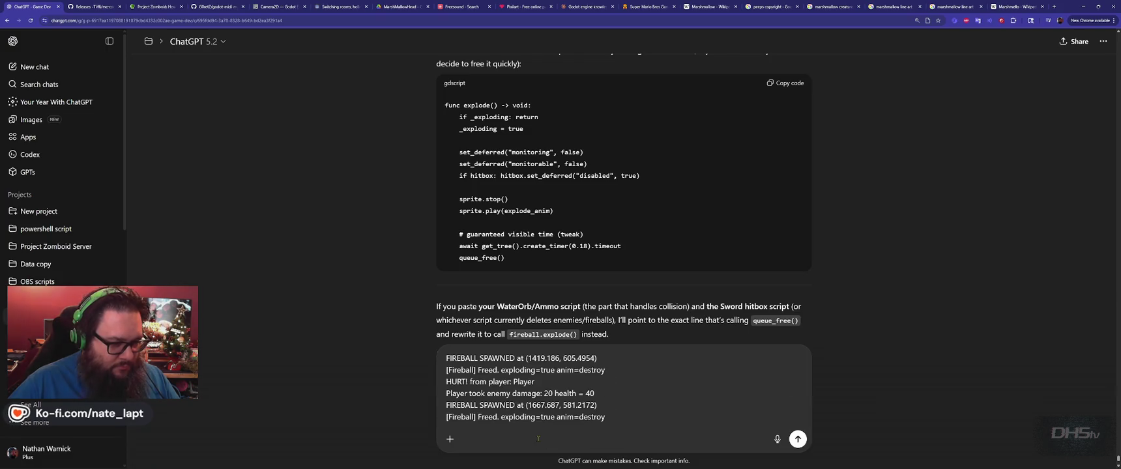
key("Return")
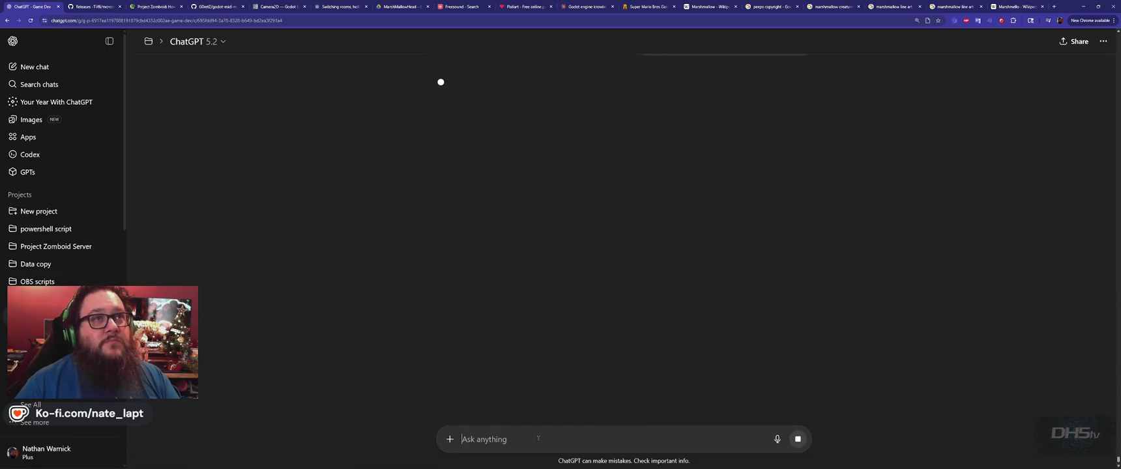